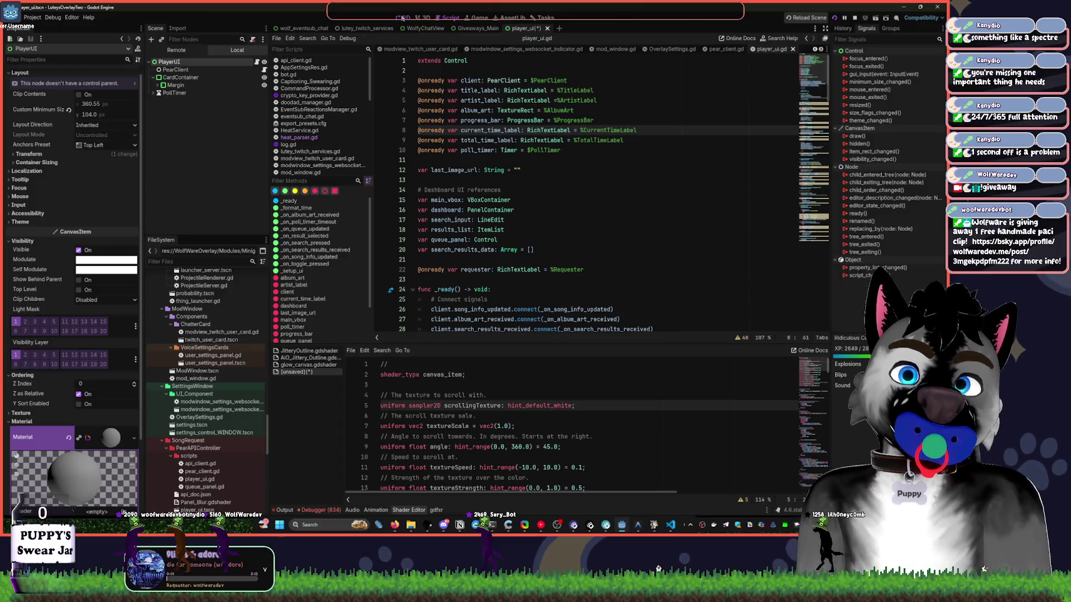
Show the song player card zoomed in the 2D view and inspect CardContainer's properties.
click(404, 17)
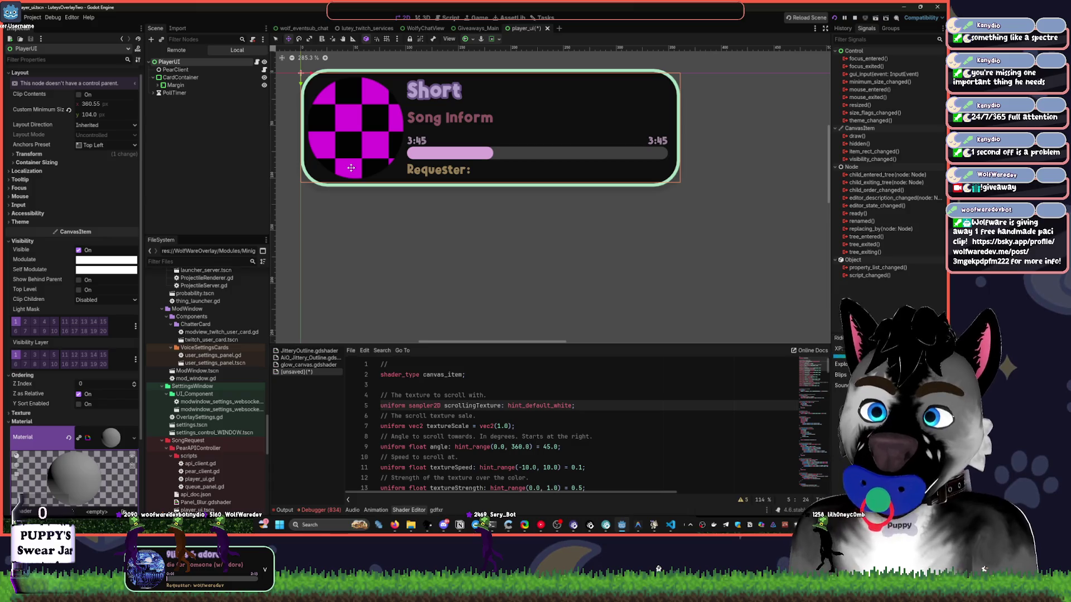
key(shift+f)
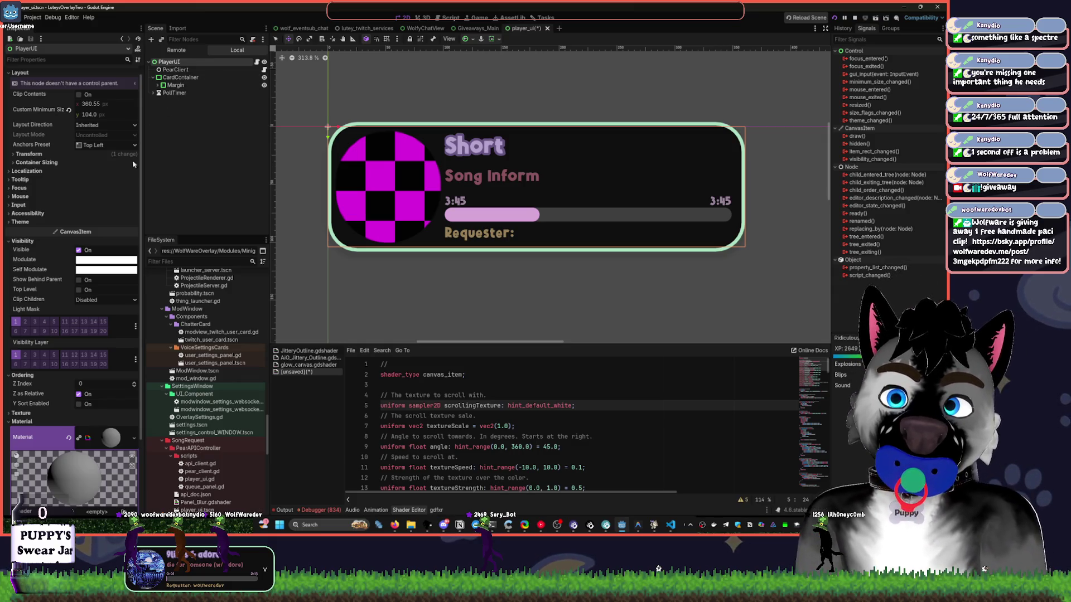
scroll(96, 313, down, 3)
click(179, 78)
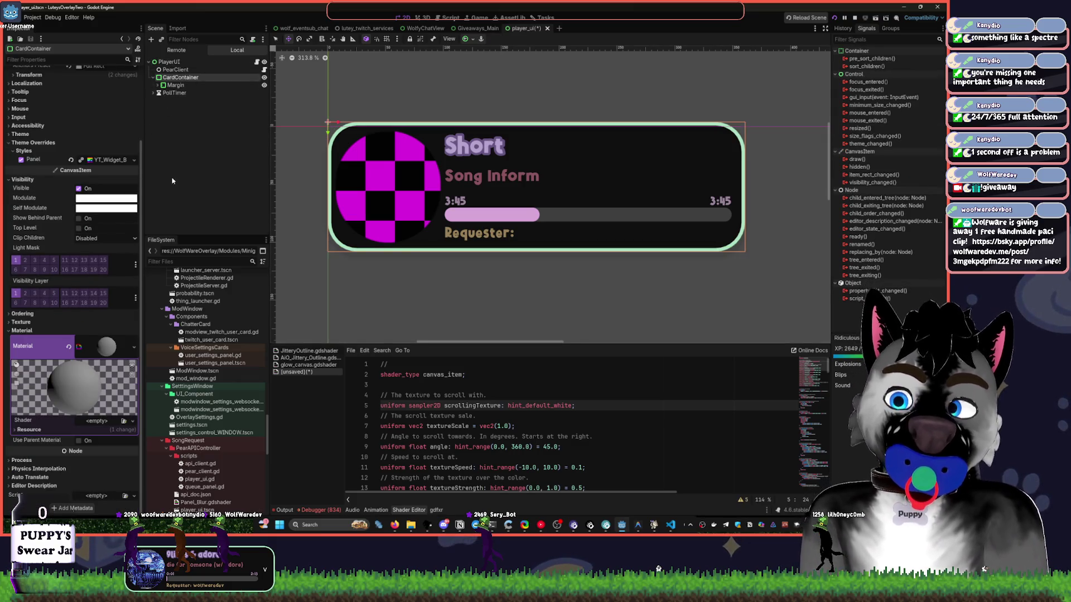
click(109, 422)
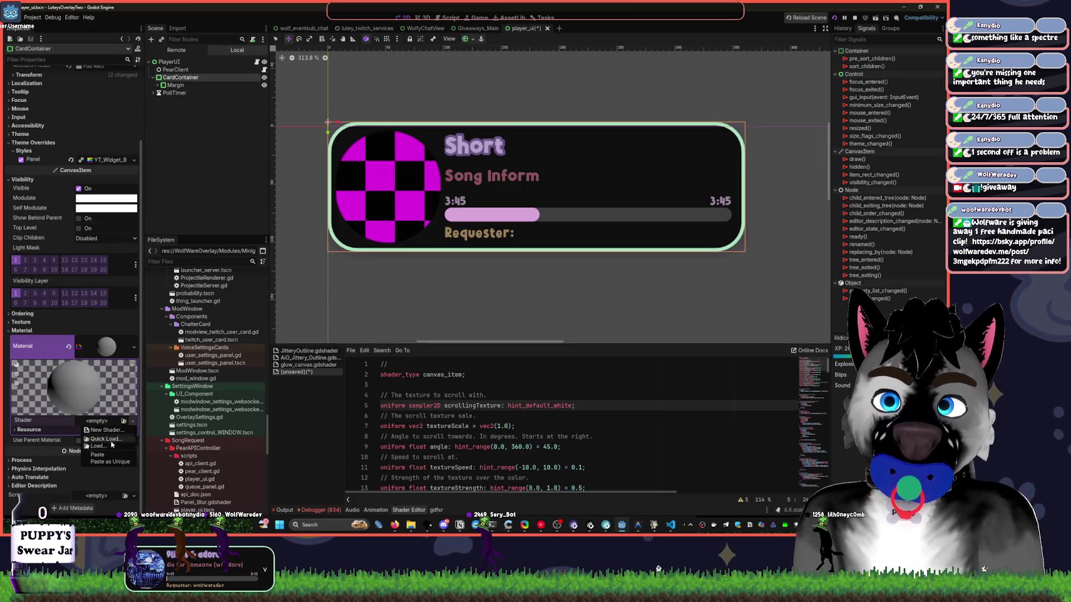
click(106, 439)
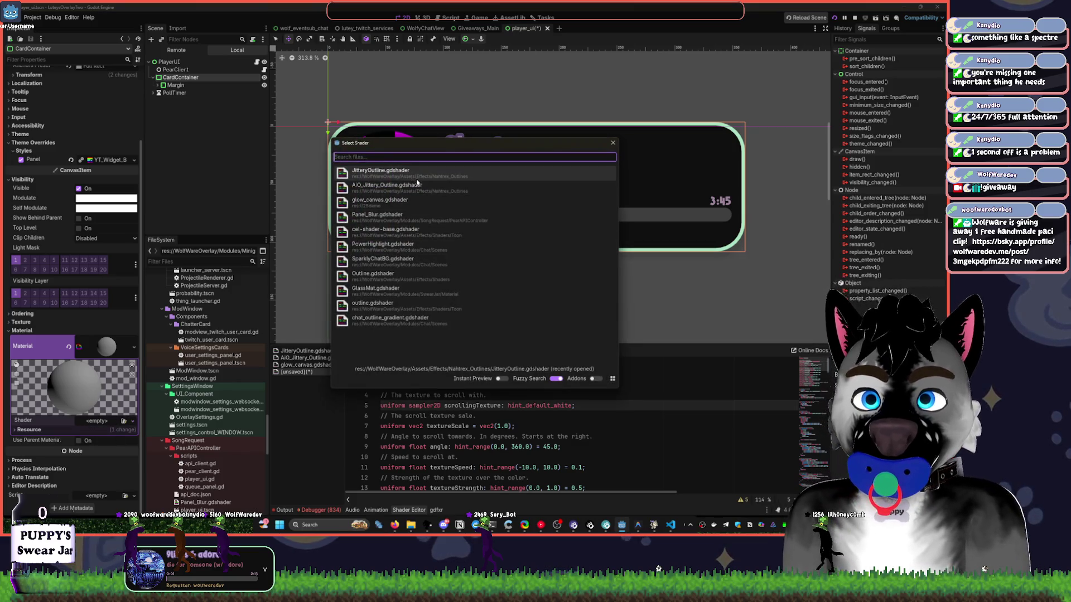
double_click(411, 186)
drag(483, 283, 409, 214)
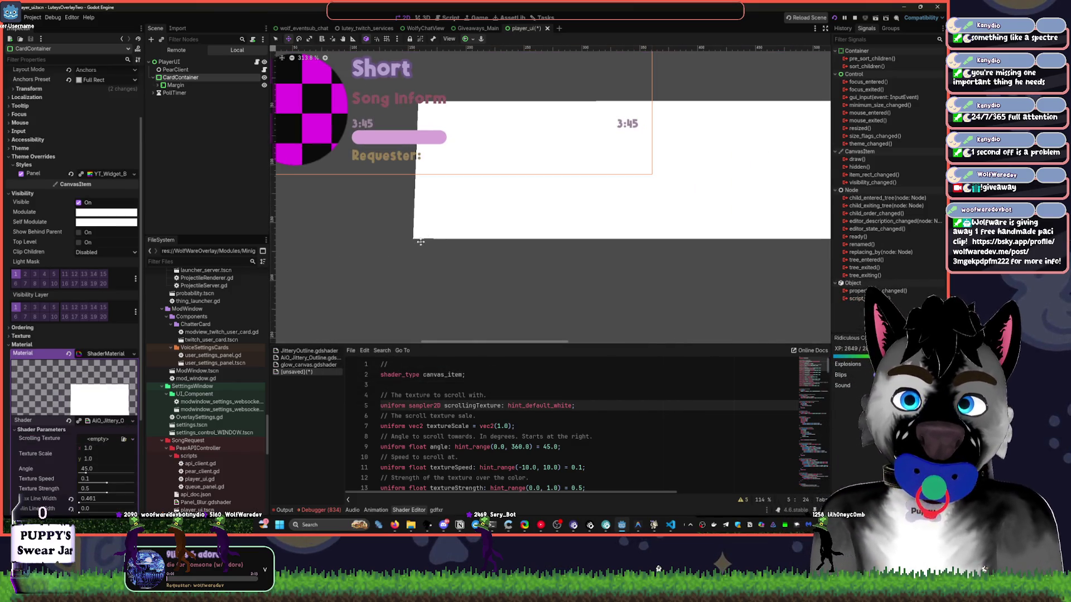
scroll(409, 214, down, 2)
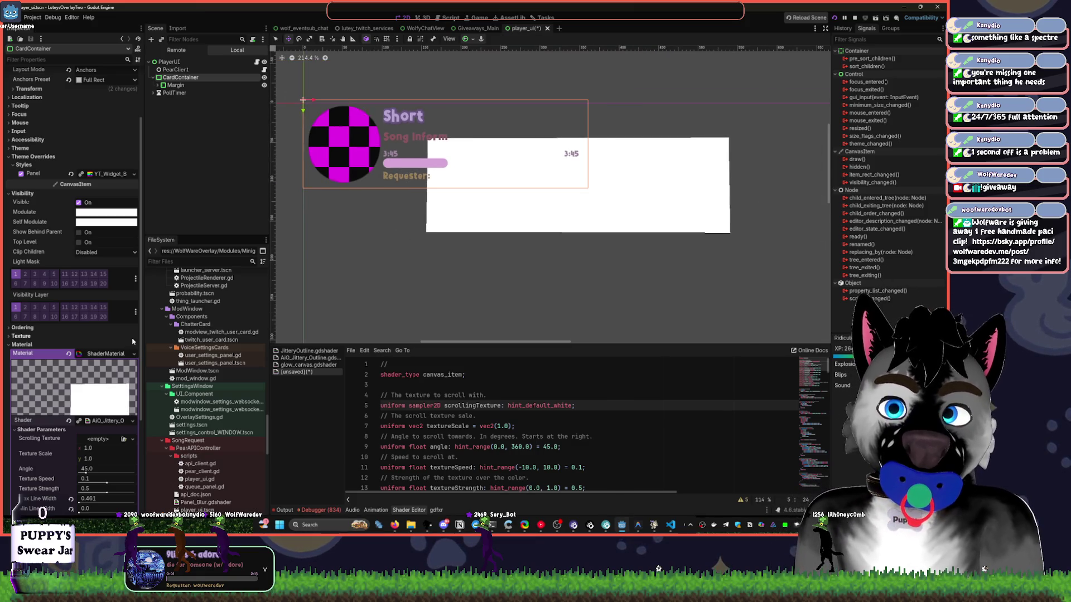
click(177, 70)
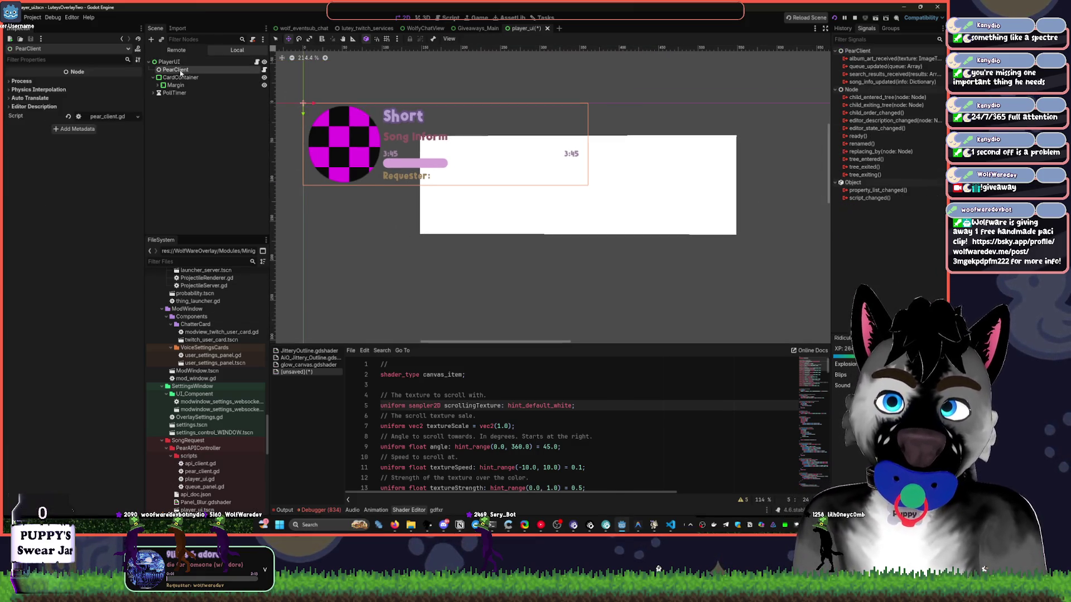
click(181, 77)
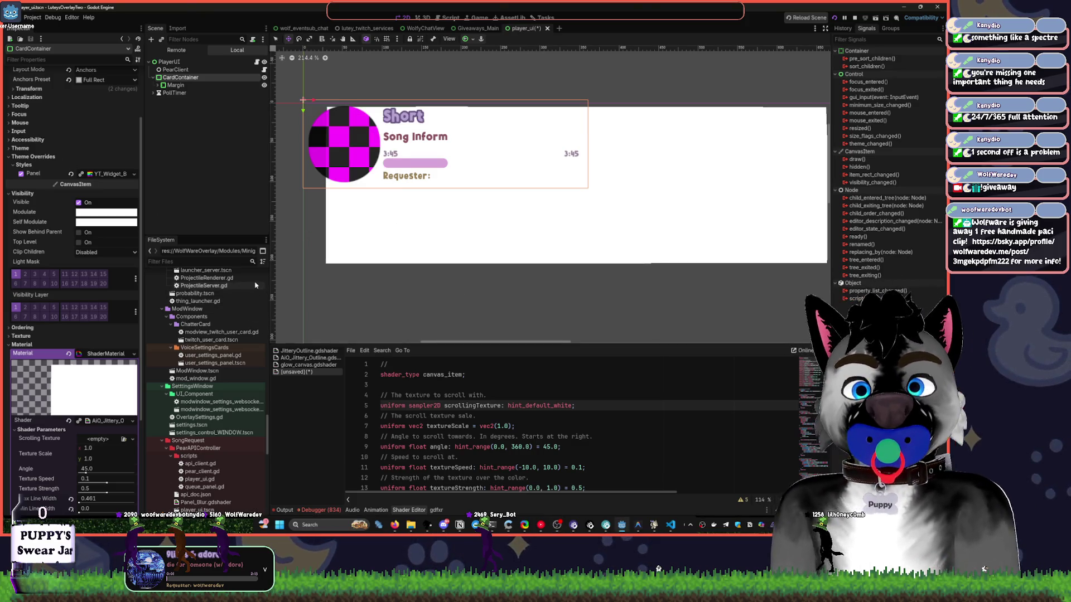
key(ctrl+z)
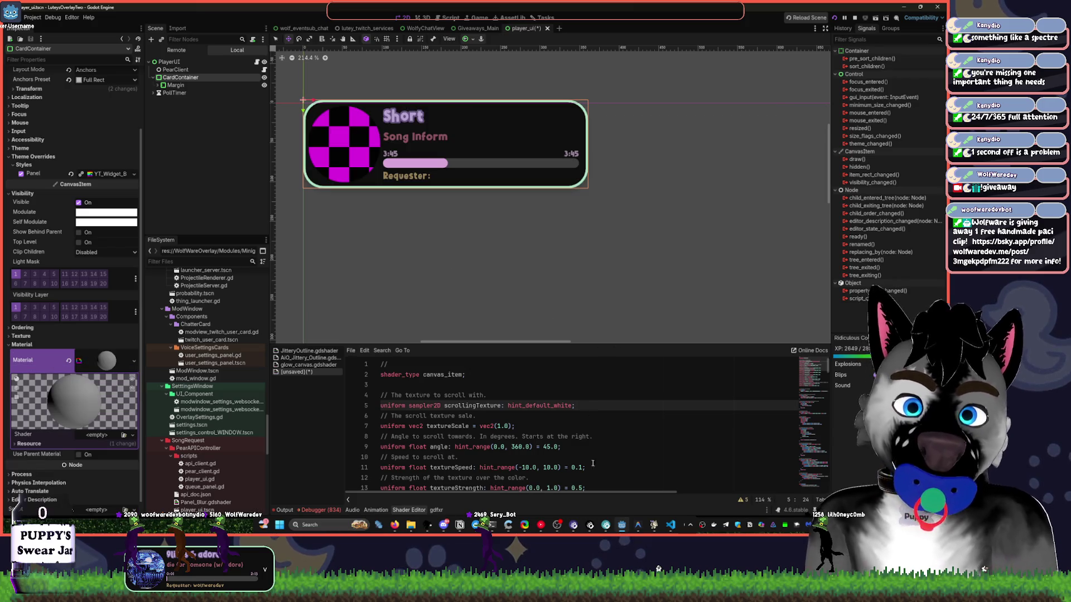
mouse_move(643, 527)
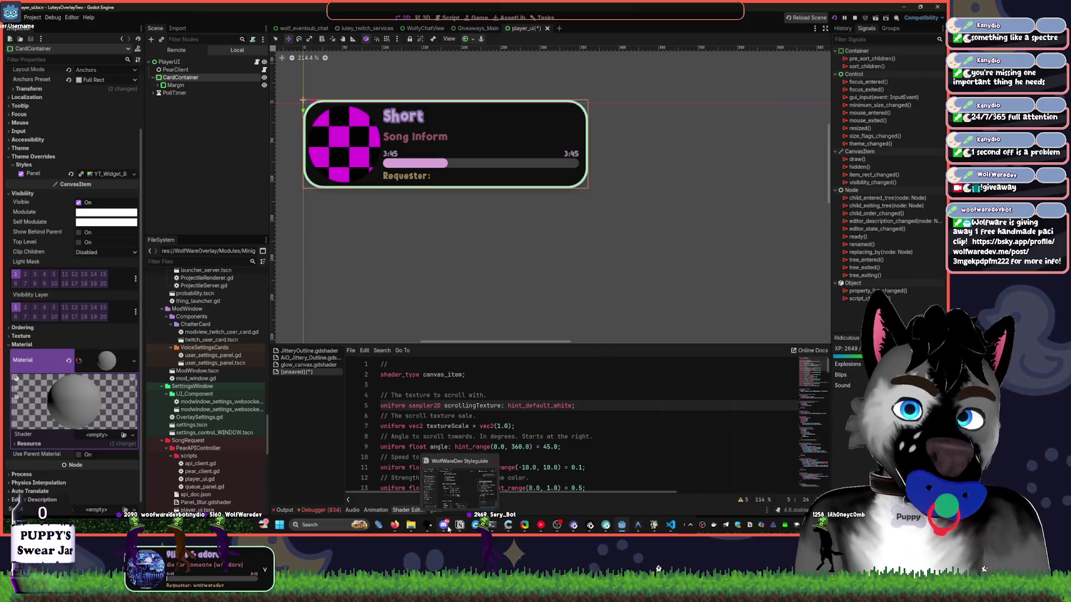
click(475, 526)
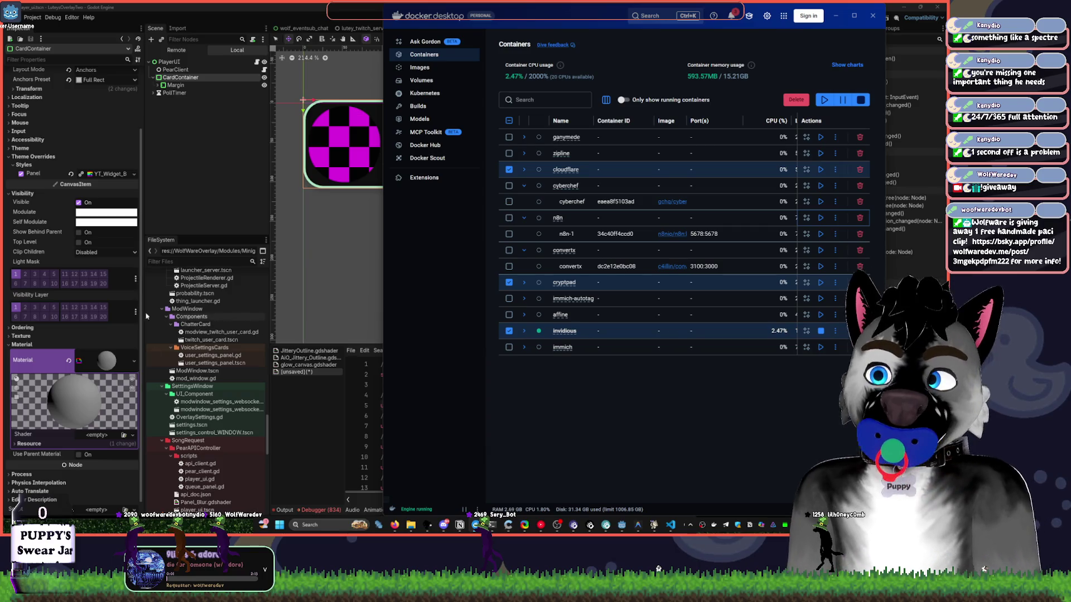
key(alt+Tab)
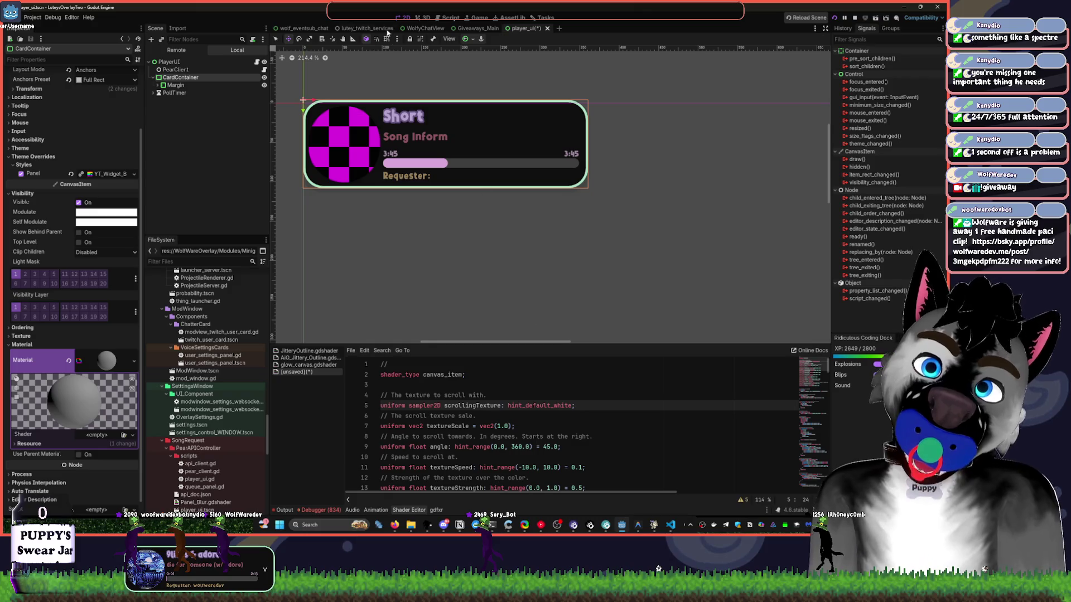
Review lines 94 and 110 of wolf_eventsub_chat's script, then open the Pirates of the Caribbean task.
click(304, 28)
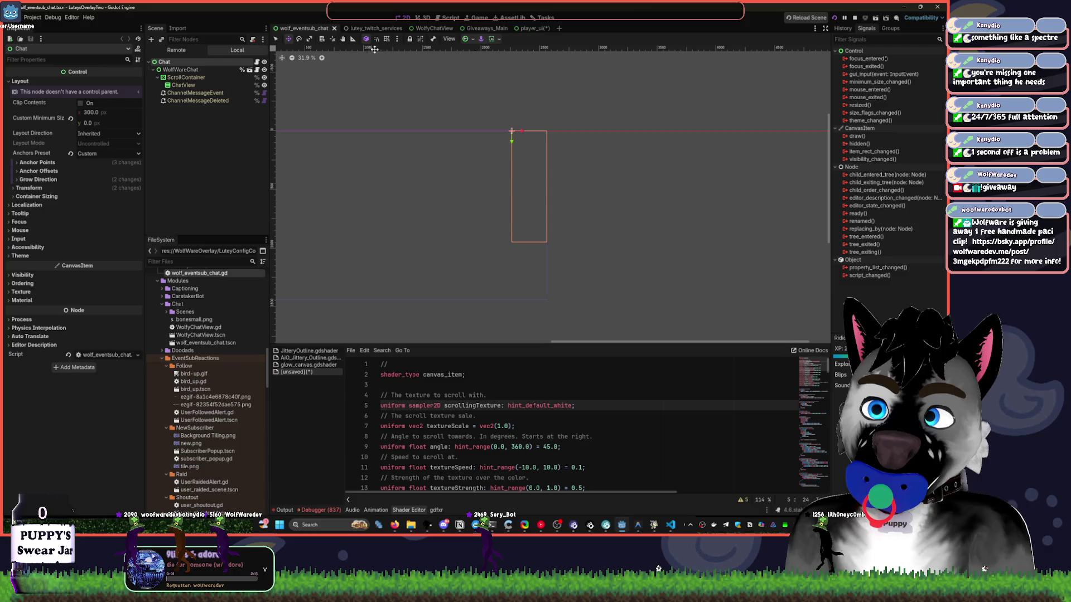
click(448, 18)
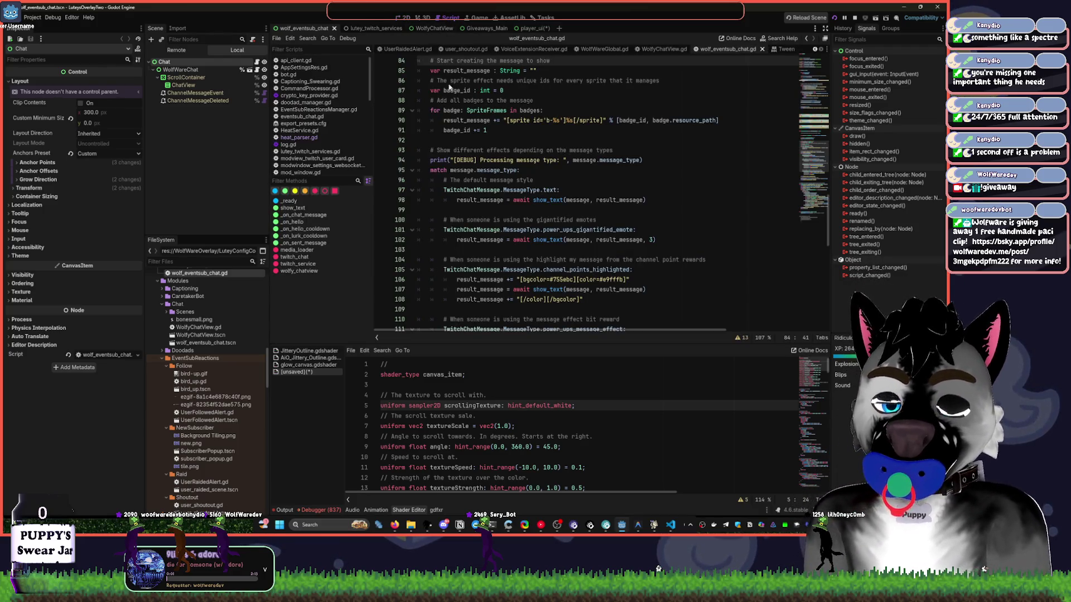
click(478, 162)
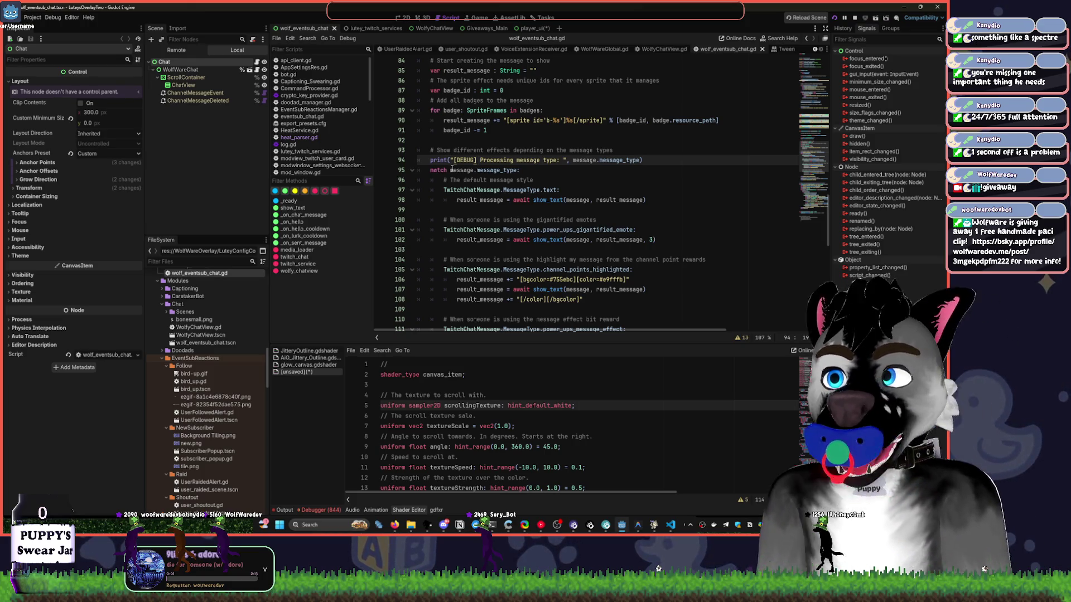
click(591, 319)
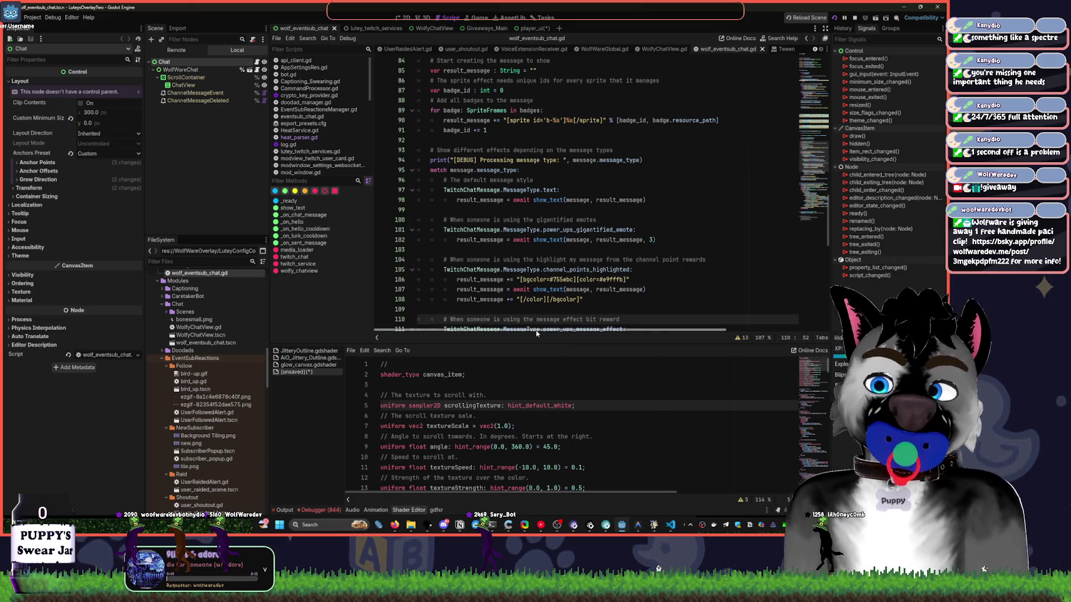
click(544, 20)
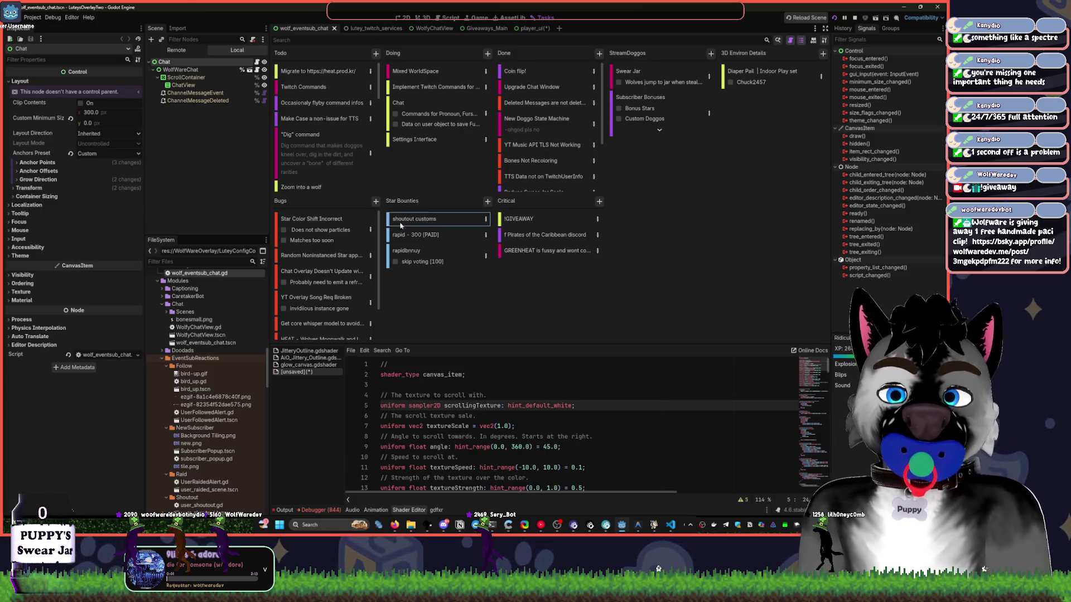
click(547, 239)
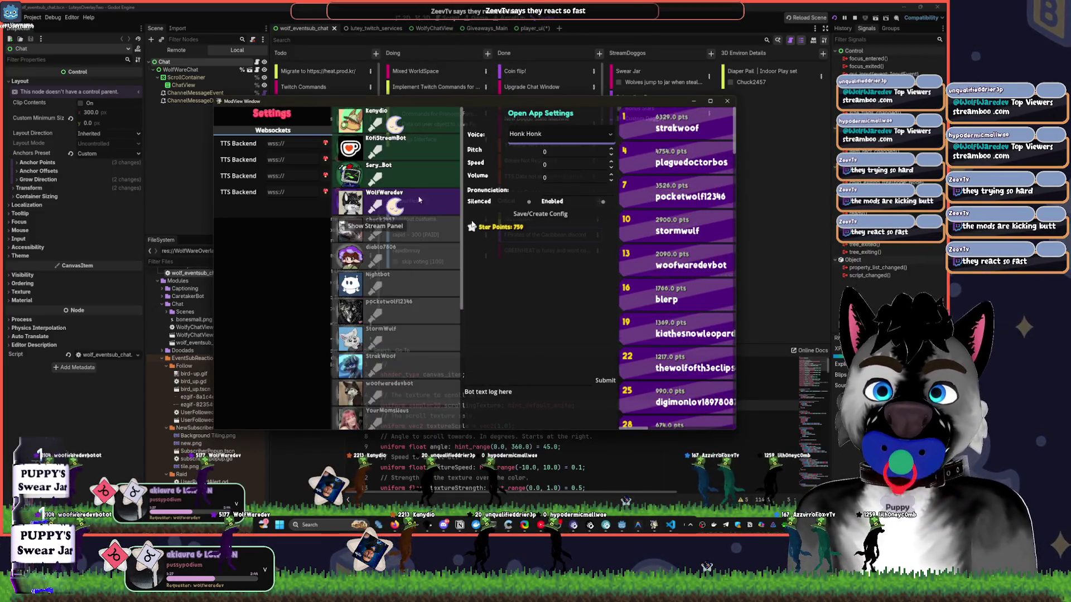
Enter a pronunciation for one viewer's name, then open and dismiss that user's options popup.
click(392, 415)
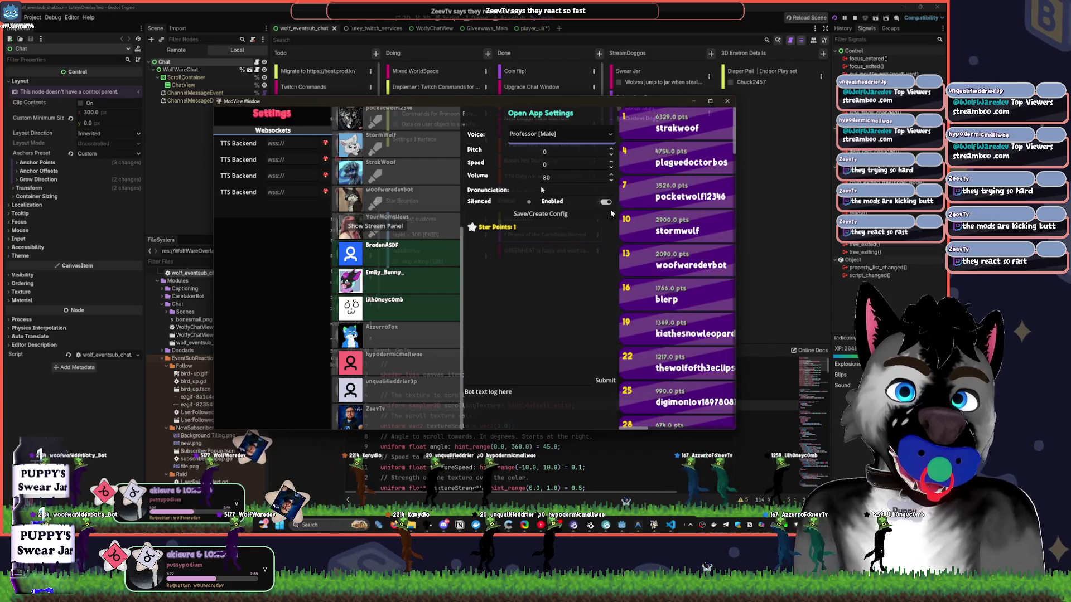
text(Zee TV)
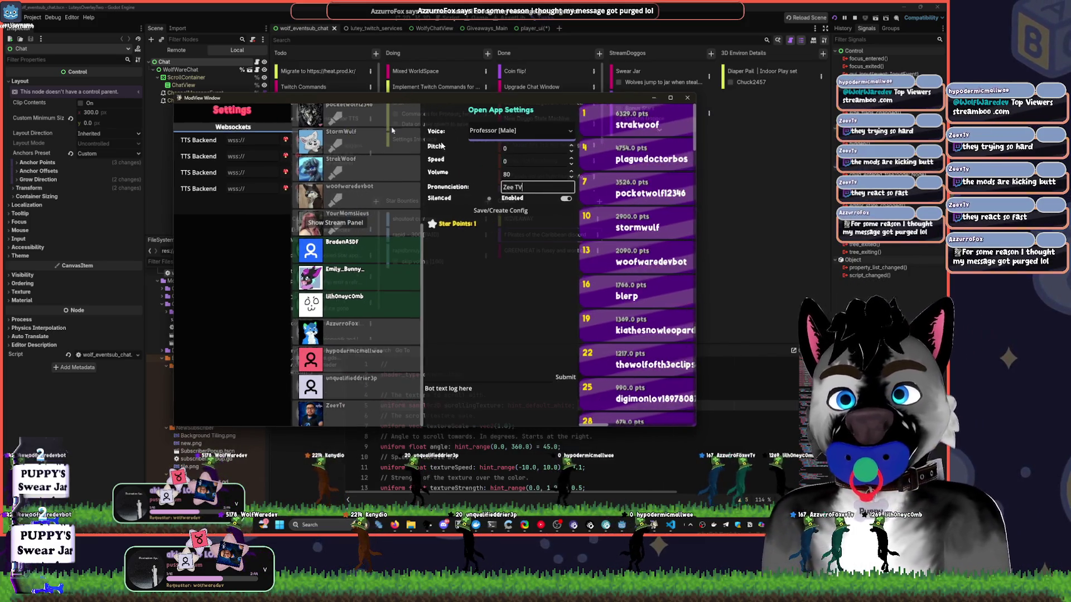
drag(444, 102, 405, 99)
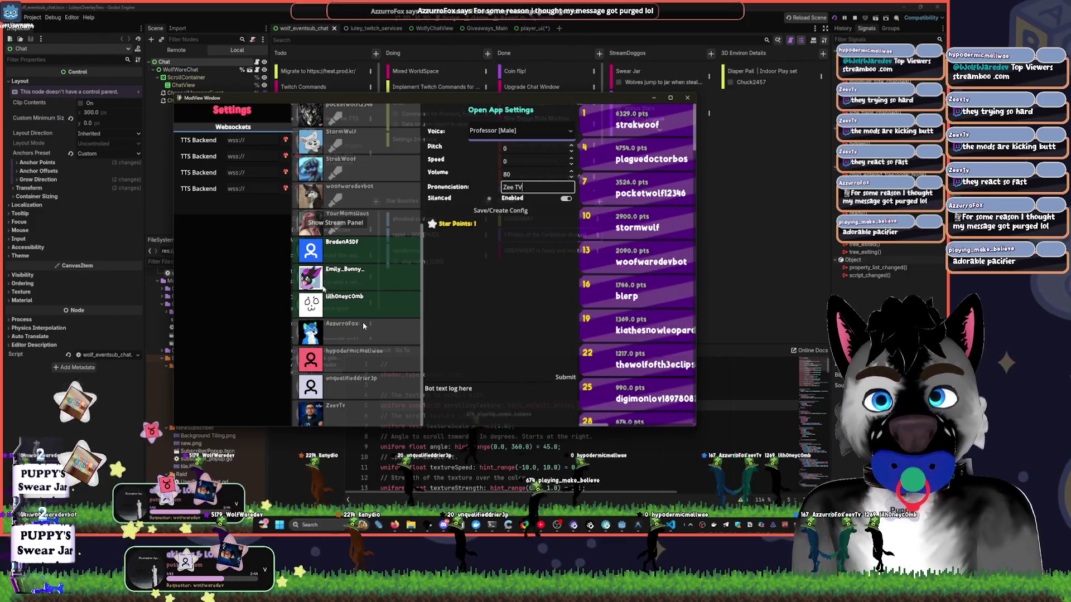
key(Return)
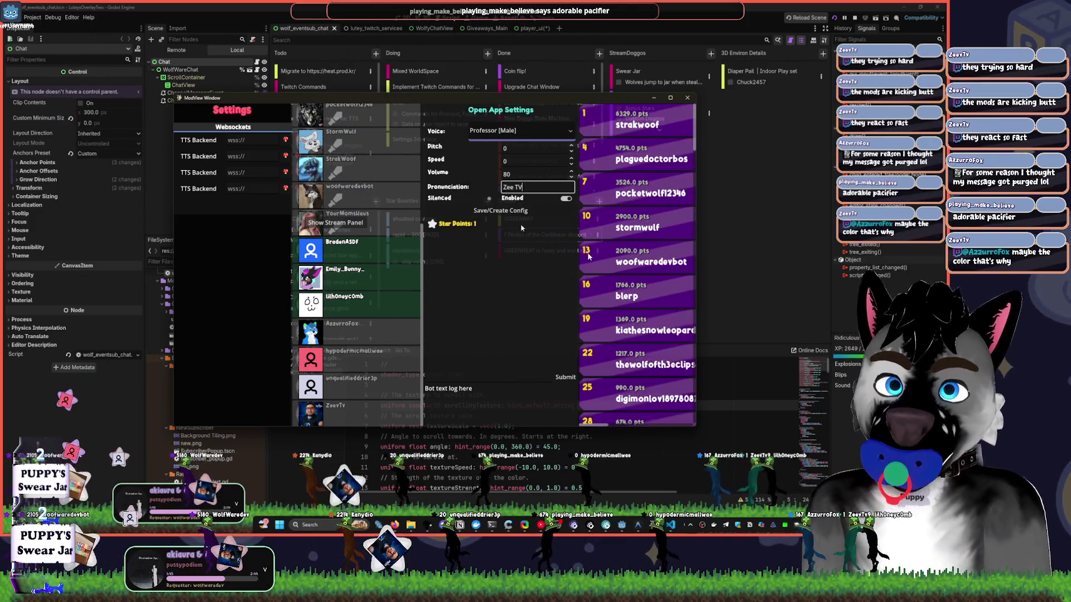
click(357, 359)
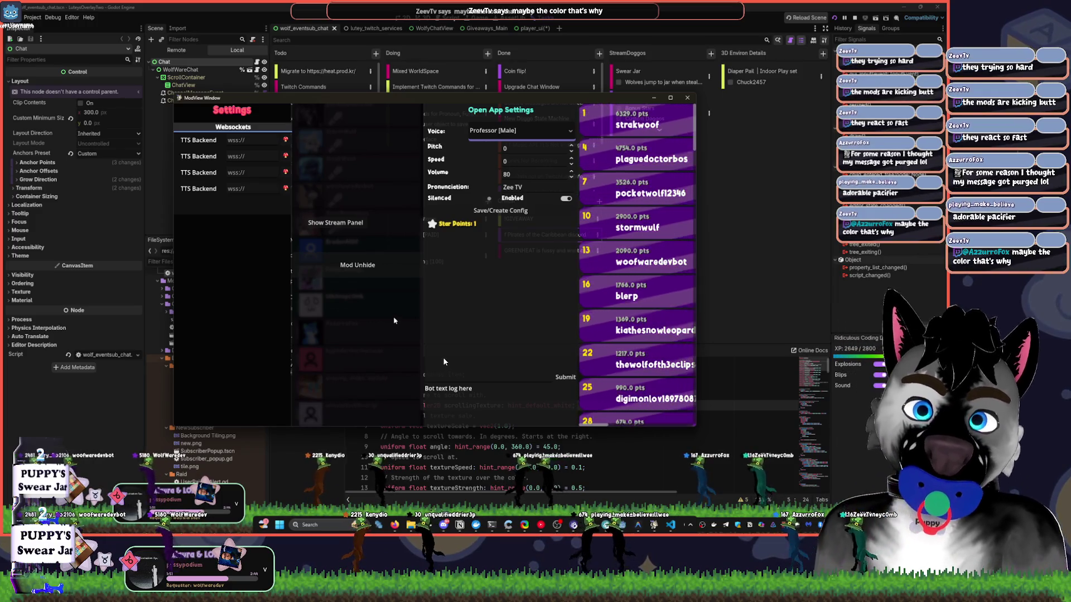
click(393, 263)
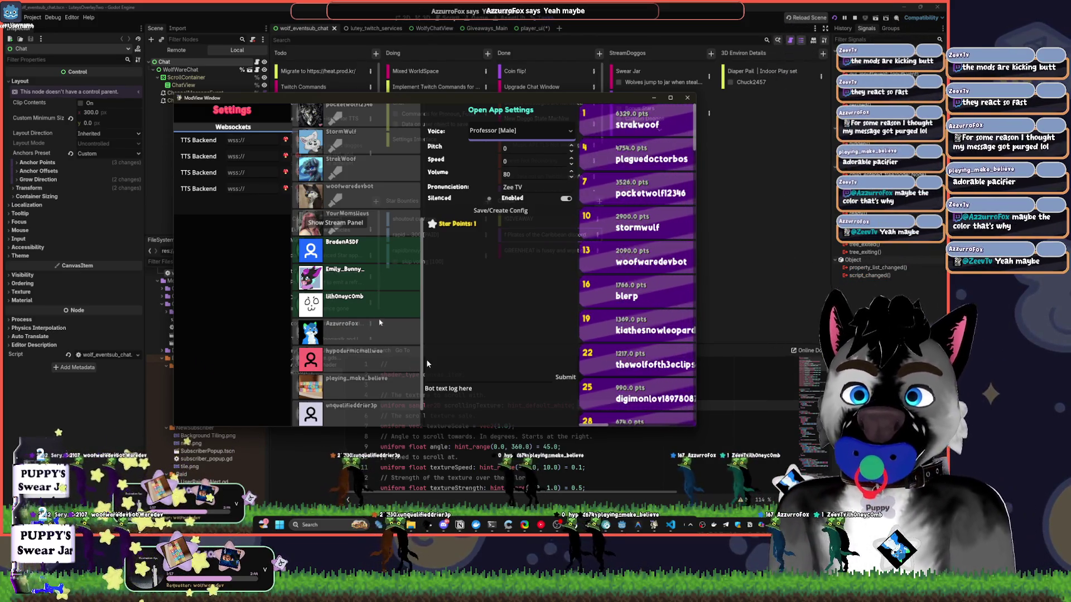
Type and save a pronunciation for another viewer's name.
click(519, 188)
text(Lil HOney)
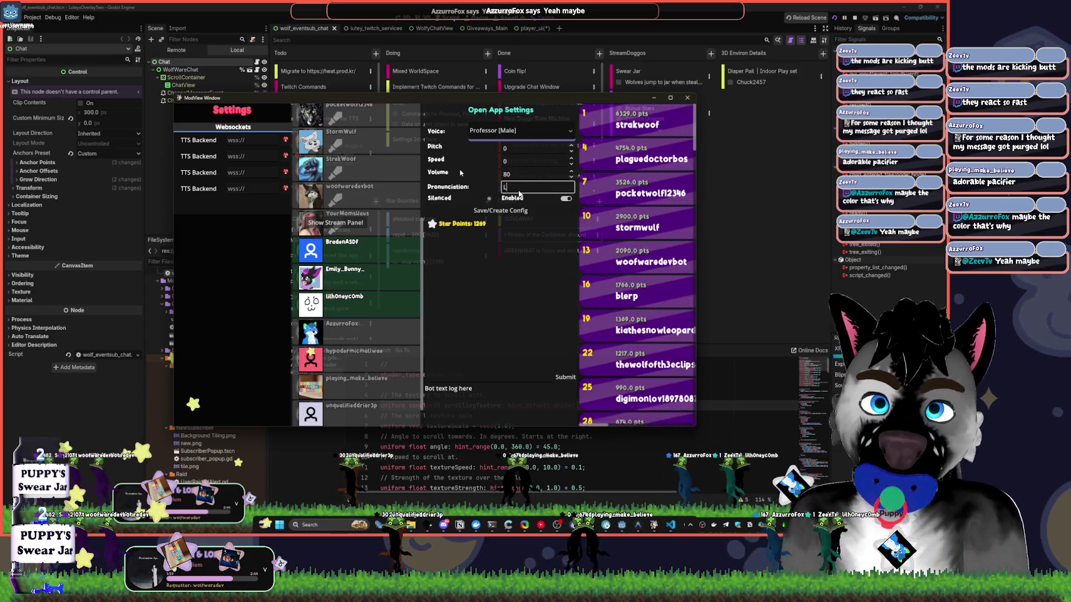
key(BackSpace)
key(BackSpace)
key(BackSpace)
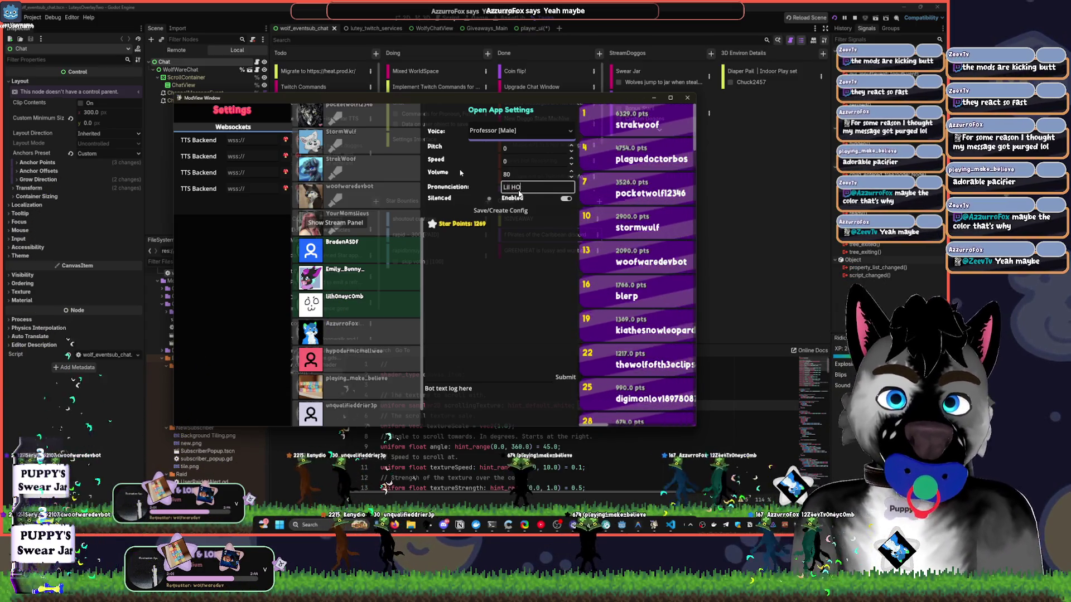
text(oneyComb)
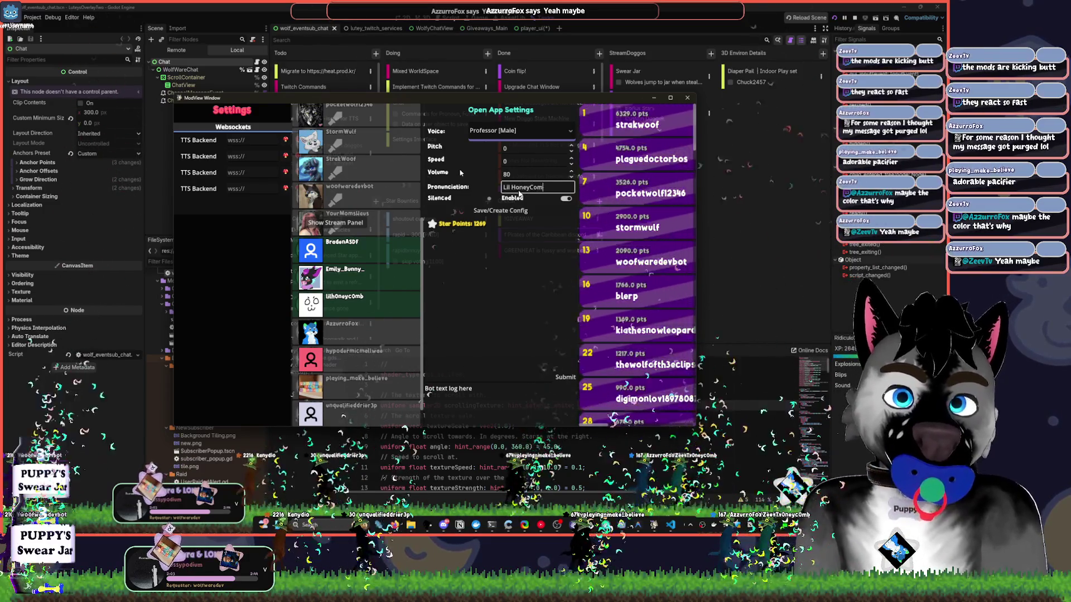
click(522, 210)
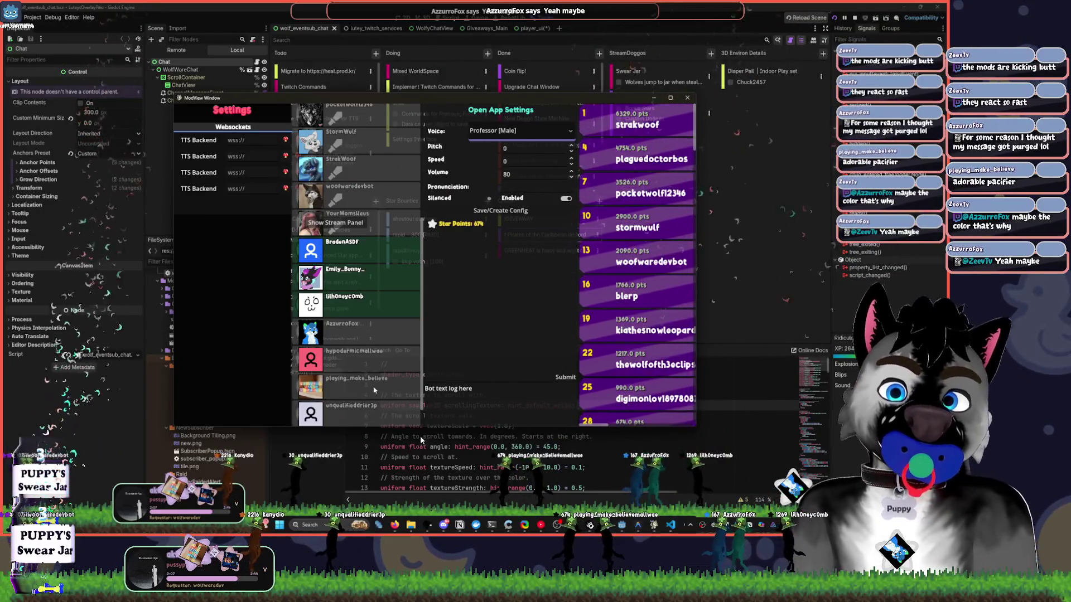
Replace that pronunciation with a new phrase and close the ModView settings window.
triple_click(521, 188)
text(Playing make be)
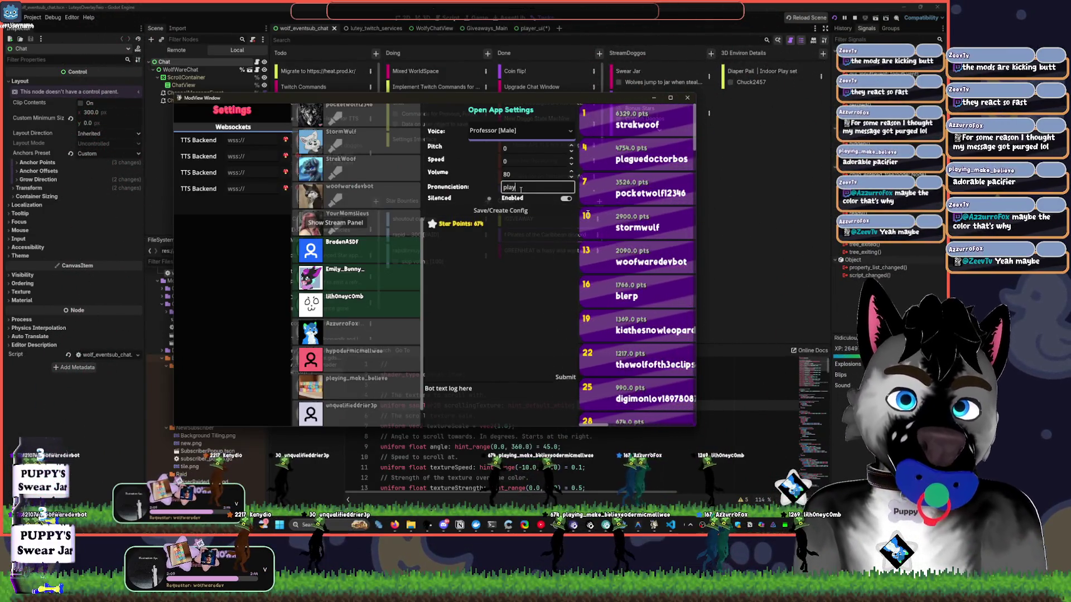
text(lieve)
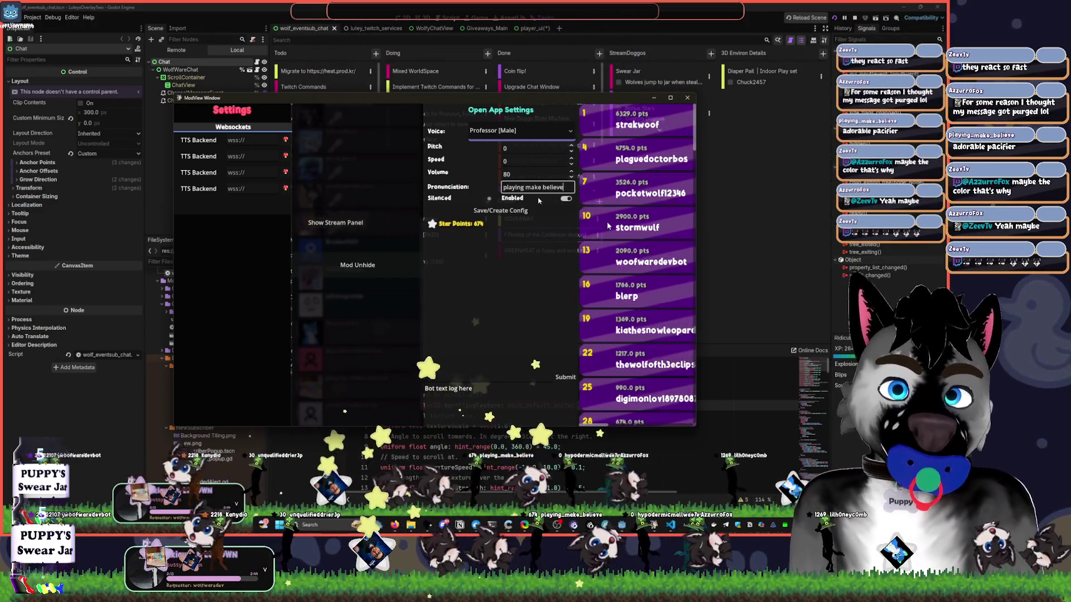
click(725, 282)
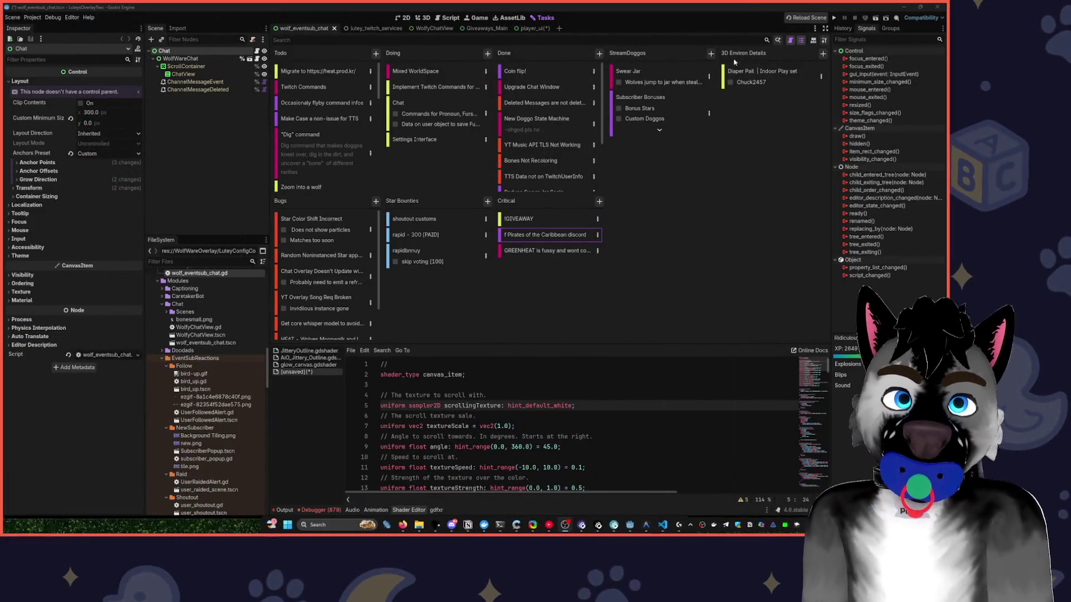
Run the project to launch the chat overlay.
click(835, 18)
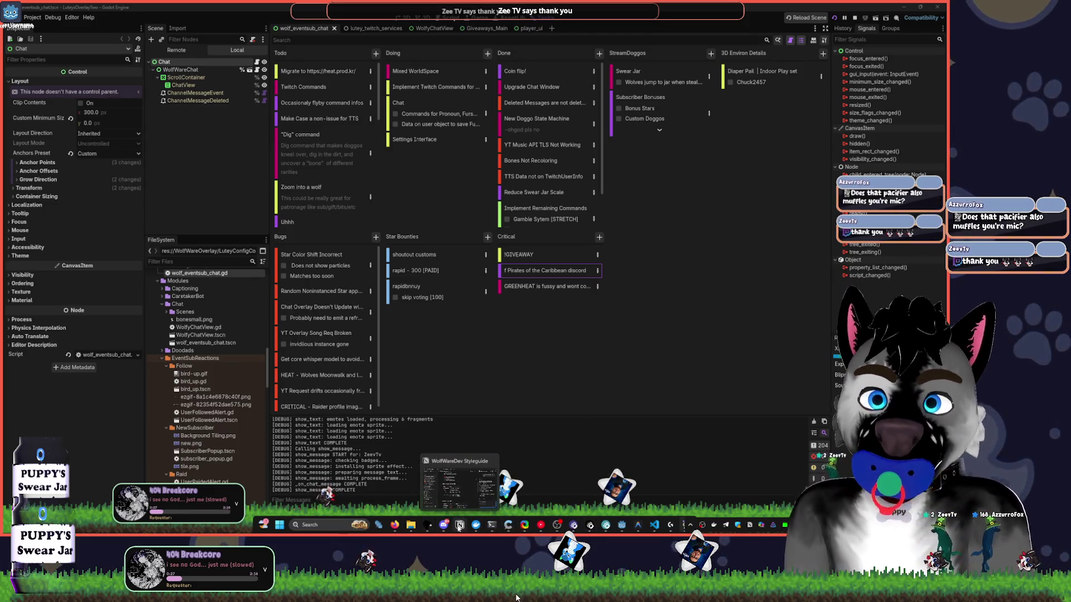
click(459, 526)
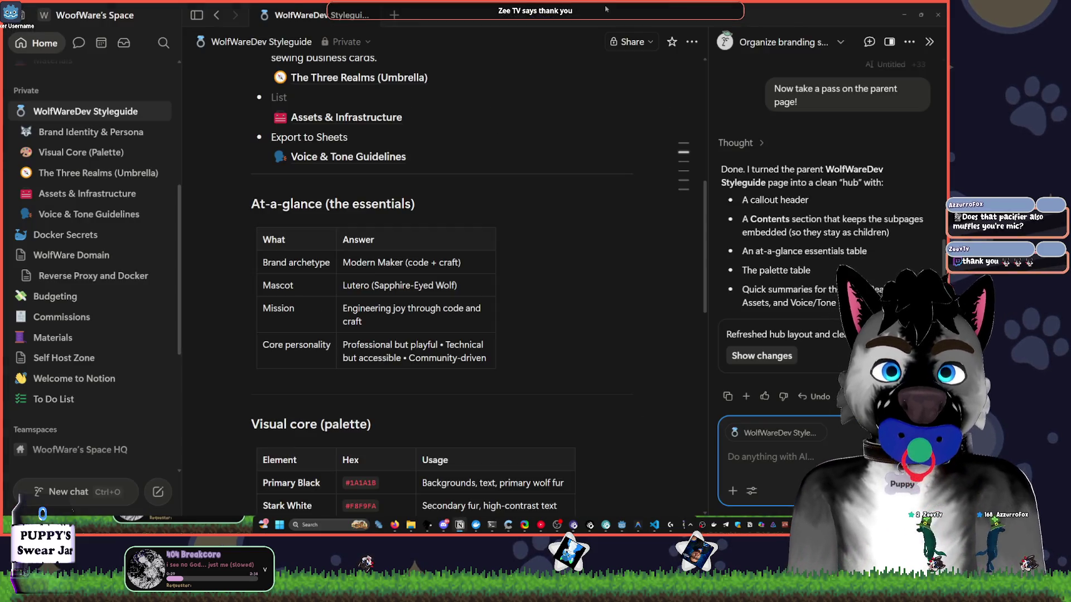
key(alt+Tab)
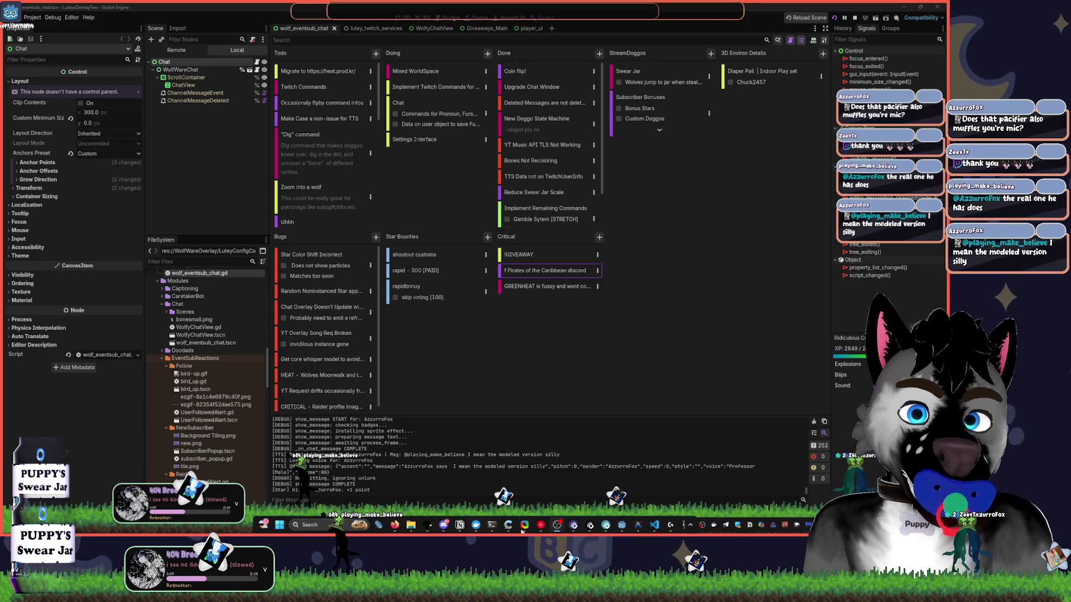
Bring Visual Studio Code with docker-compose.yml to the front.
click(653, 526)
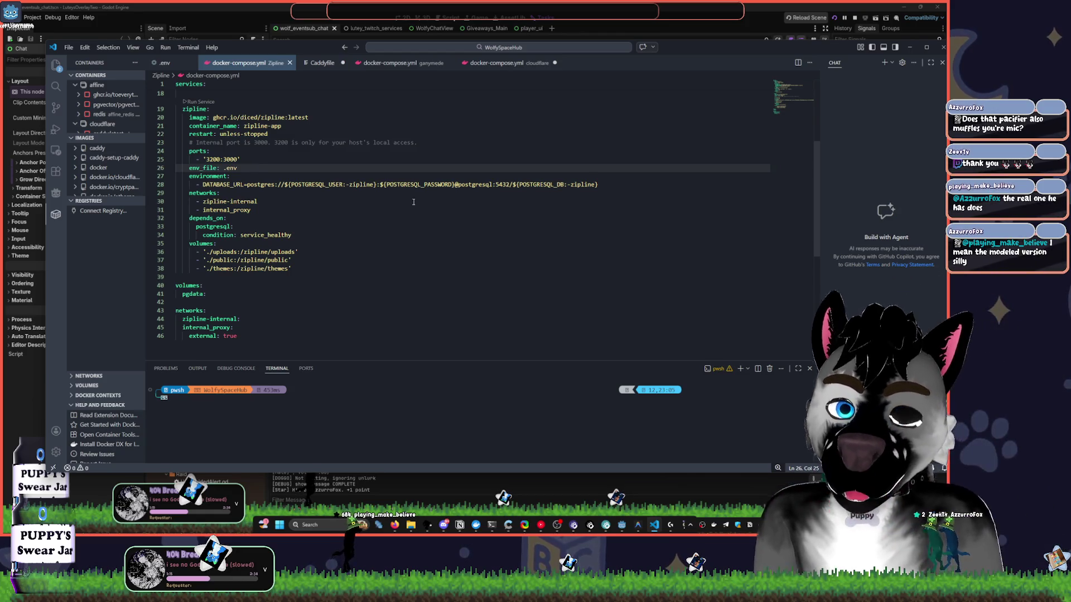
In the terminal, go up one folder, enter Servarr, and list its contents with ls.
click(274, 428)
text(cd ..)
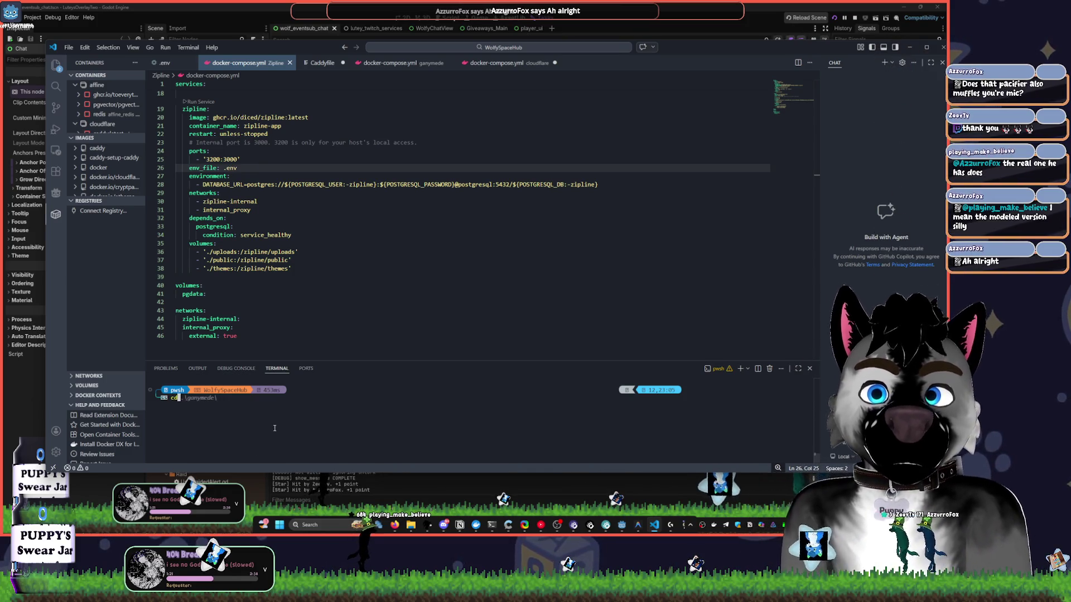
key(Return)
text(cd Ser)
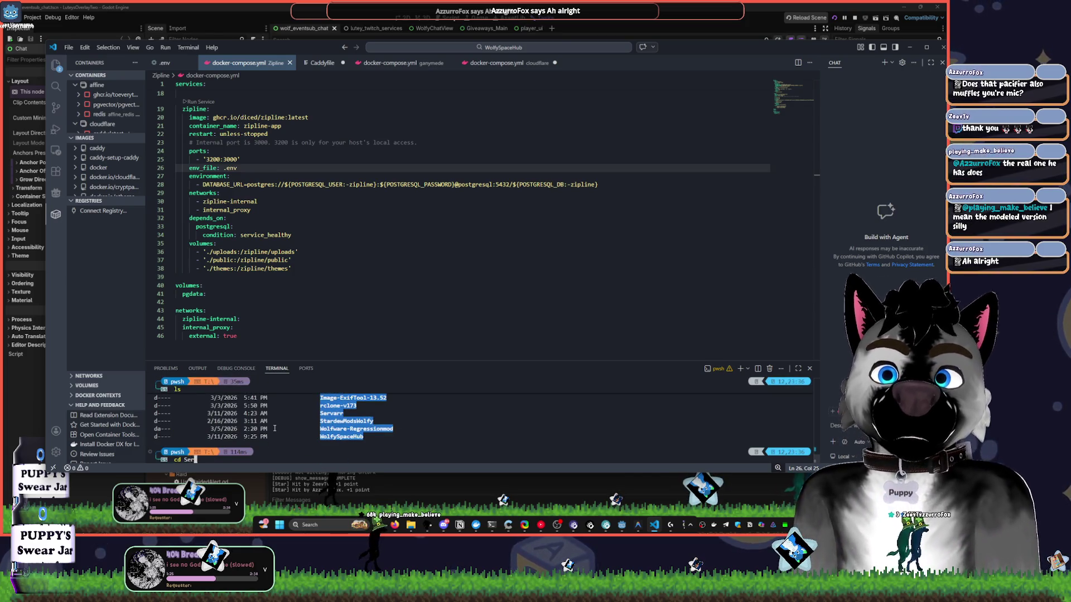
key(Tab)
key(Return)
text(s)
key(Return)
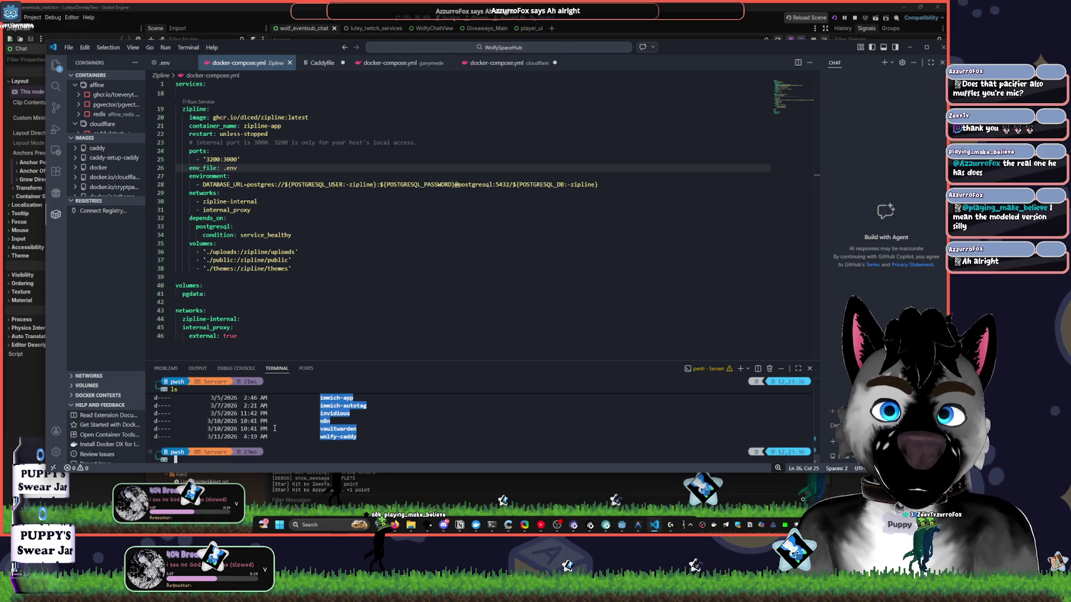
scroll(455, 436, up, 2)
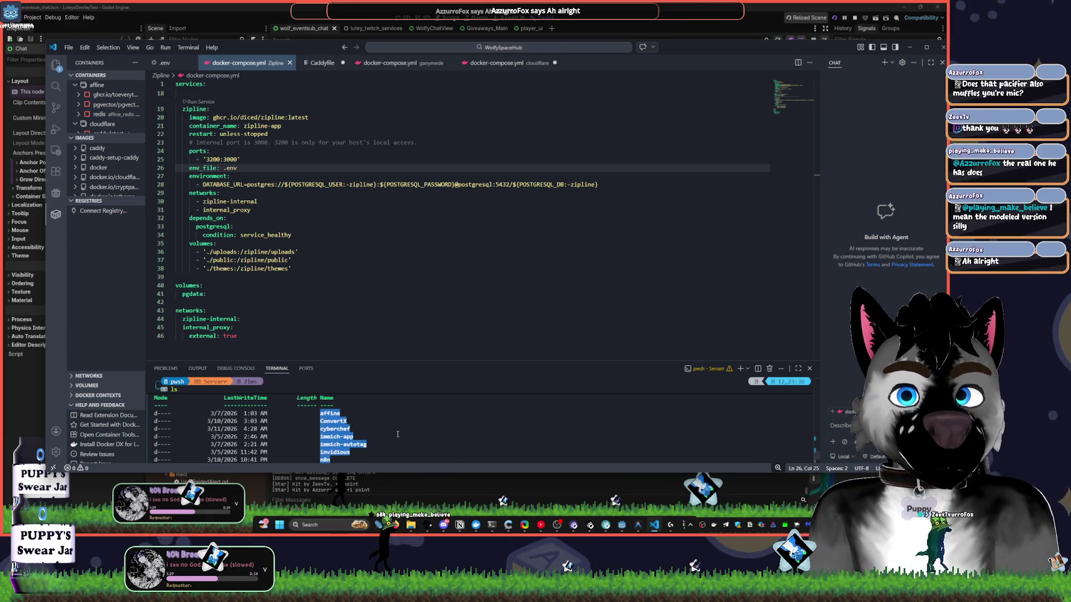
click(541, 525)
Like the playing song, skip to Souvenirs d'Enfance, and minimize YouTube Music.
click(624, 423)
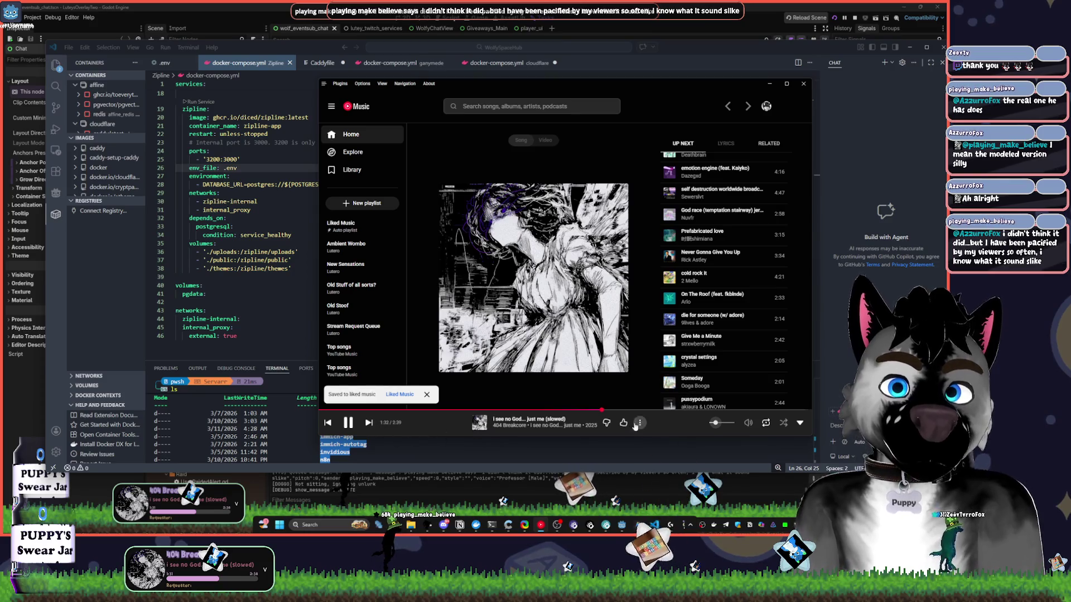
click(607, 423)
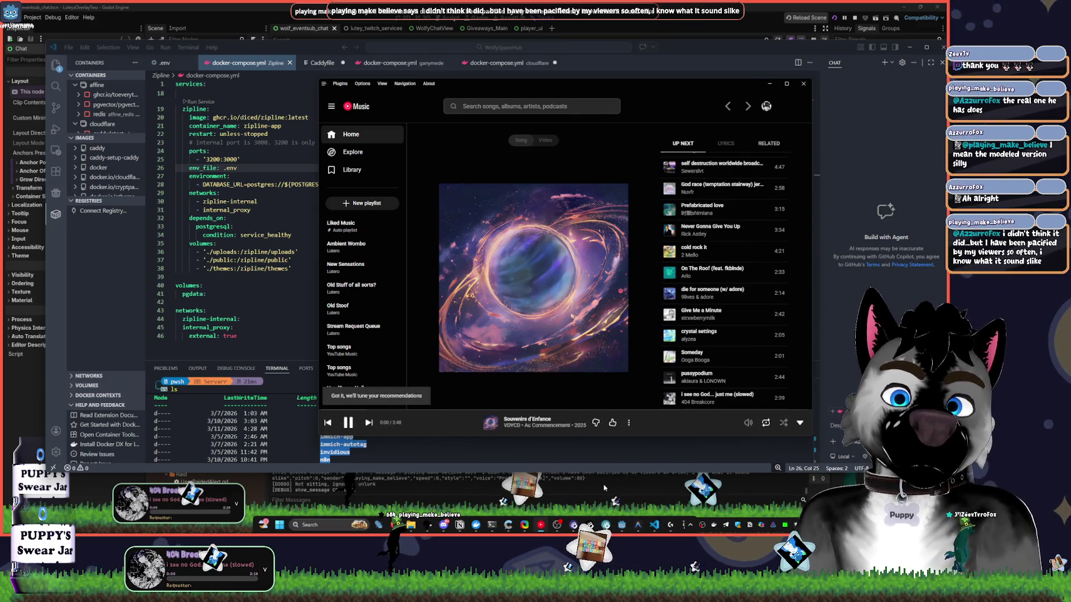
mouse_move(750, 425)
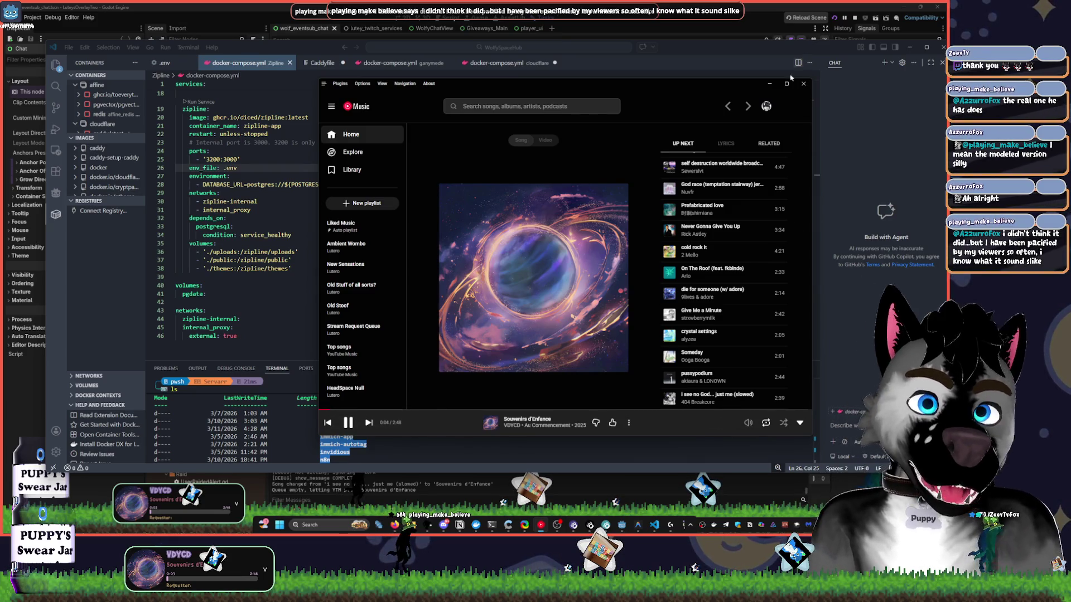
click(769, 83)
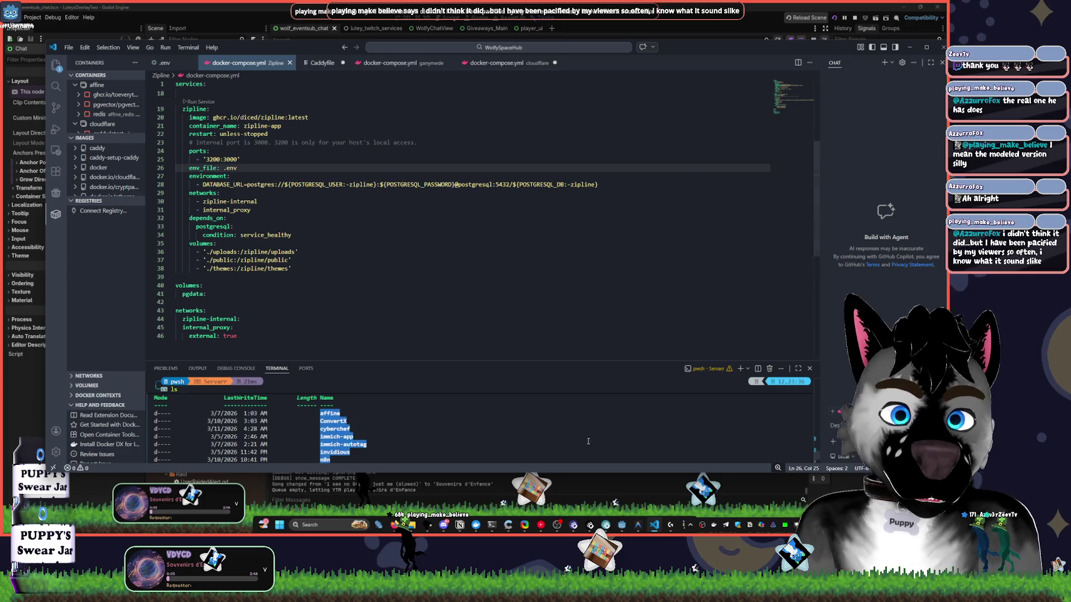
Select the zipline service's depends_on lines and collapse the container registries list.
mouse_move(569, 527)
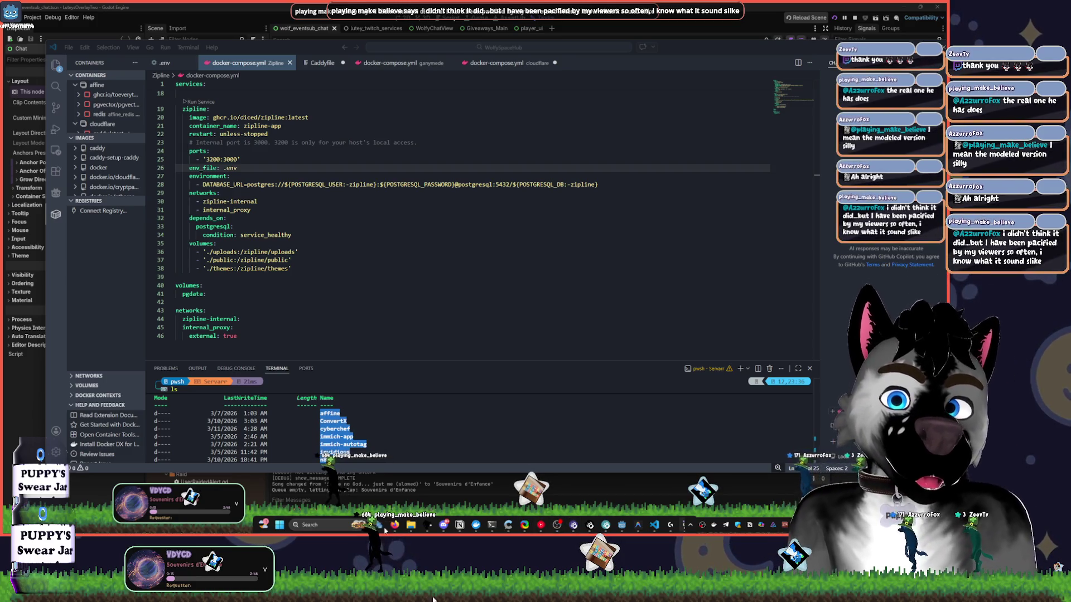
mouse_move(446, 600)
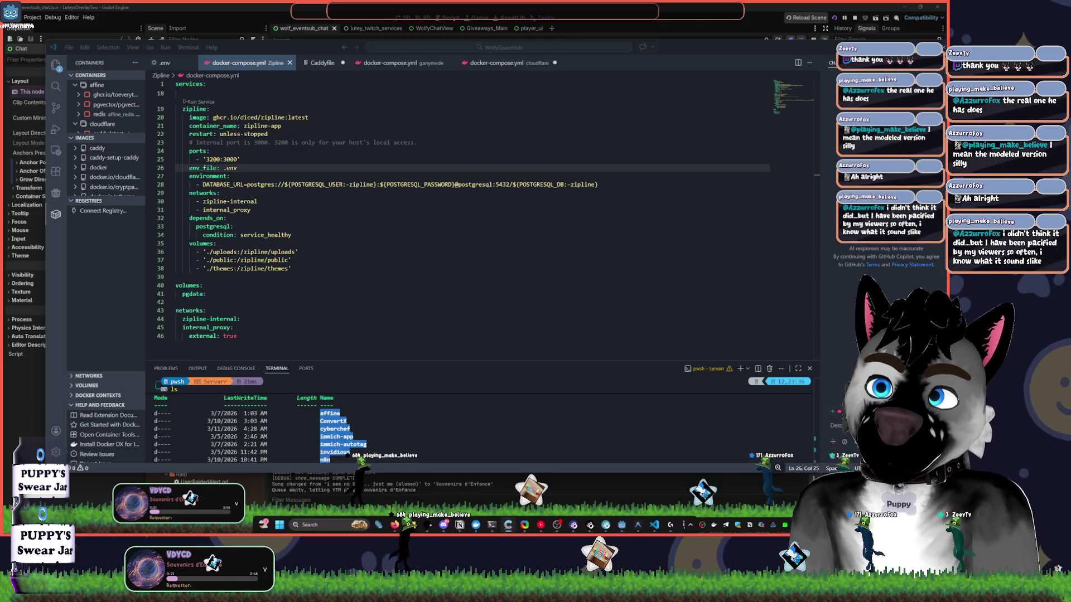
click(735, 595)
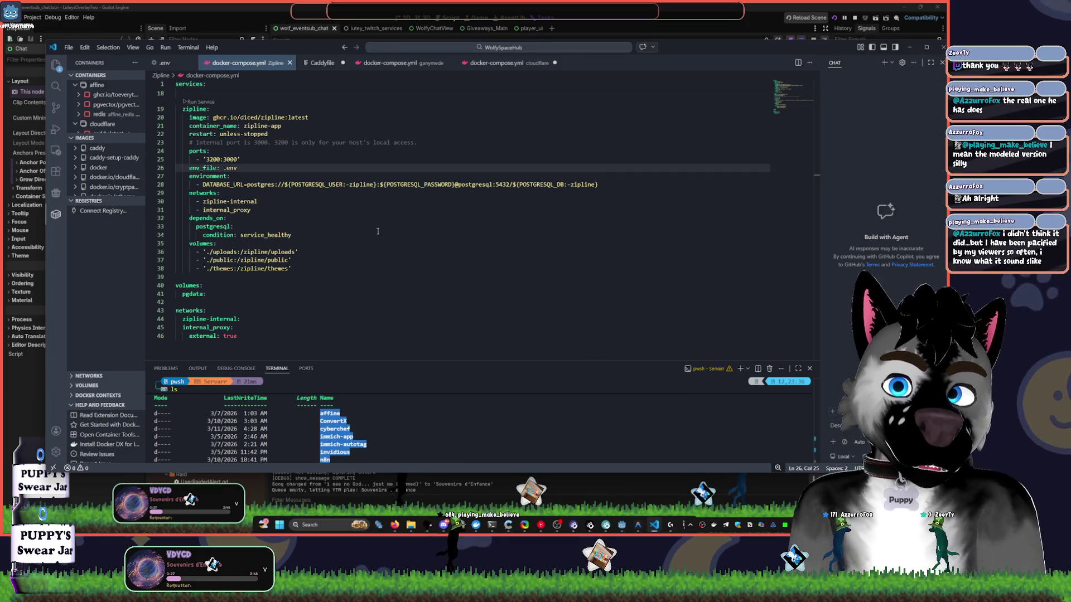
drag(233, 226, 226, 218)
scroll(368, 234, up, 5)
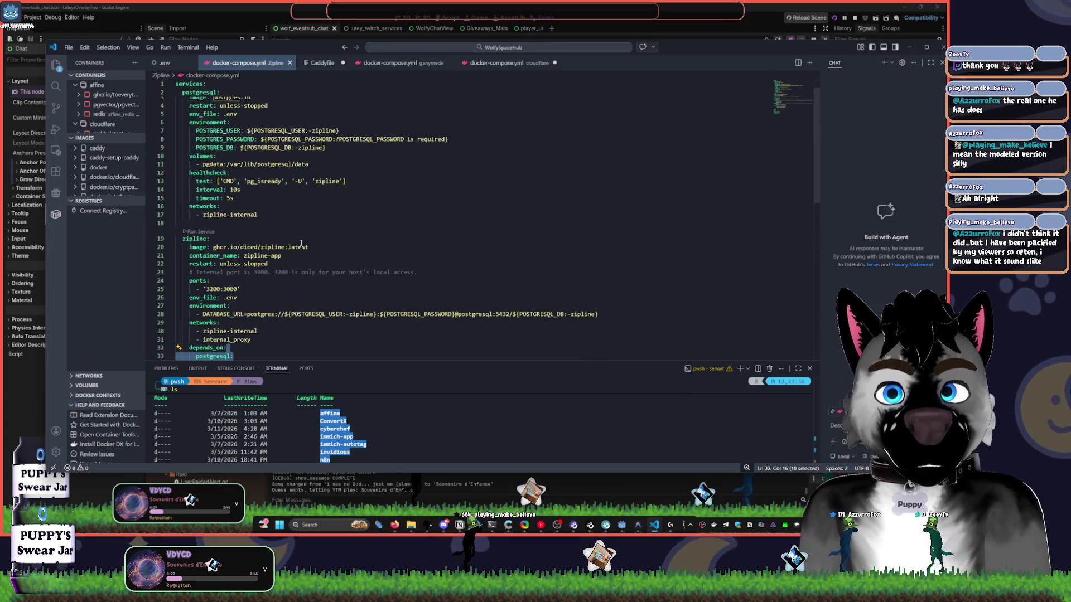
click(89, 200)
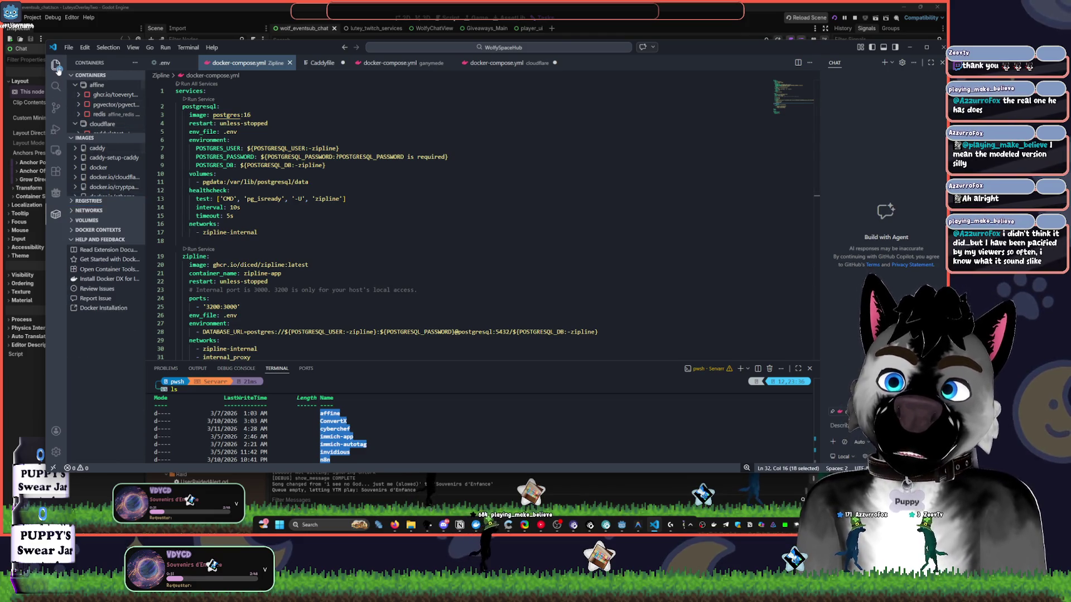
Show the Explorer file tree and enlarge the terminal to see the full Servarr listing.
key(ctrl+shift+e)
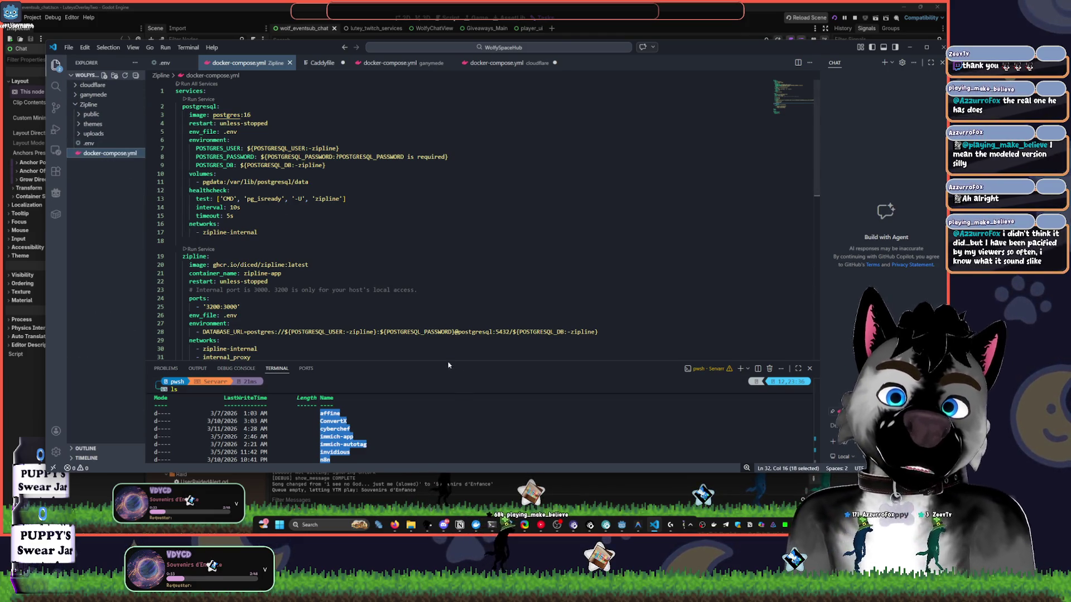
key(shift+Up)
key(shift+Up)
key(shift+Up)
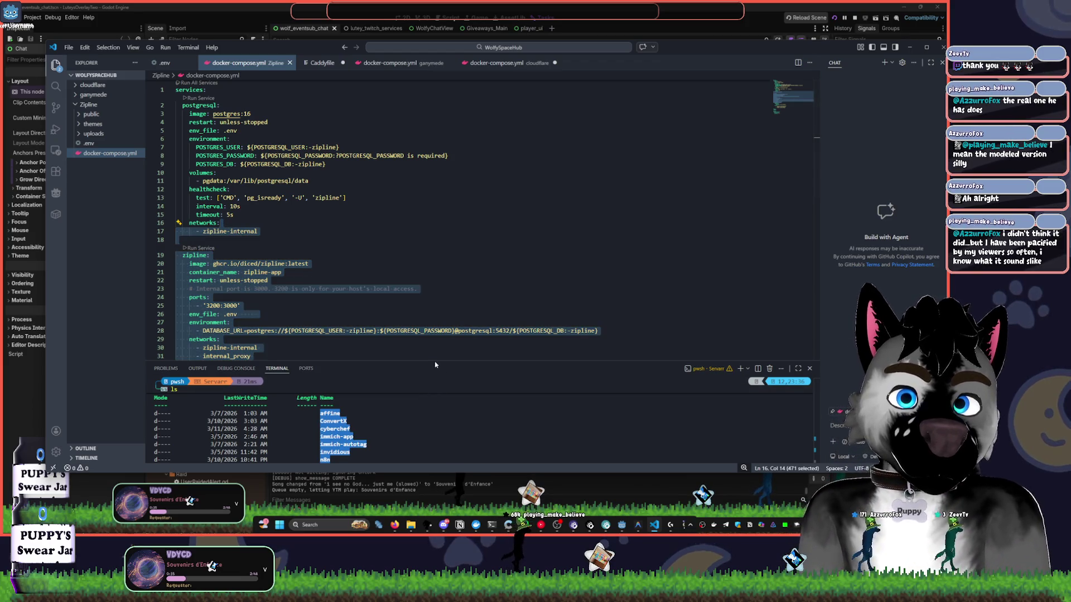
drag(436, 365, 438, 273)
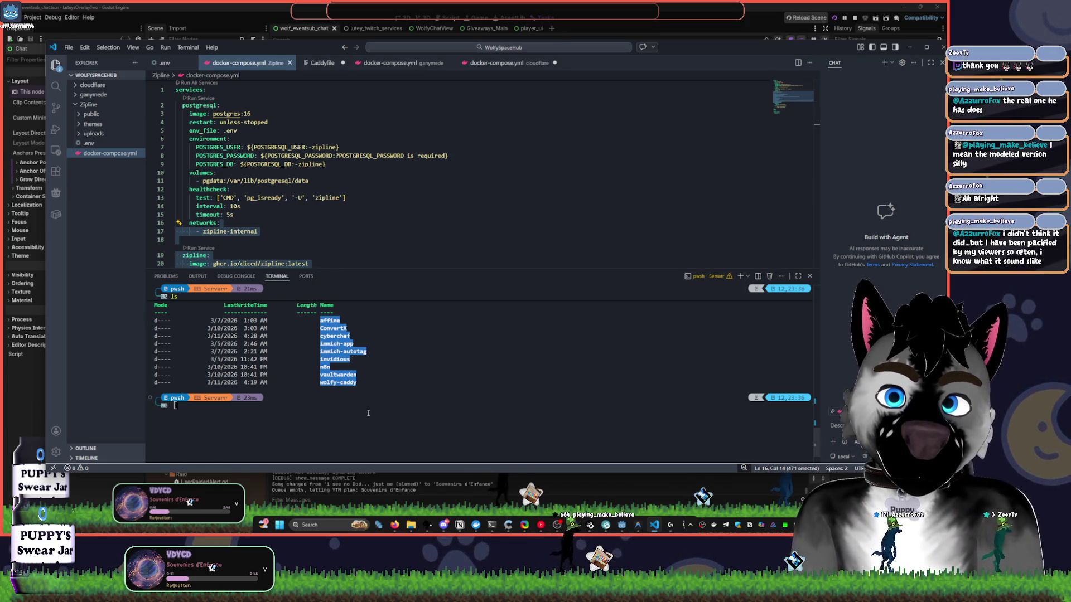
scroll(374, 415, up, 2)
scroll(399, 403, down, 2)
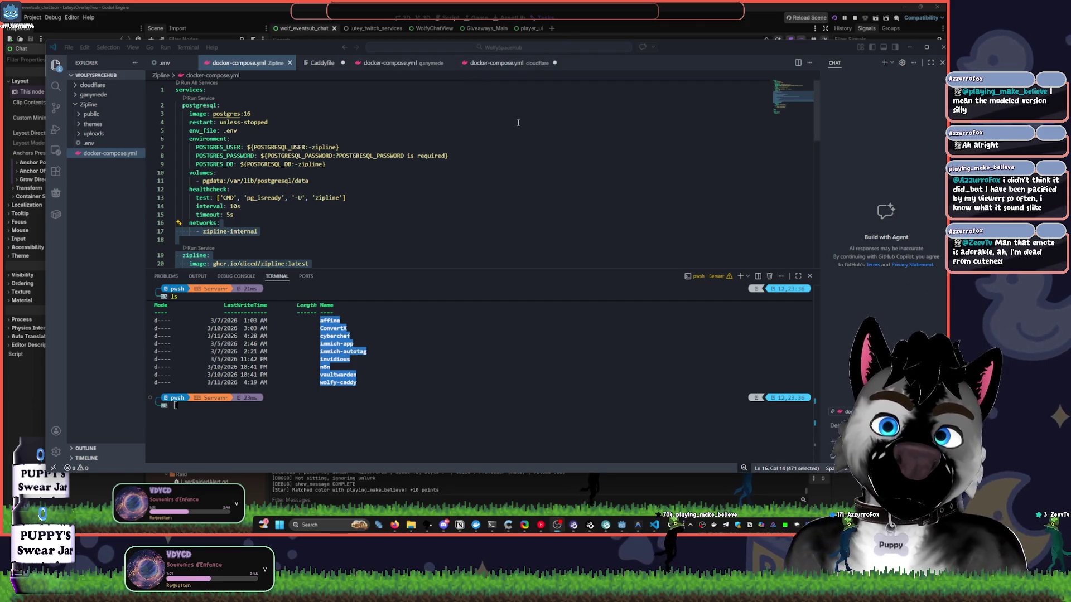
Minimize VS Code so the Godot editor is back in front.
click(652, 527)
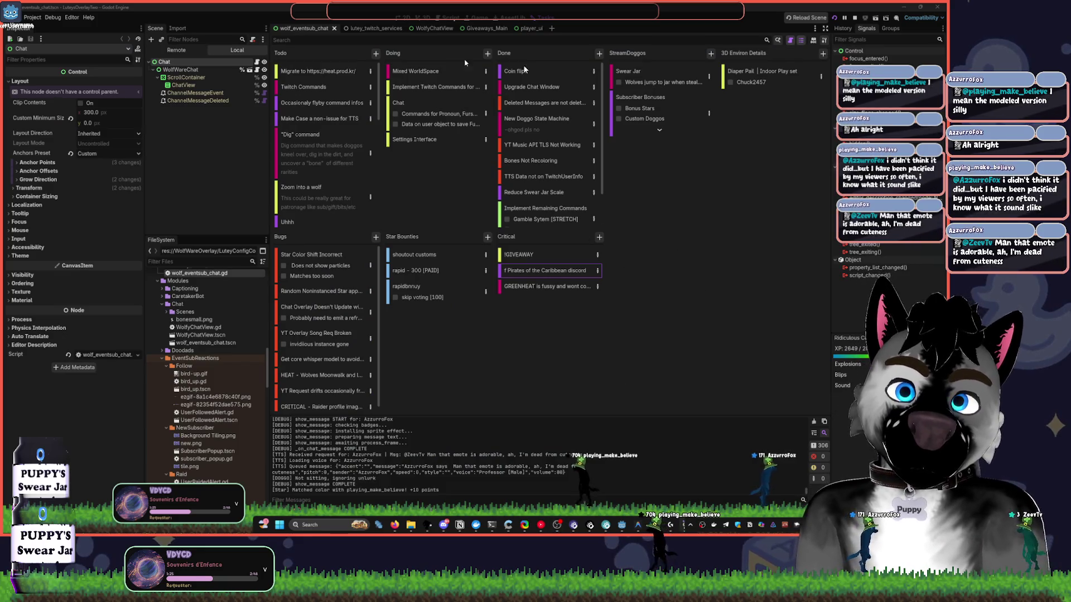
mouse_move(653, 525)
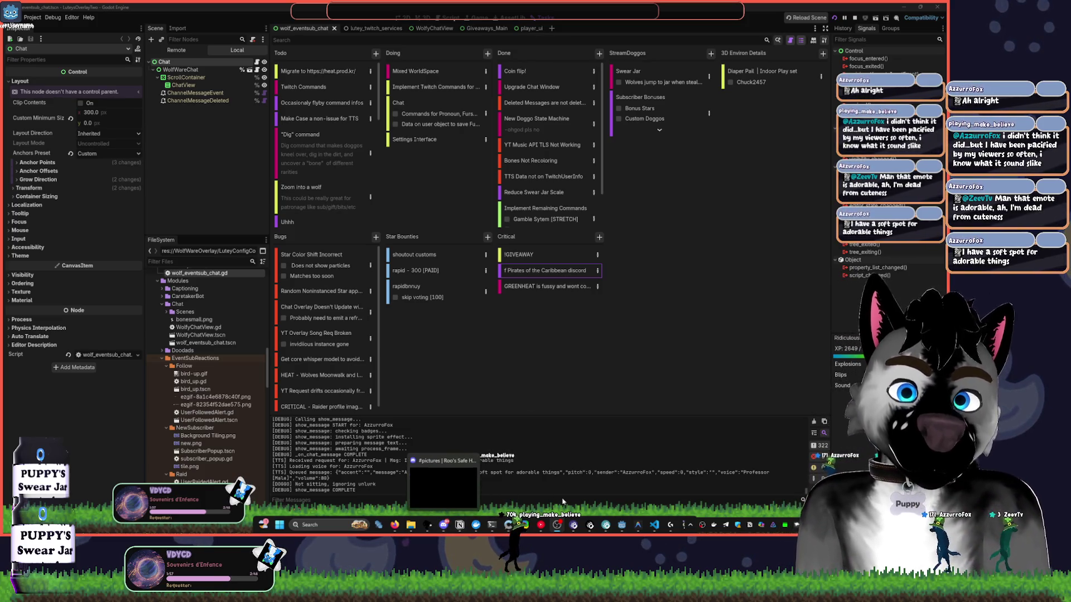
Briefly restore VS Code, then minimize it again to return to Godot.
click(654, 524)
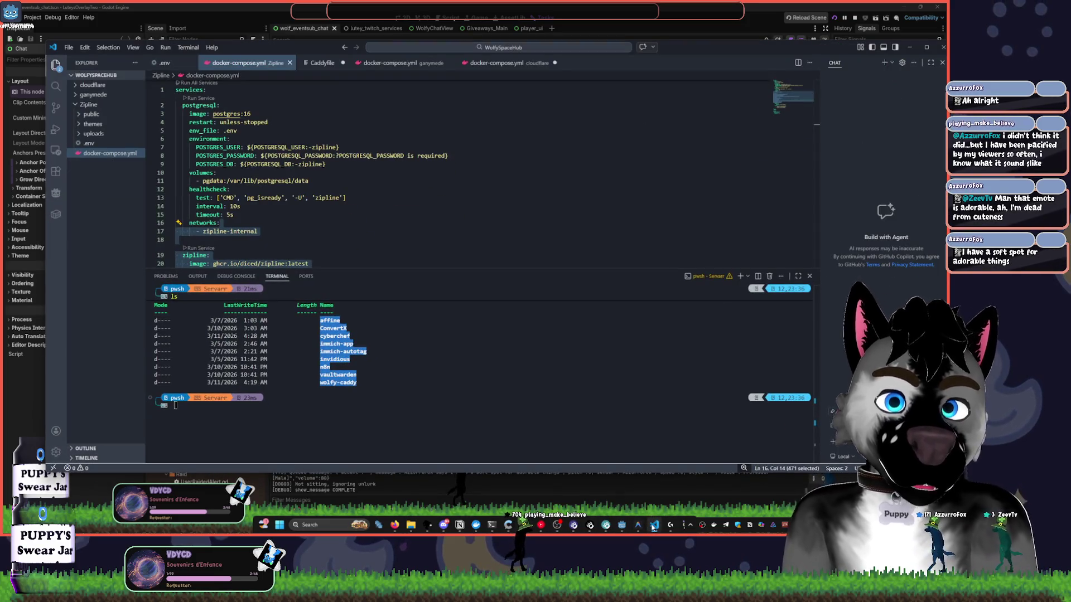
click(653, 526)
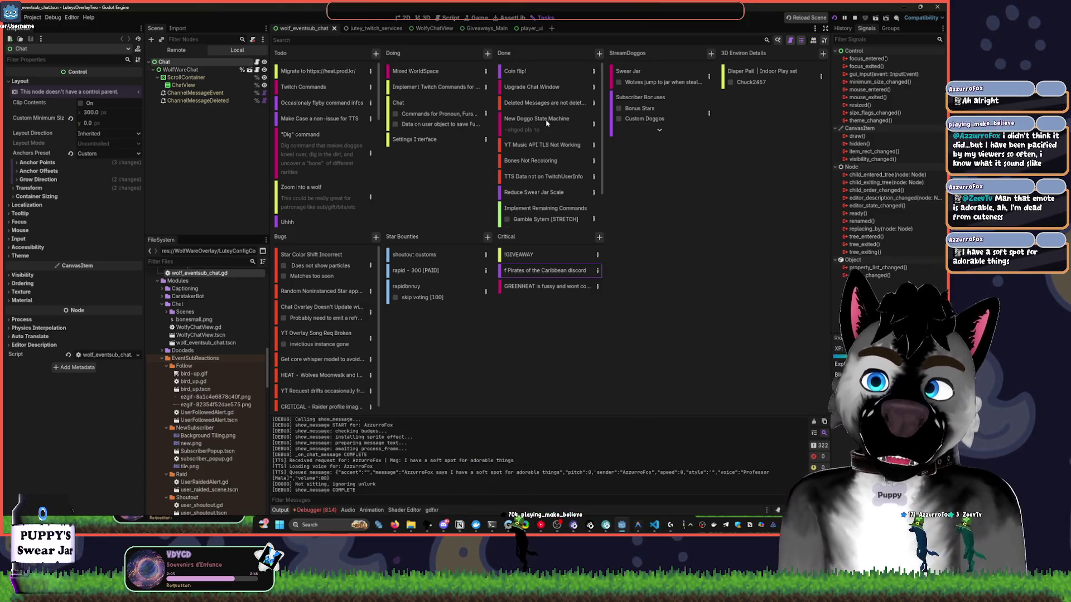
Switch Godot to the Script workspace, then back to the 2D scene view.
click(435, 15)
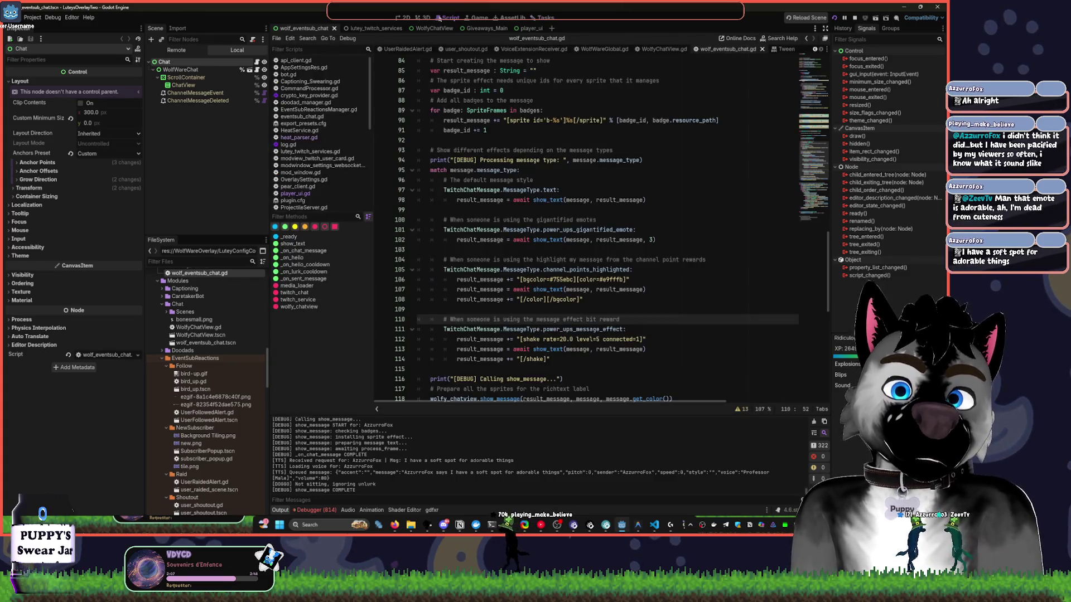
scroll(511, 122, up, 8)
scroll(511, 122, up, 5)
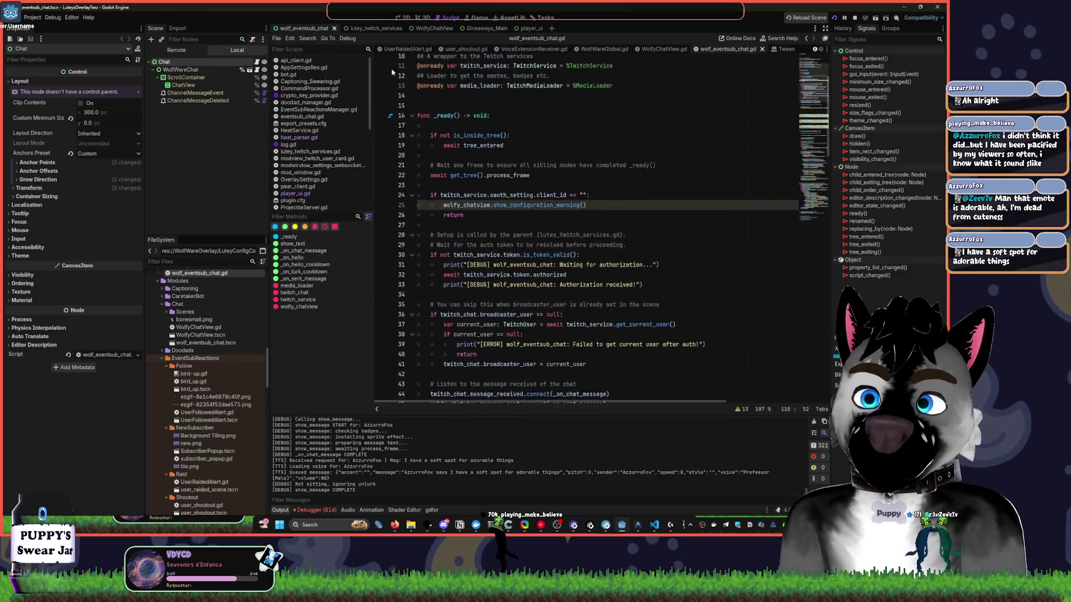
click(403, 17)
Skip YouTube Music to 'Forget' by Pogo, lower volume to 40, and show Godot's Game workspace.
click(540, 527)
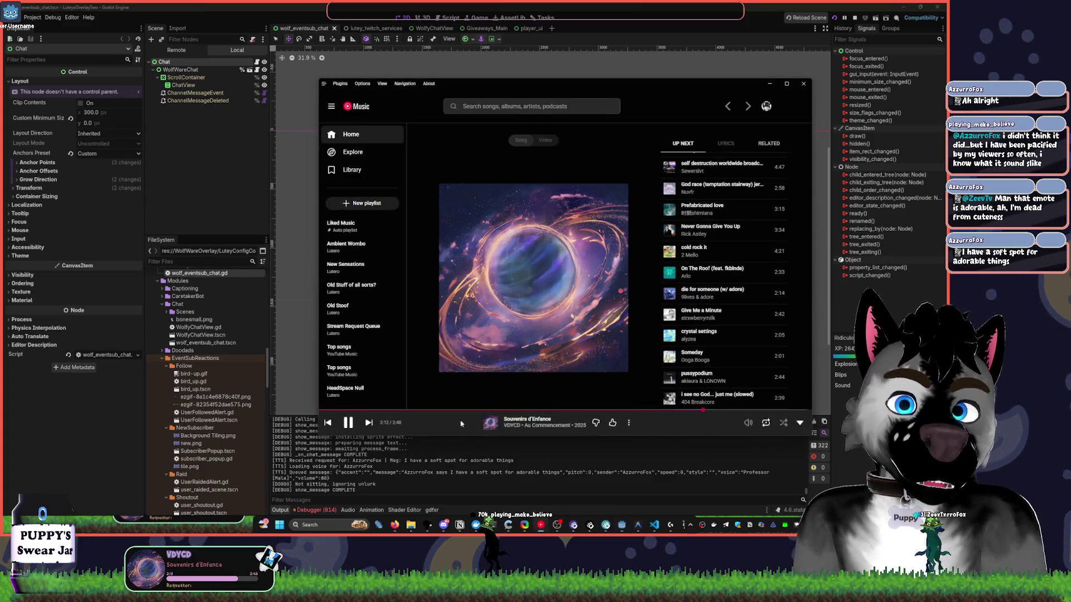
click(369, 423)
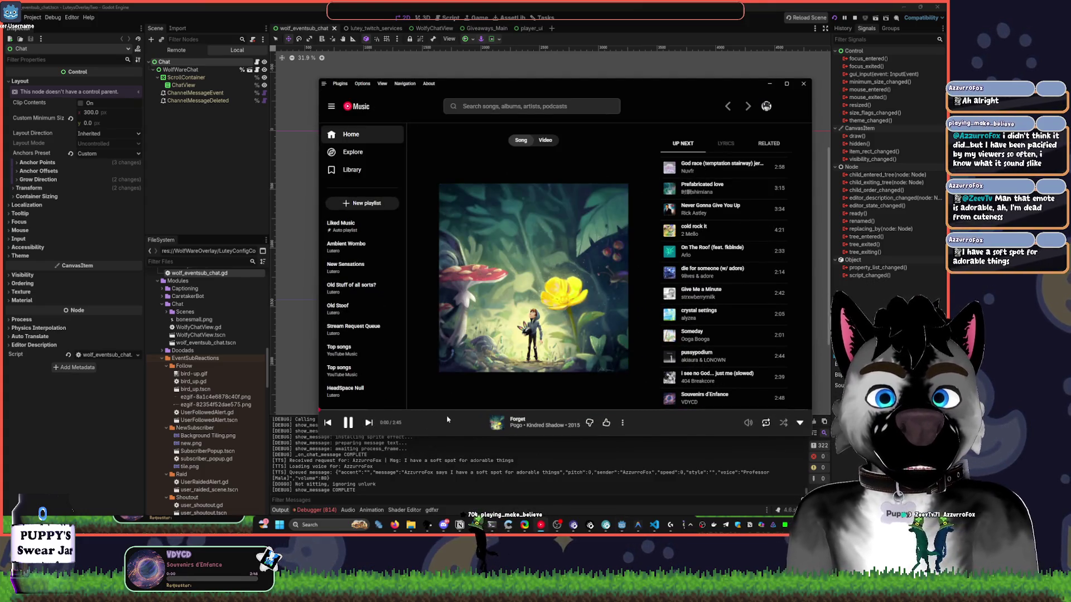
mouse_move(748, 423)
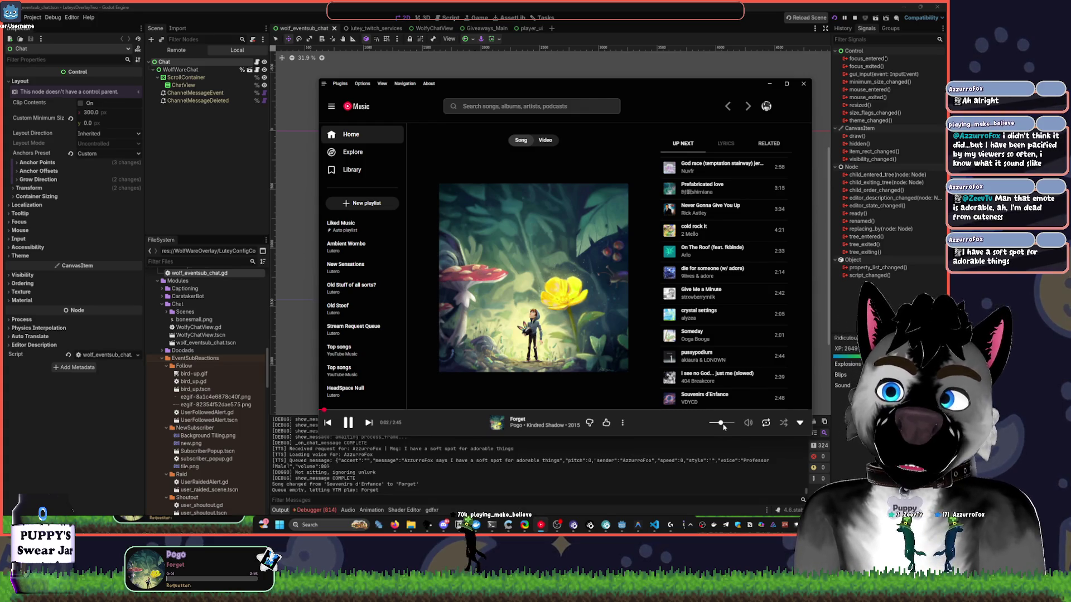
key(XF86AudioLowerVolume)
key(XF86AudioLowerVolume)
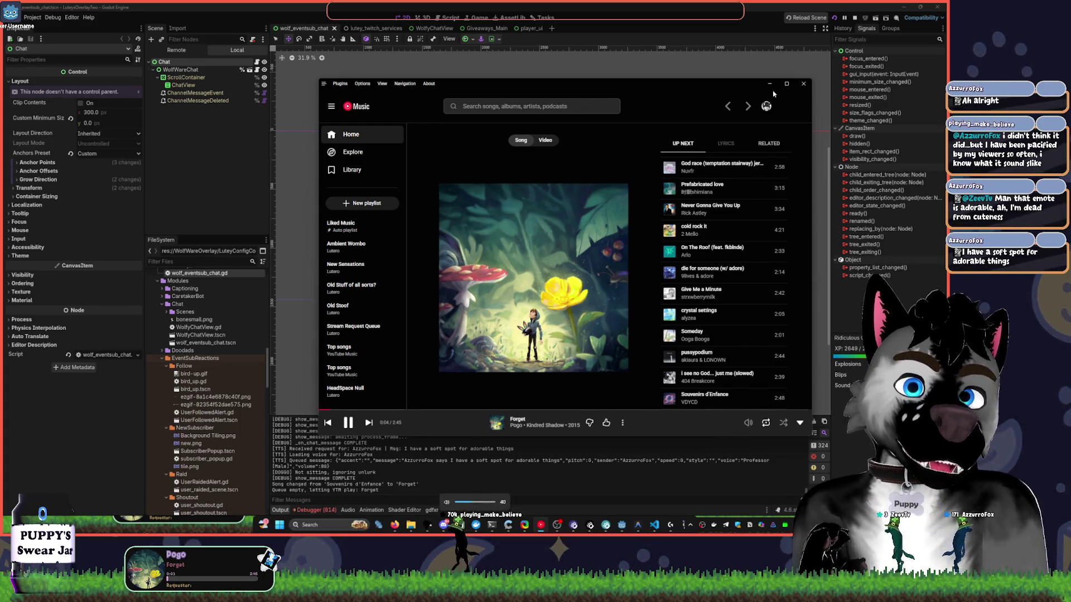
click(770, 84)
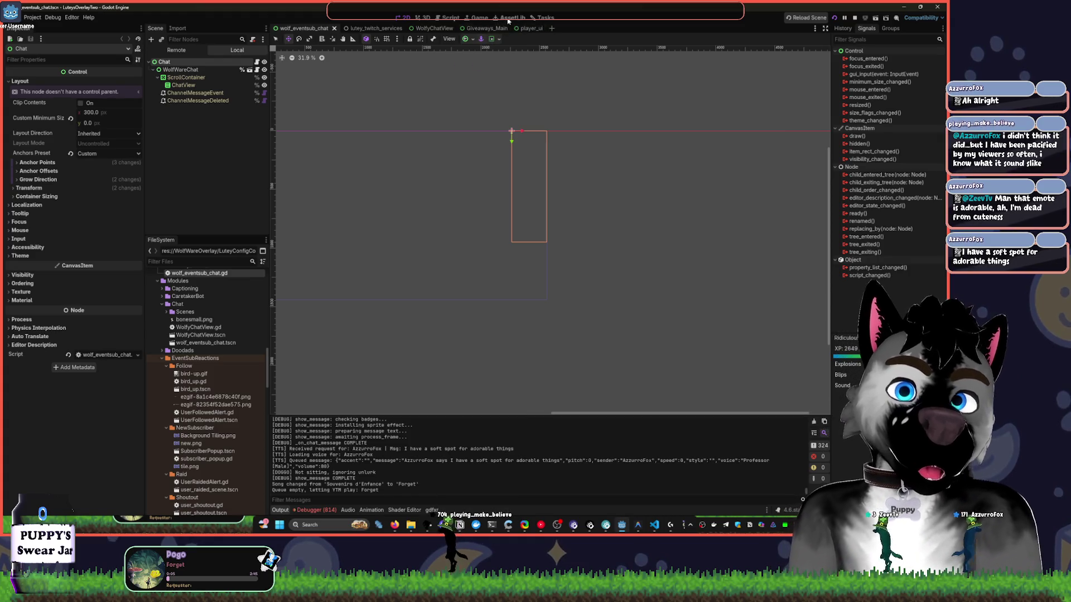
click(479, 18)
Show Godot's Tasks board, then bring YouTube Music back up playing 'Lychee Ice'.
click(546, 18)
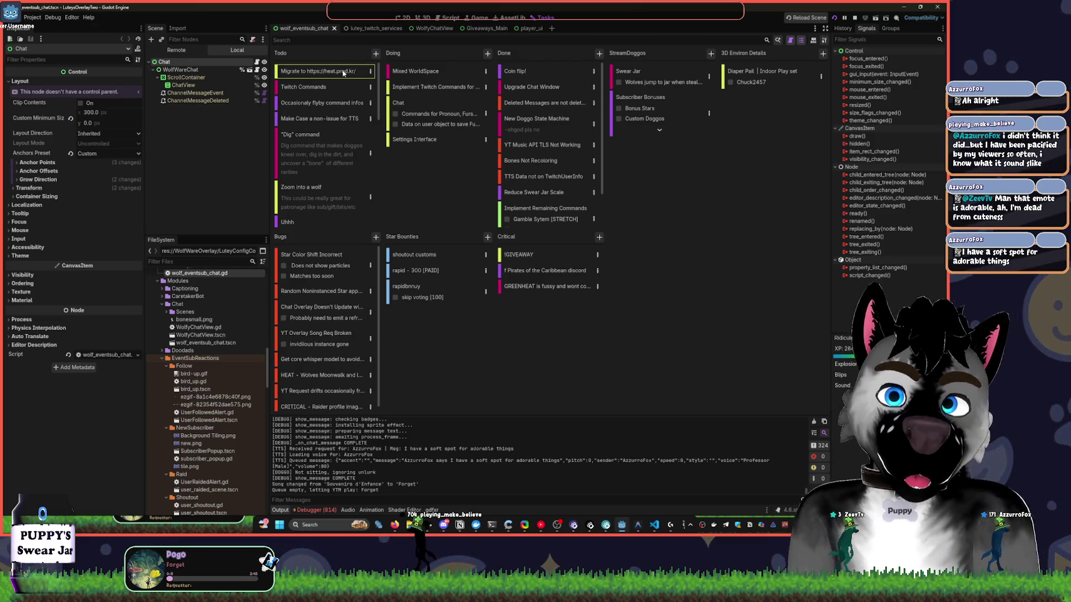
click(541, 525)
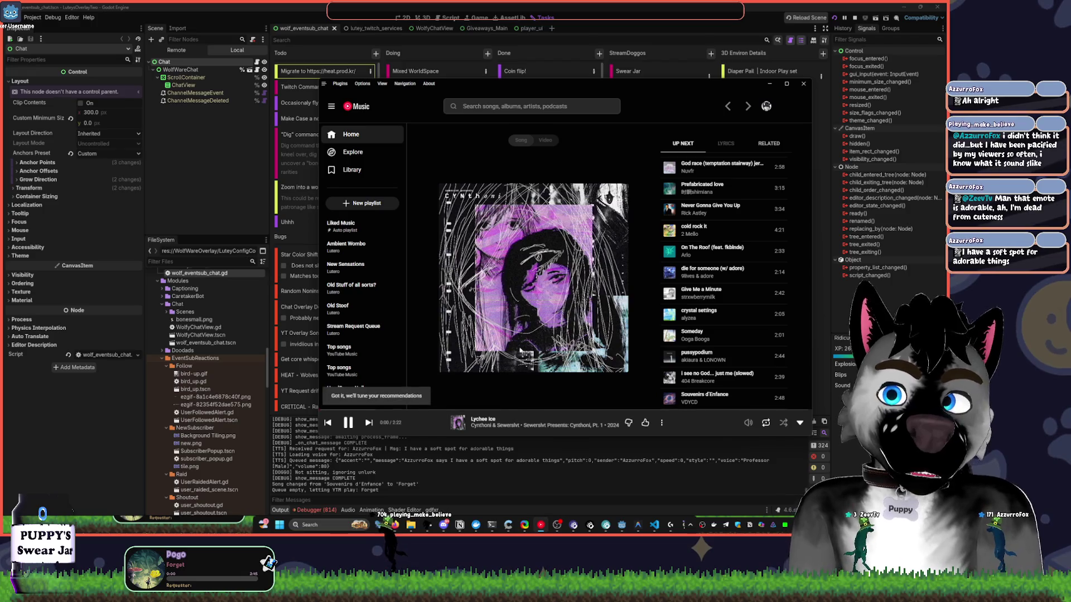
Raise YouTube Music's volume slider slightly, then minimize the player to reveal the task board.
click(773, 84)
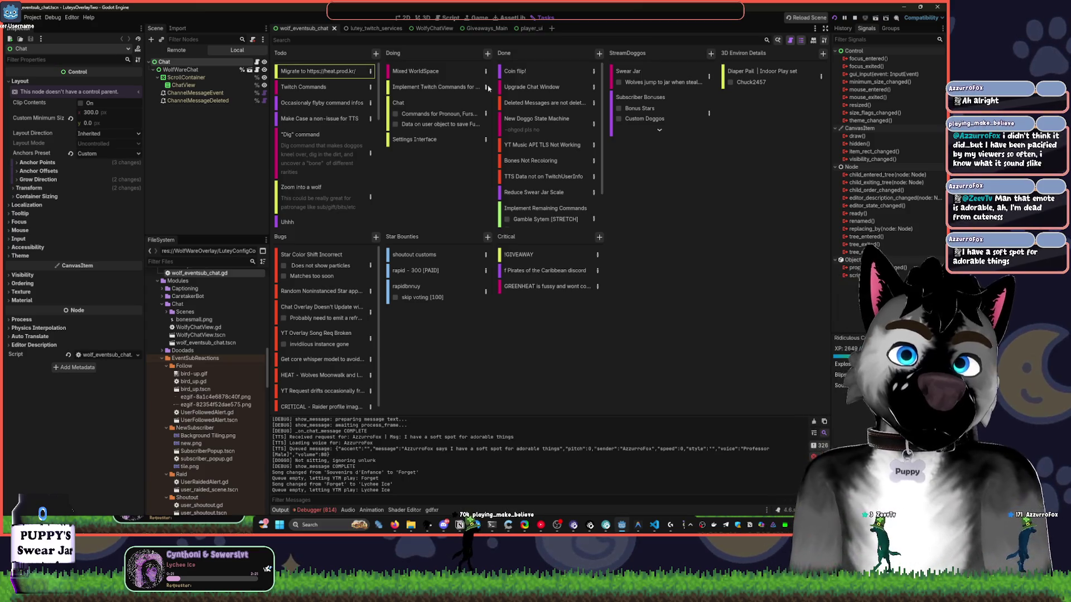
click(542, 525)
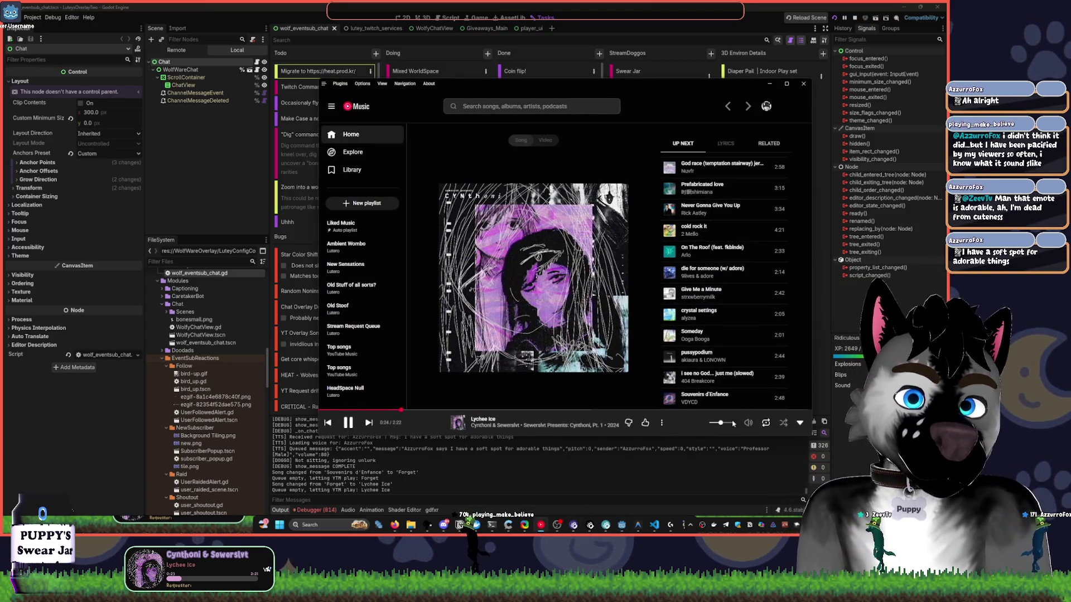
drag(719, 424, 722, 426)
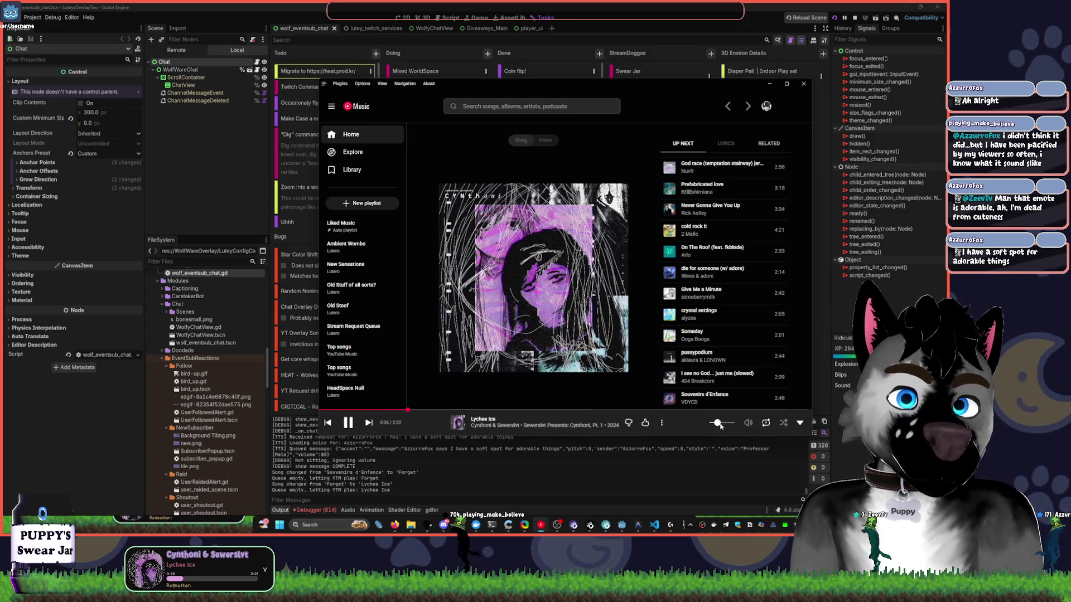
click(770, 84)
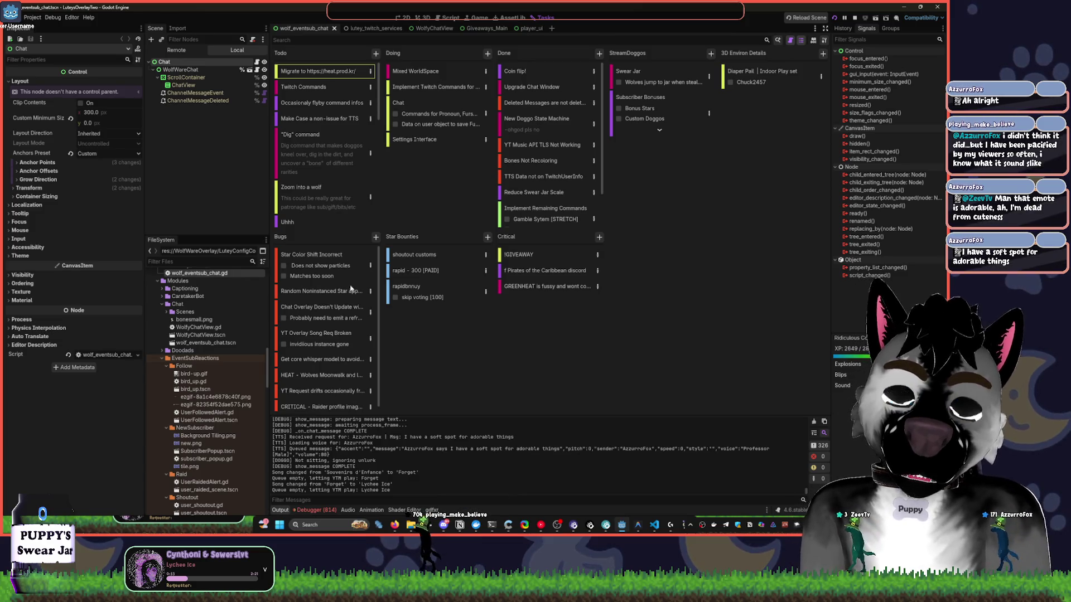
click(541, 527)
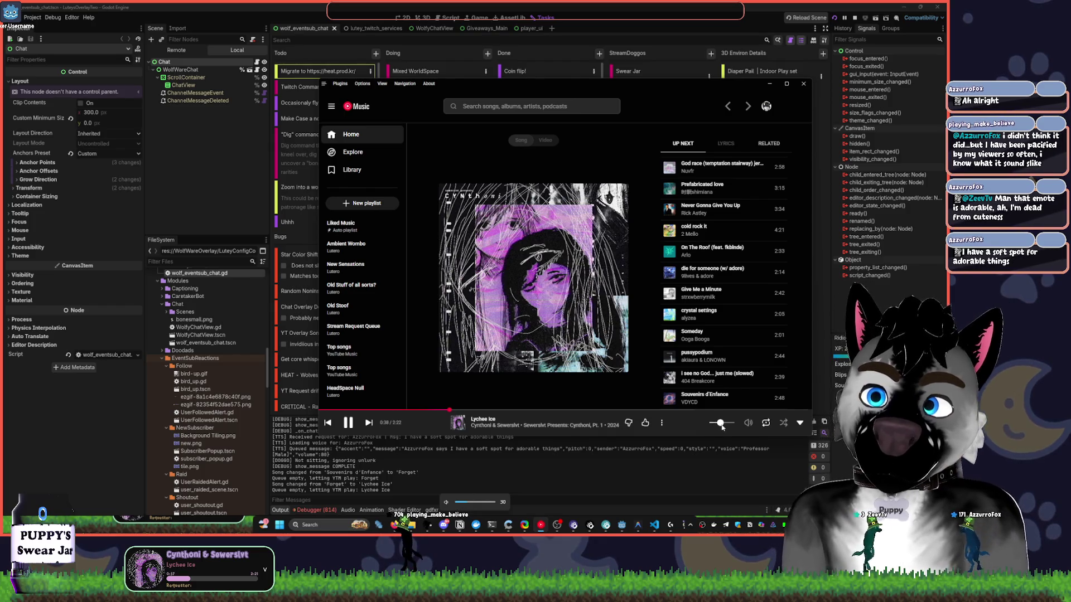
click(770, 84)
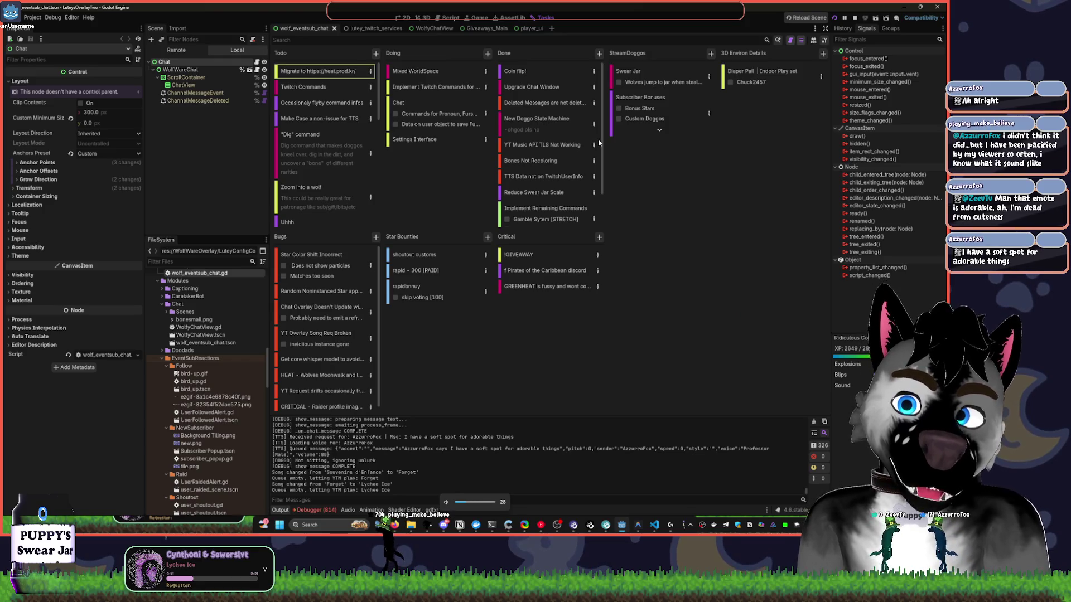
Scroll the Todo column and drop the Speakers volume in the mixer from 30 to 15.
mouse_move(557, 525)
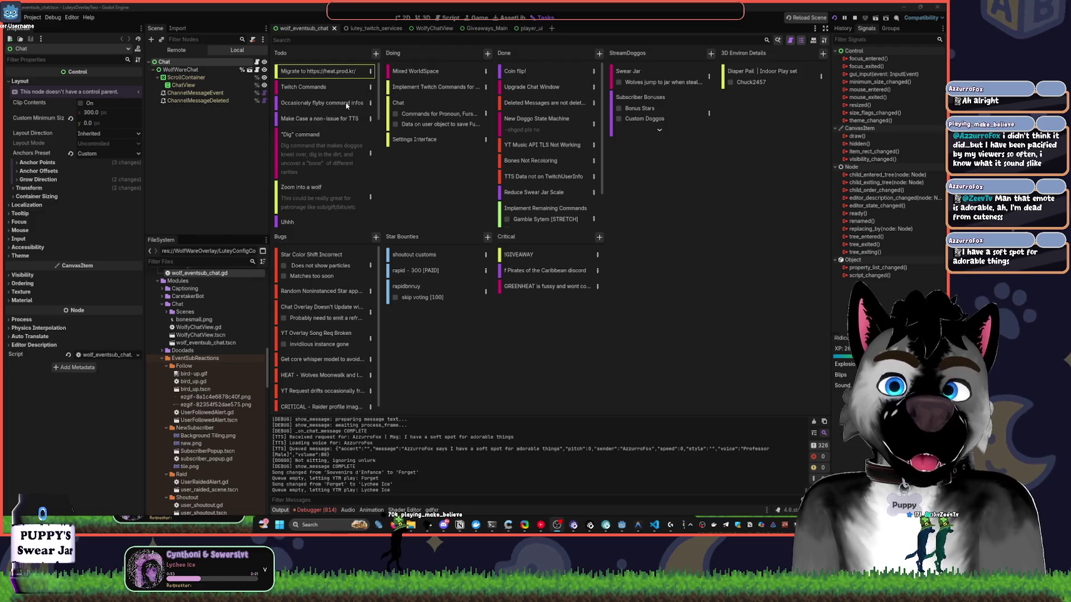
scroll(341, 192, down, 5)
scroll(343, 193, down, 3)
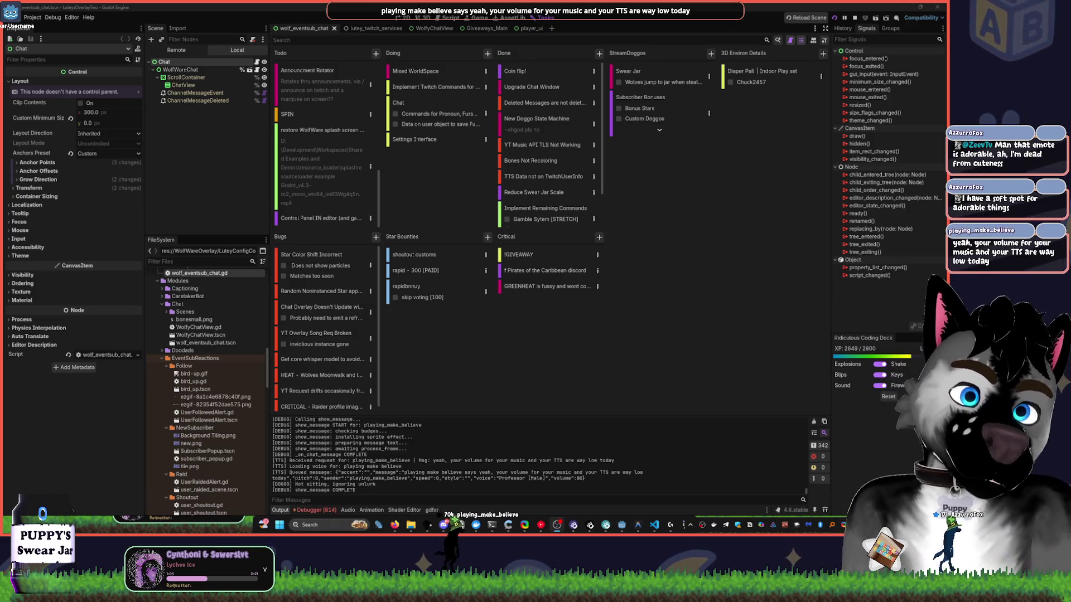
key(super+ctrl+v)
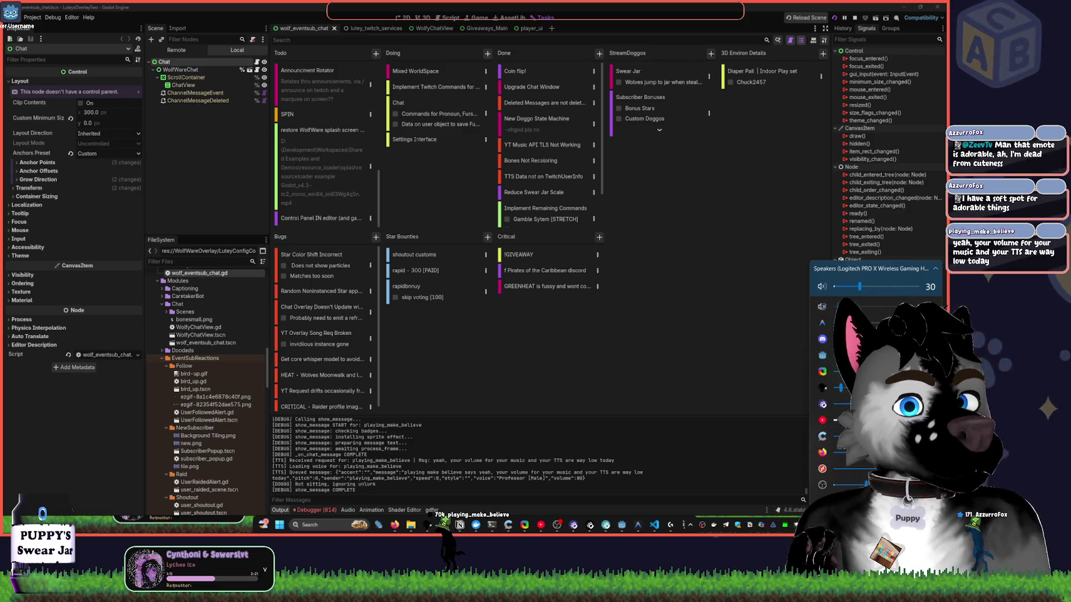
drag(859, 286, 855, 286)
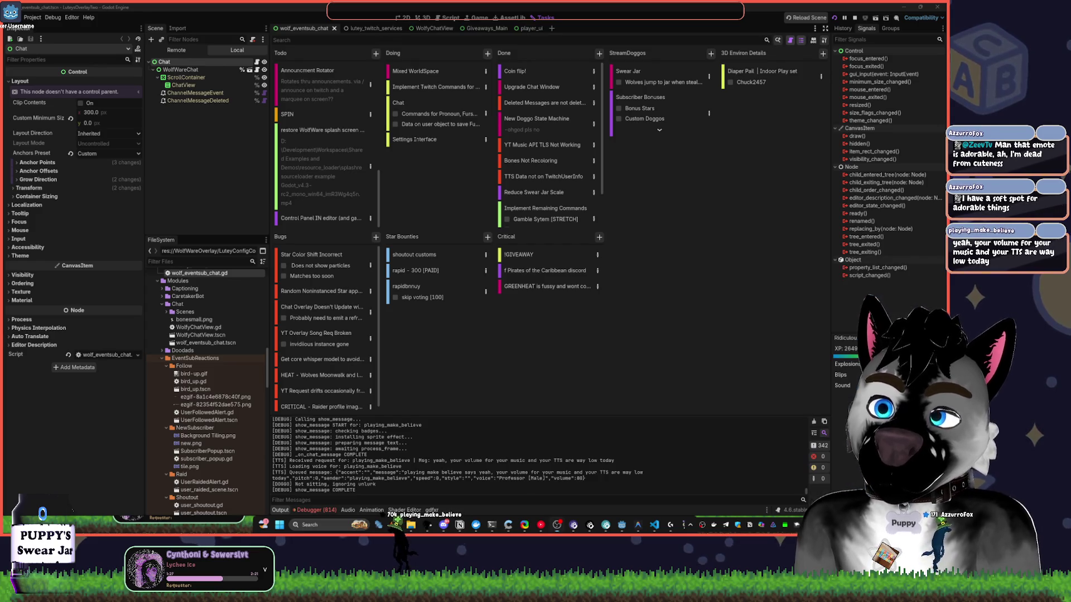
click(579, 416)
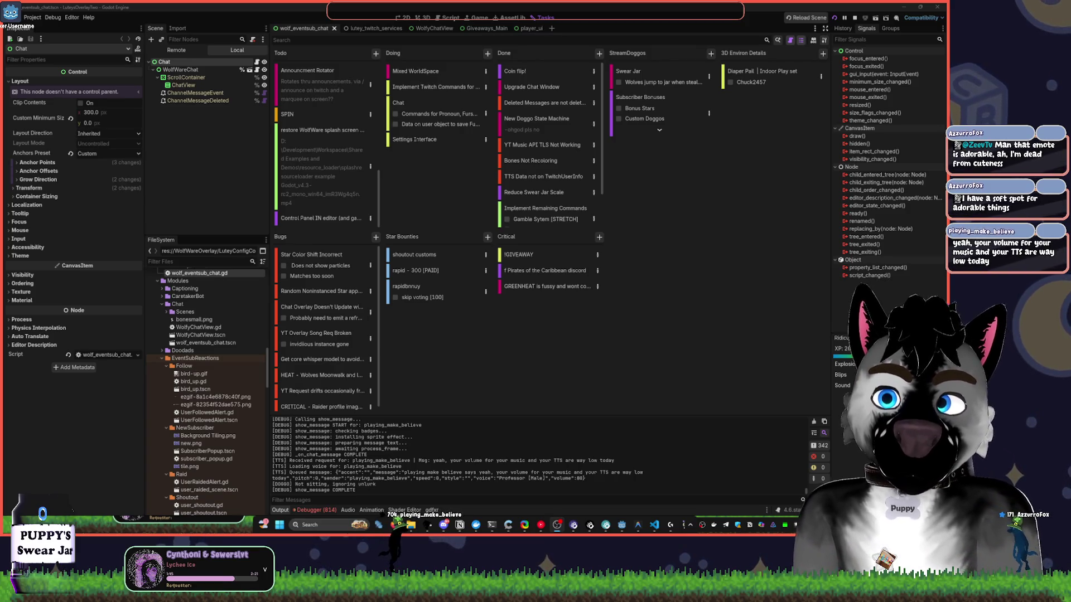
Nudge YouTube Music's volume up, settle the system volume at 14, and hide the player.
click(541, 526)
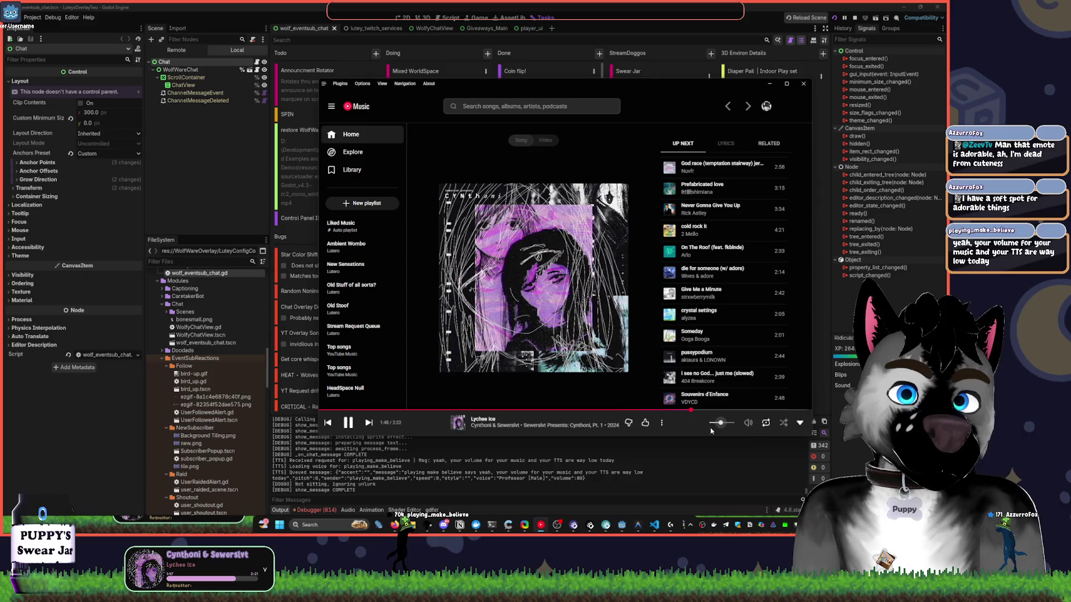
drag(722, 425, 724, 426)
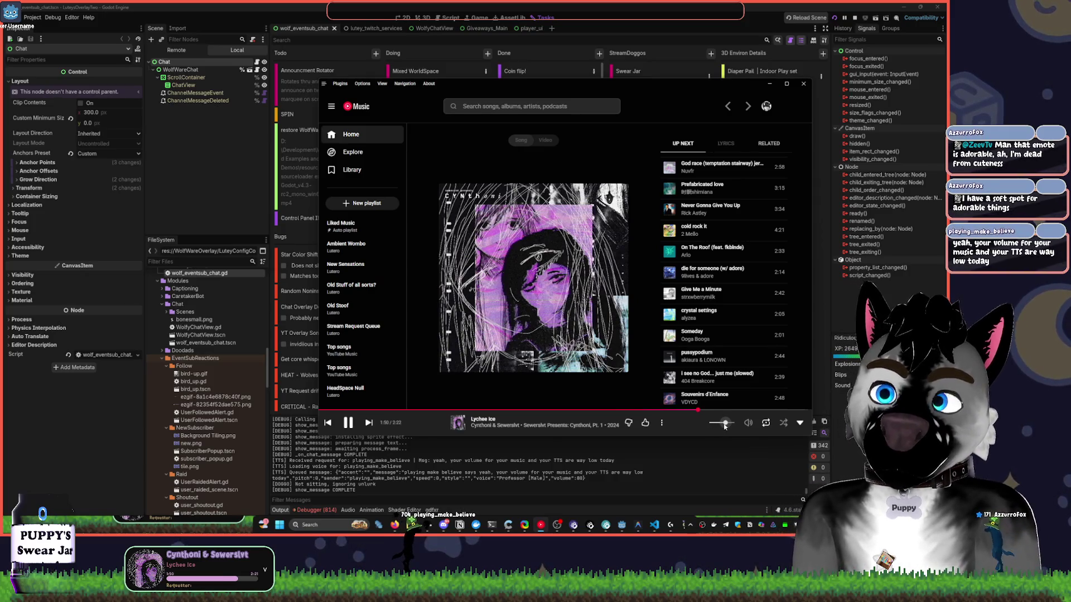
key(XF86AudioRaiseVolume)
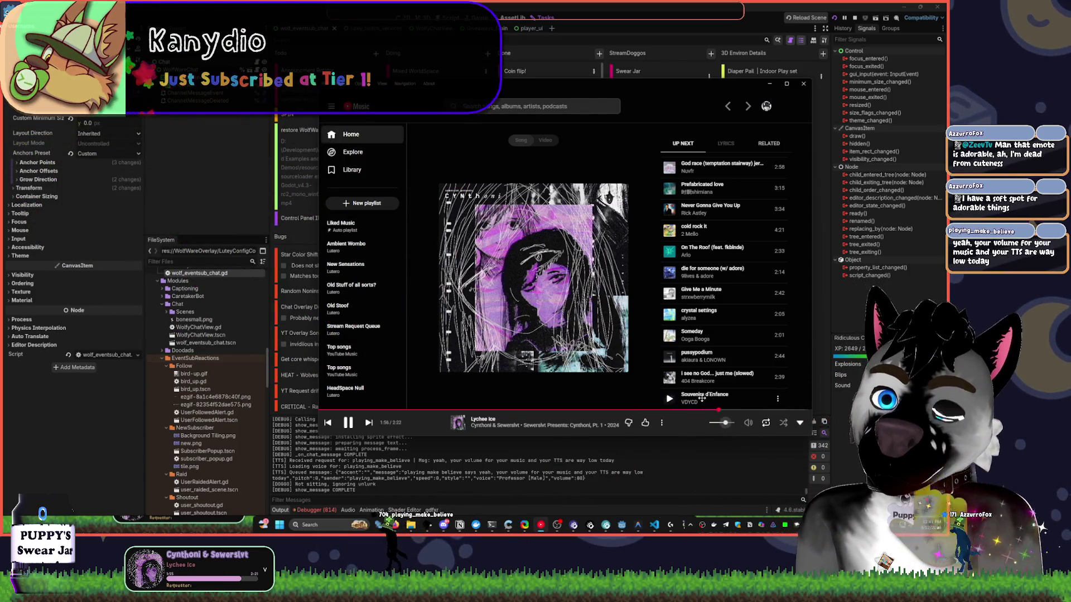
key(XF86AudioLowerVolume)
key(XF86AudioLowerVolume)
key(XF86AudioLowerVolume)
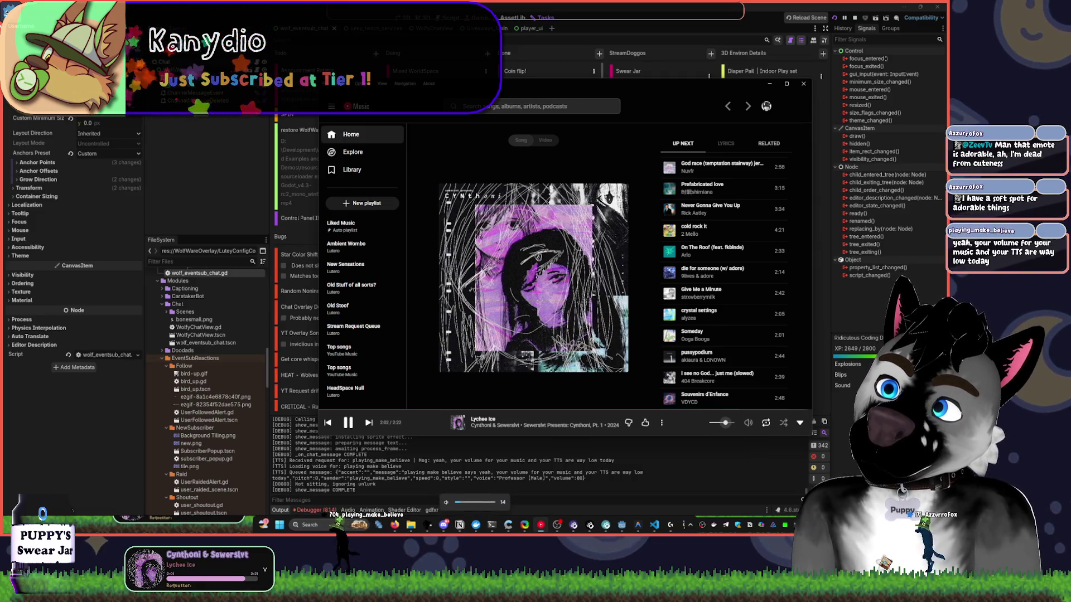
key(XF86AudioRaiseVolume)
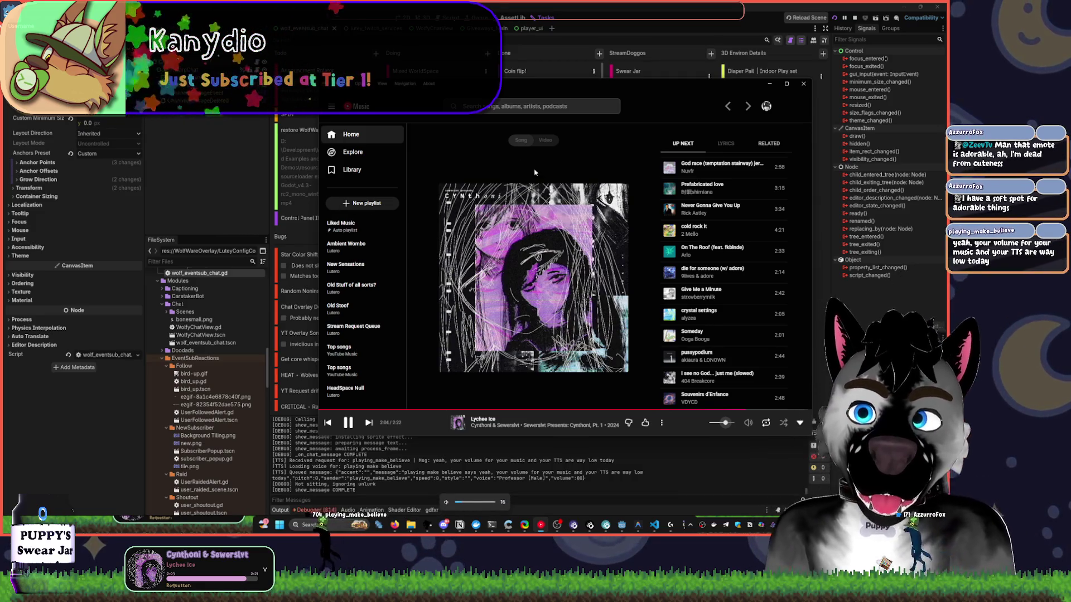
click(555, 76)
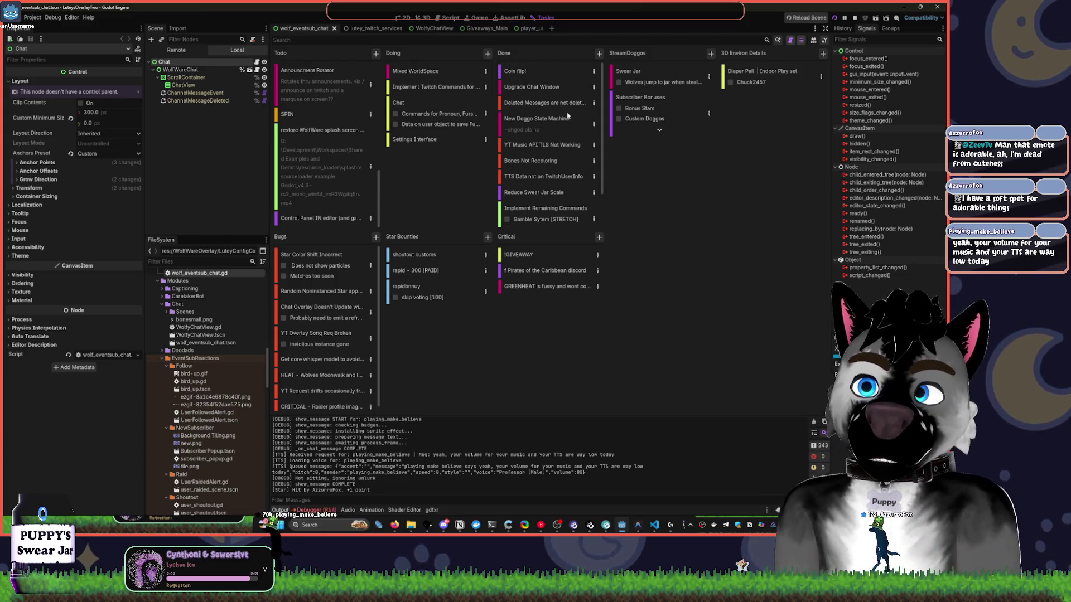
key(XF86AudioRaiseVolume)
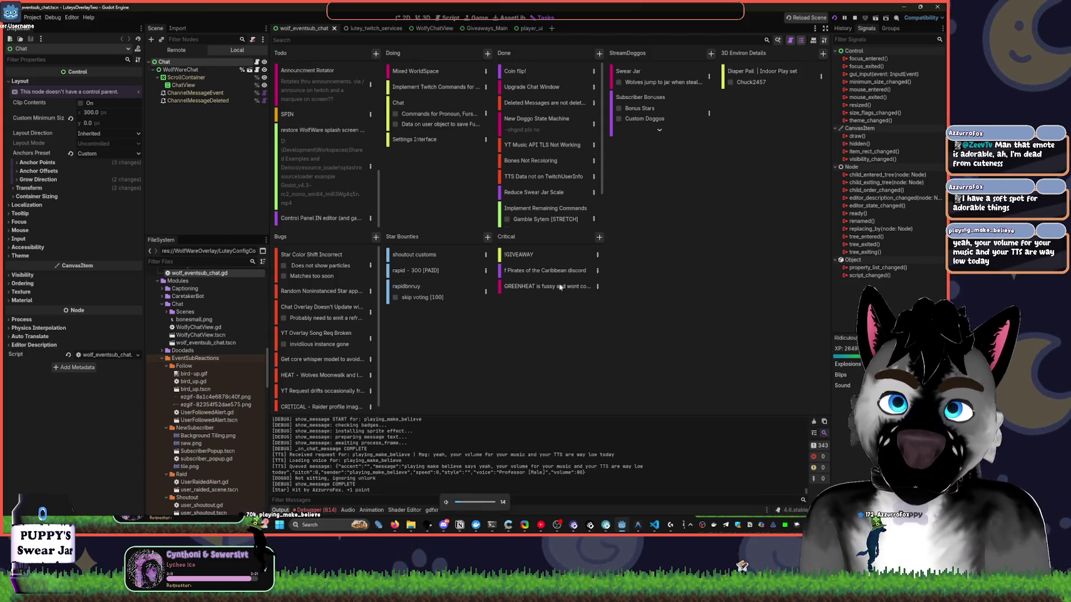
Show Warudo's avatar window, set system volume to 16, and switch to the MediaPipe Tracker settings.
click(573, 525)
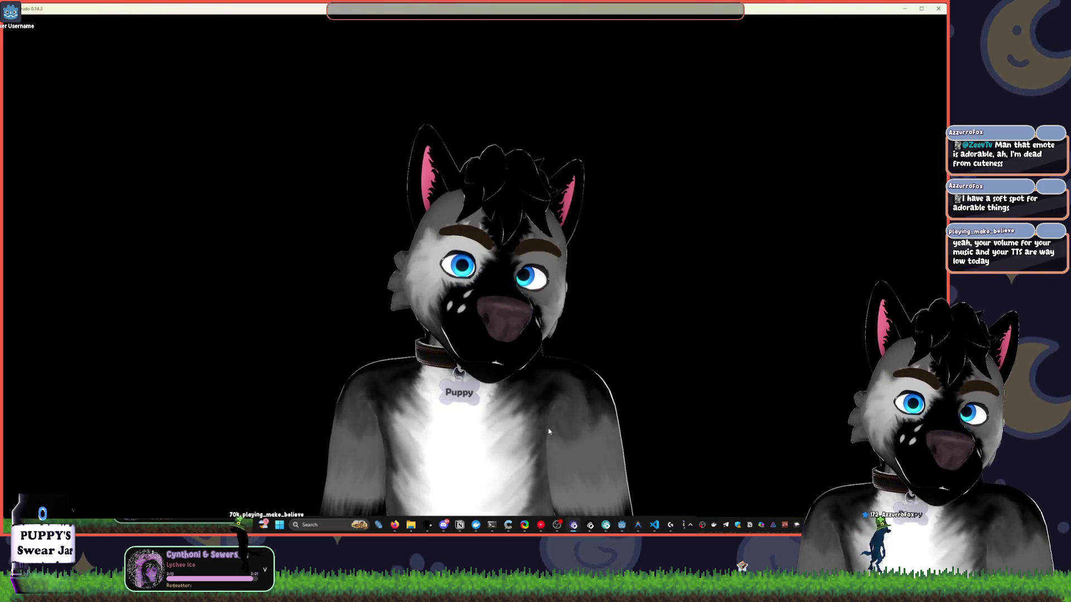
scroll(620, 193, down, 5)
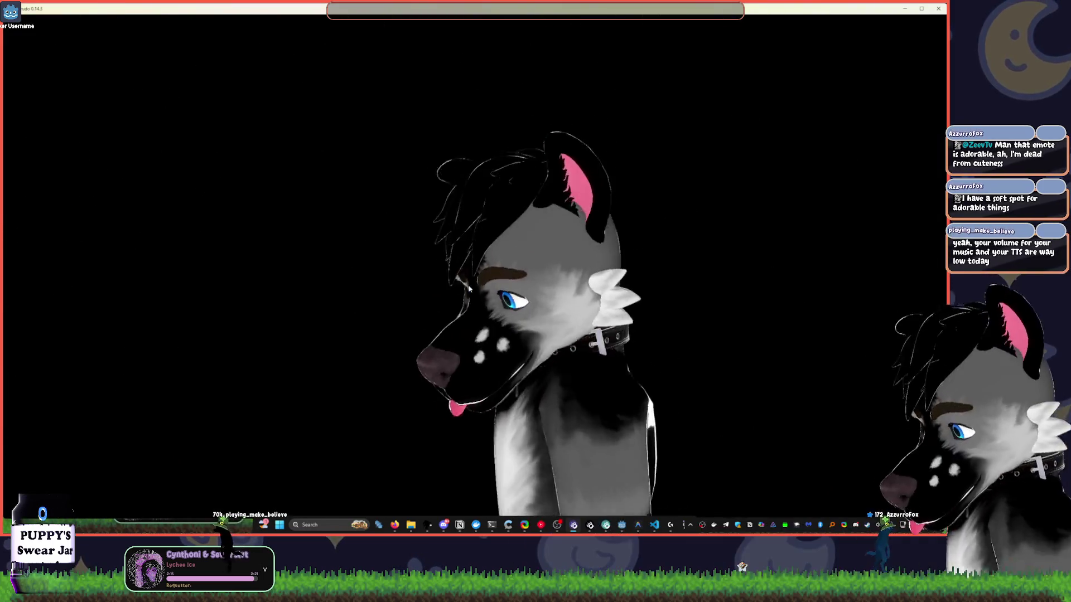
key(XF86AudioRaiseVolume)
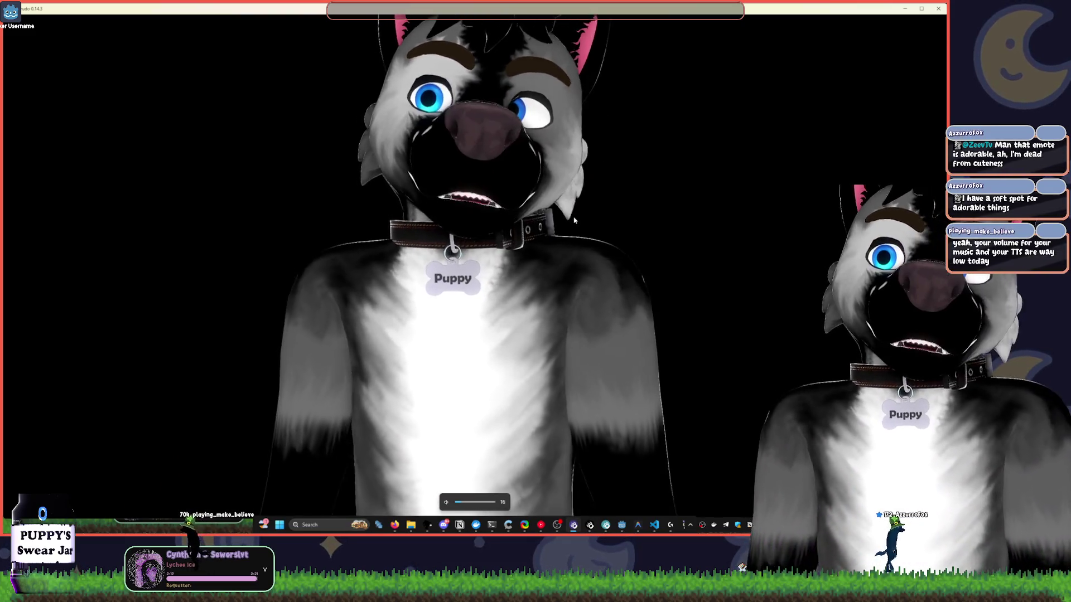
key(XF86AudioRaiseVolume)
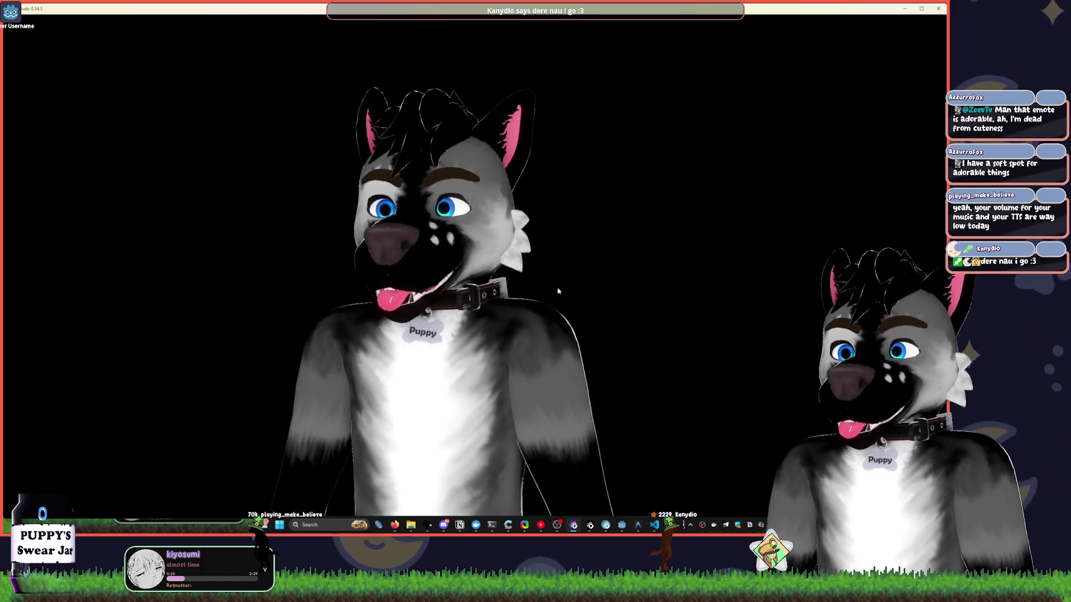
key(alt+Tab)
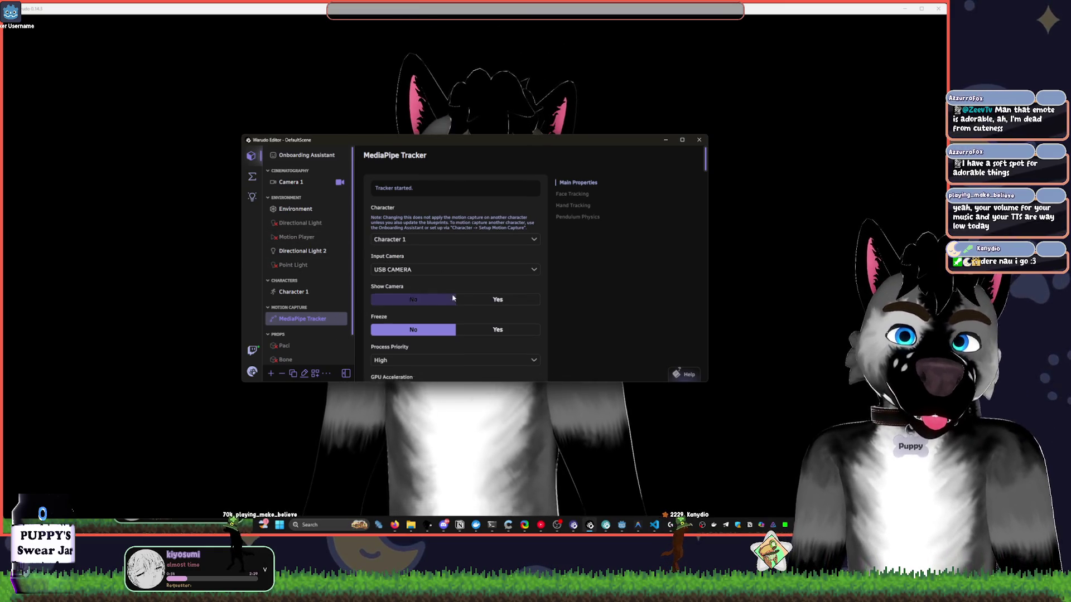
scroll(472, 239, down, 2)
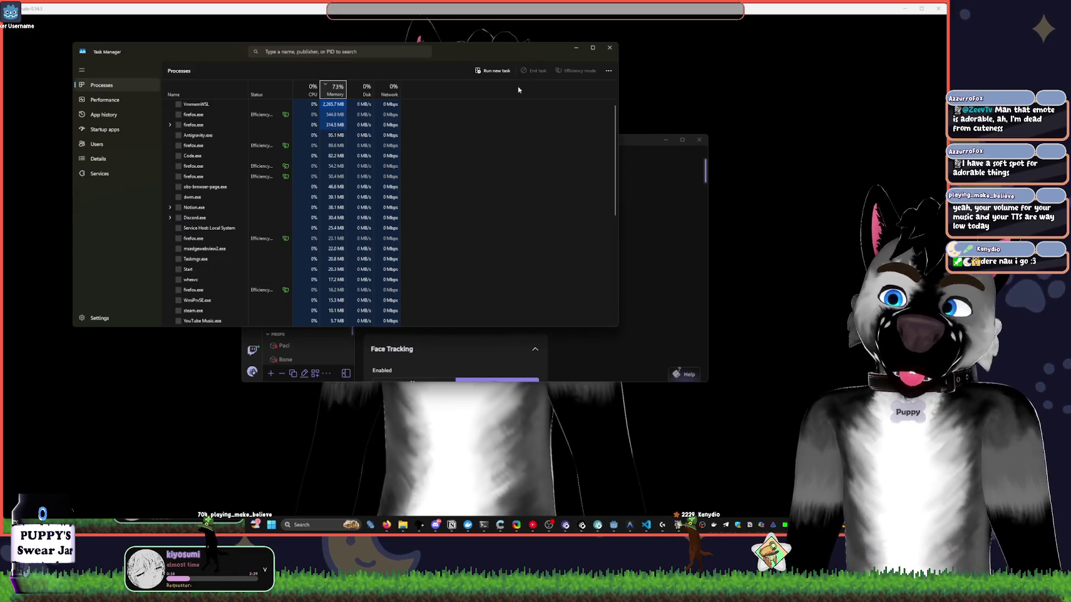
Show Task Manager's memory Performance graph and move the Warudo editor to the lower right.
click(117, 101)
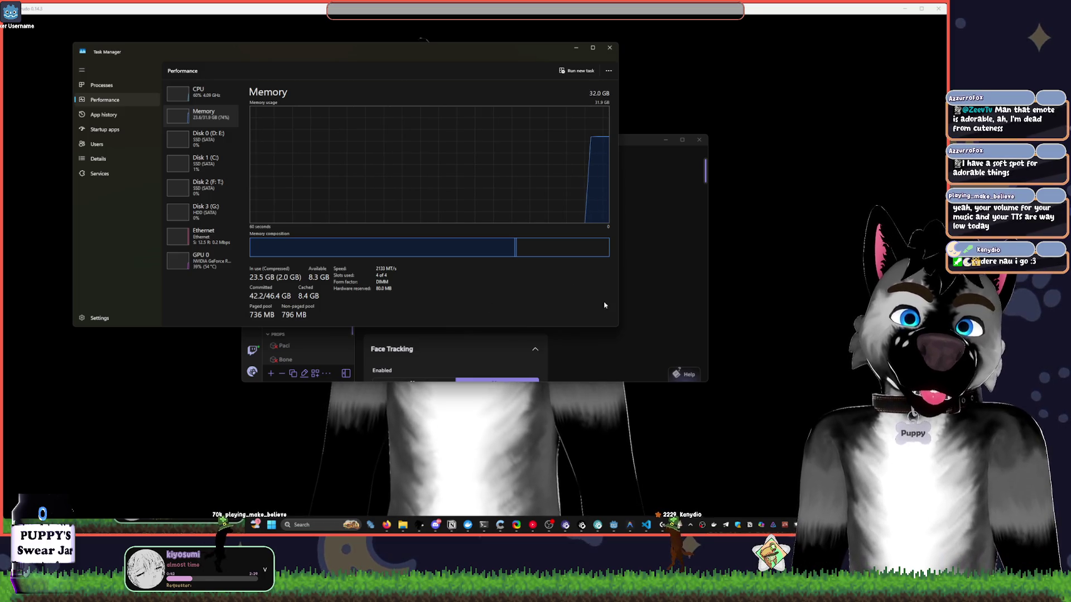
drag(557, 139, 757, 169)
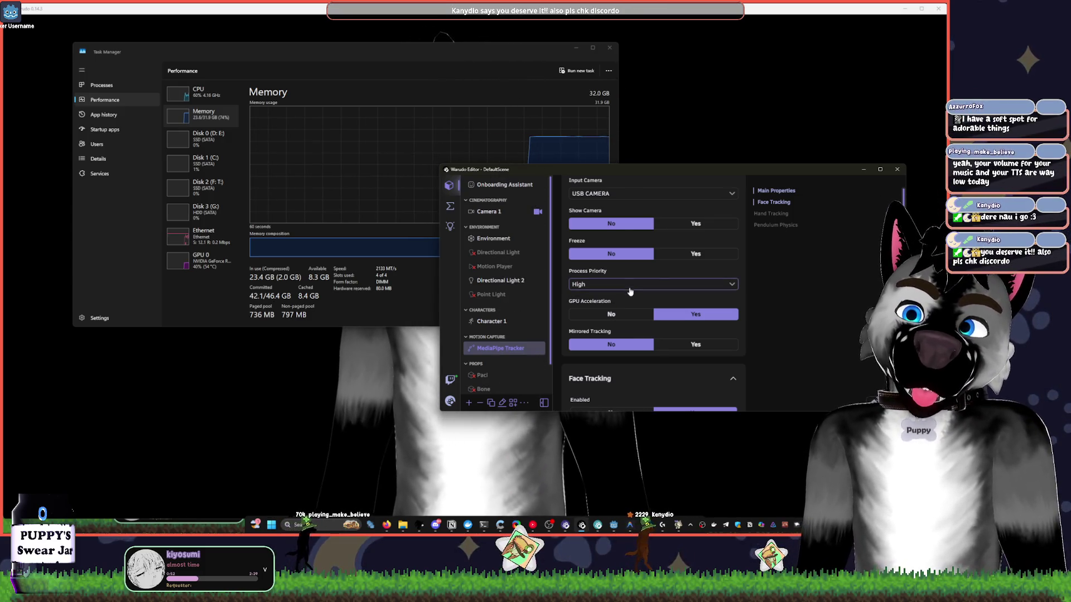
Calibrate MediaPipe face tracking, then review the face and hand tracking settings.
click(436, 526)
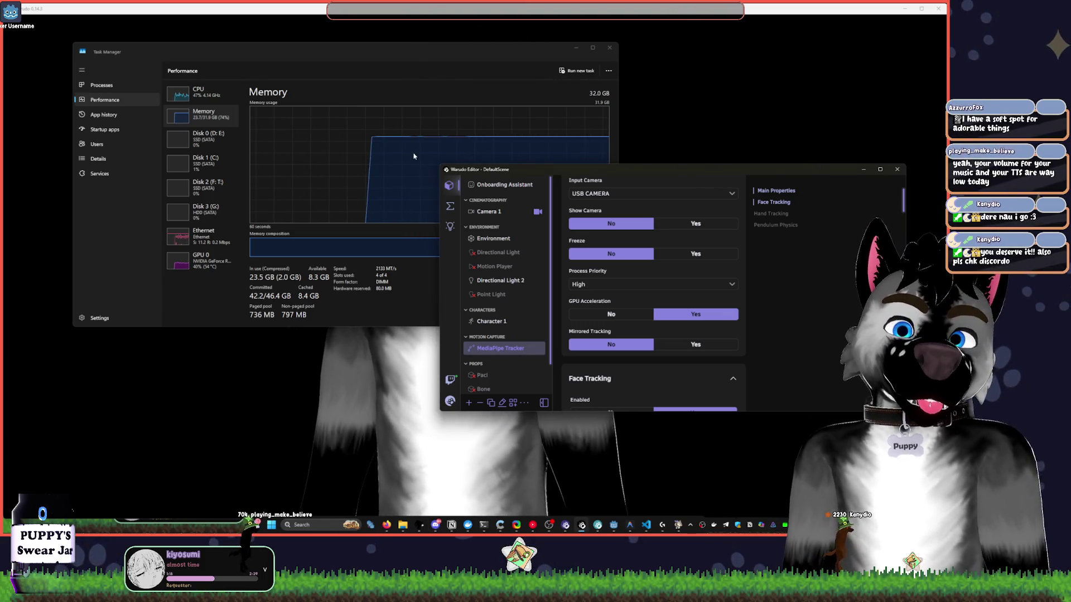
scroll(685, 175, down, 3)
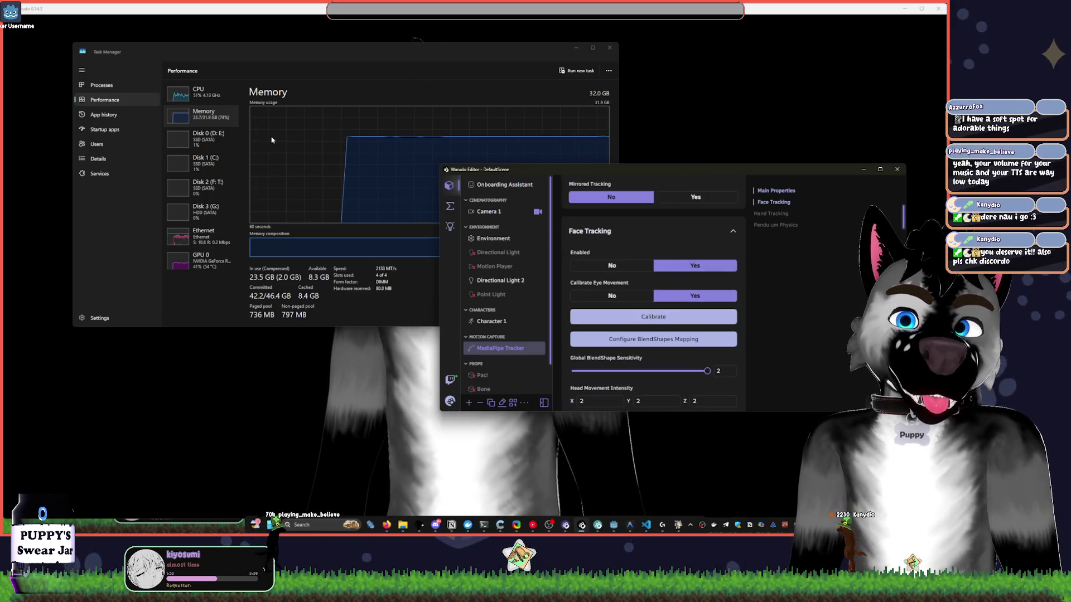
scroll(757, 304, down, 5)
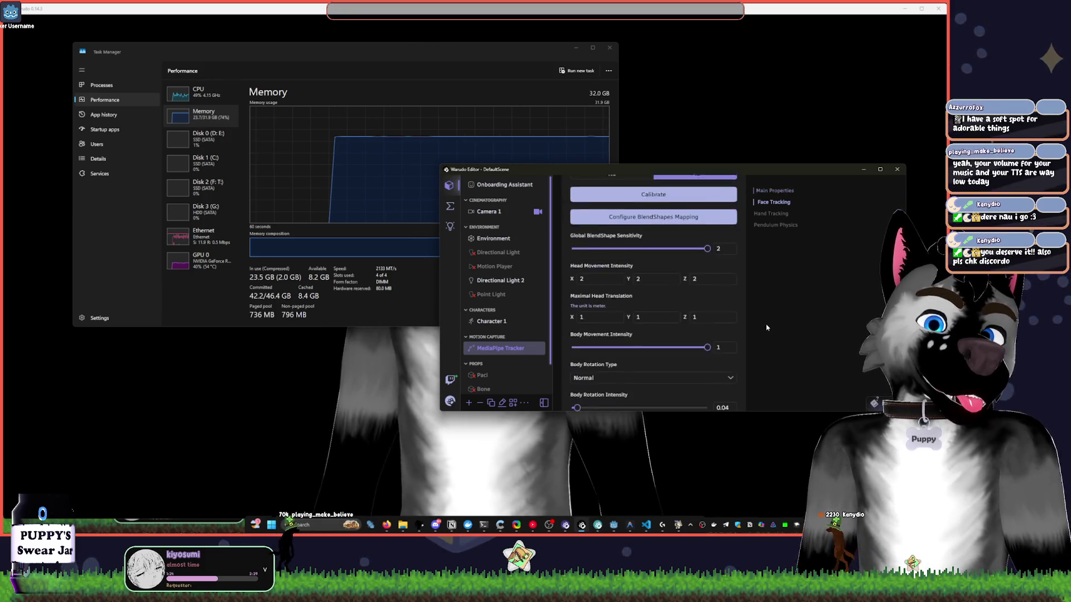
scroll(757, 302, up, 5)
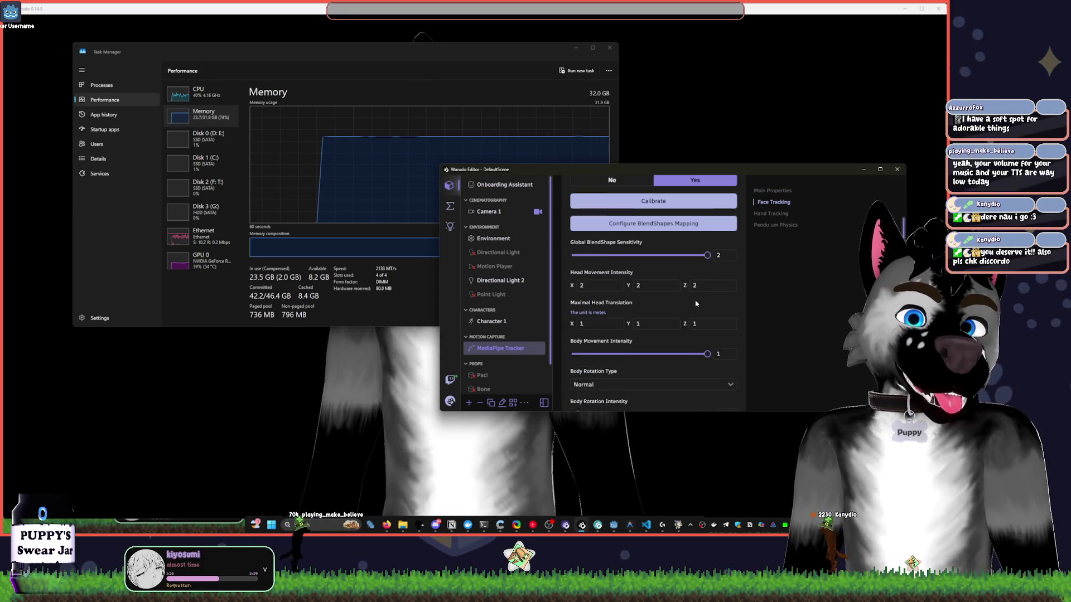
click(653, 206)
scroll(801, 330, down, 4)
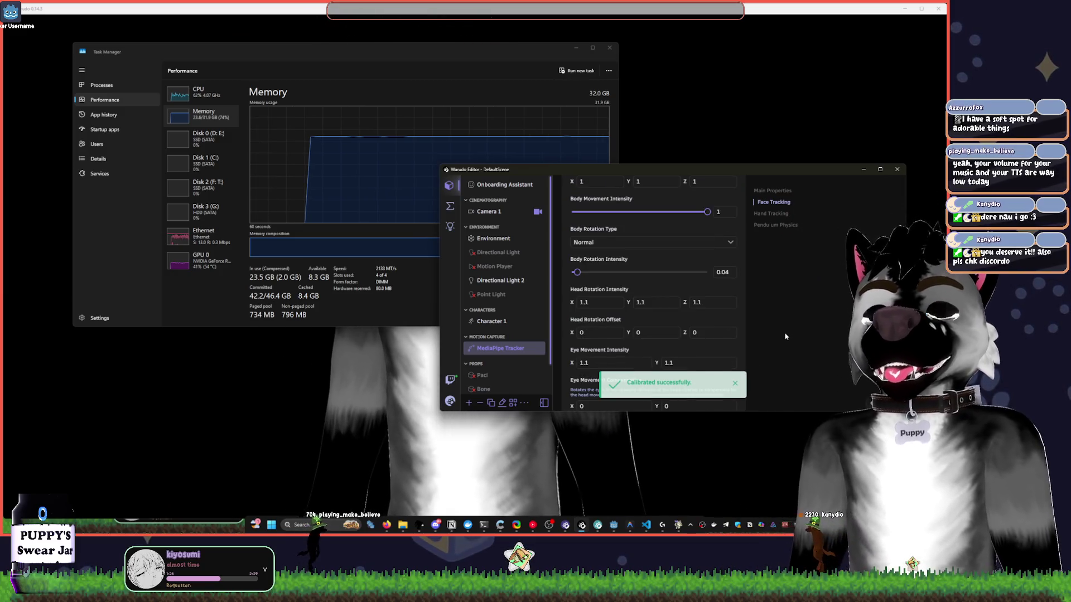
scroll(787, 337, down, 6)
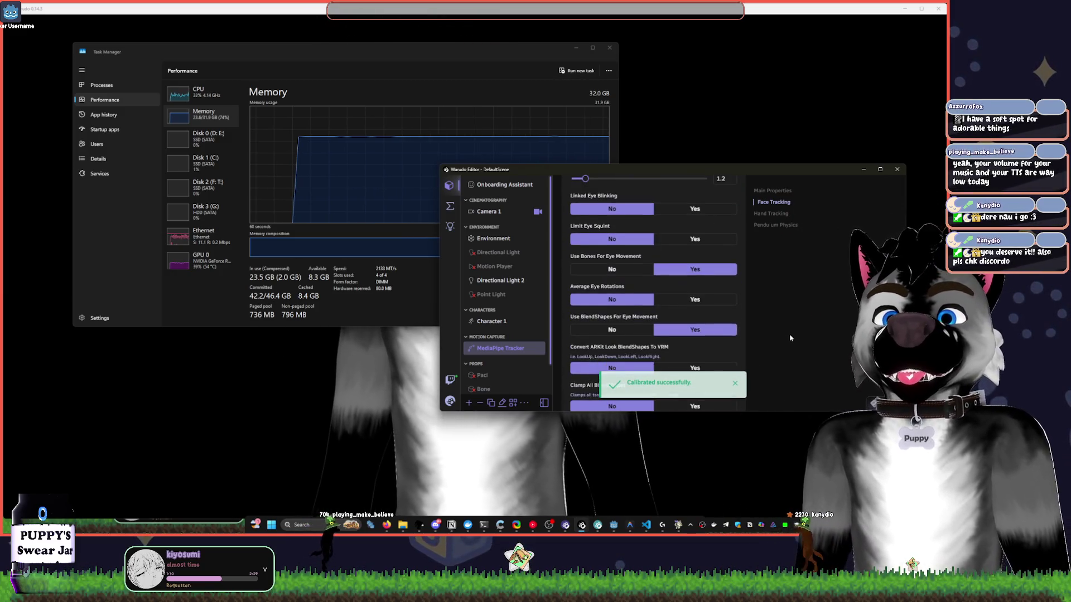
scroll(789, 338, down, 6)
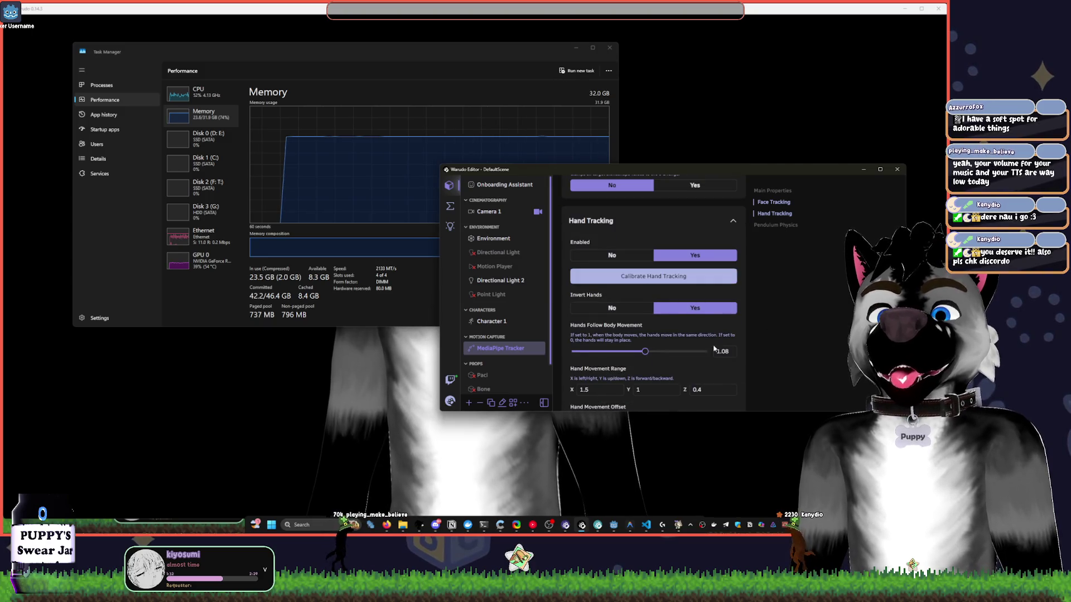
scroll(730, 351, down, 3)
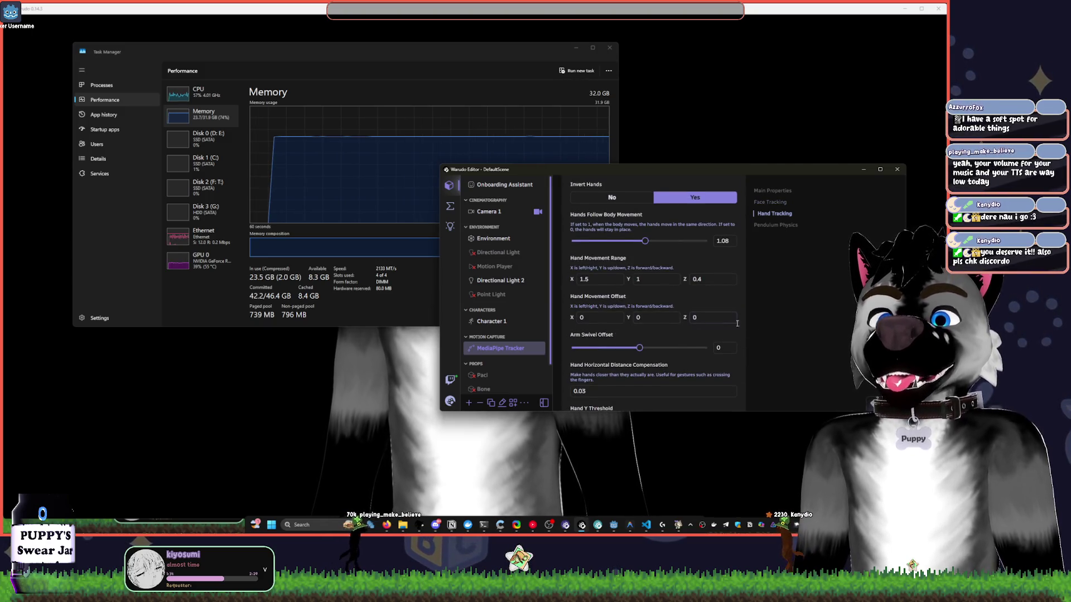
scroll(731, 326, up, 8)
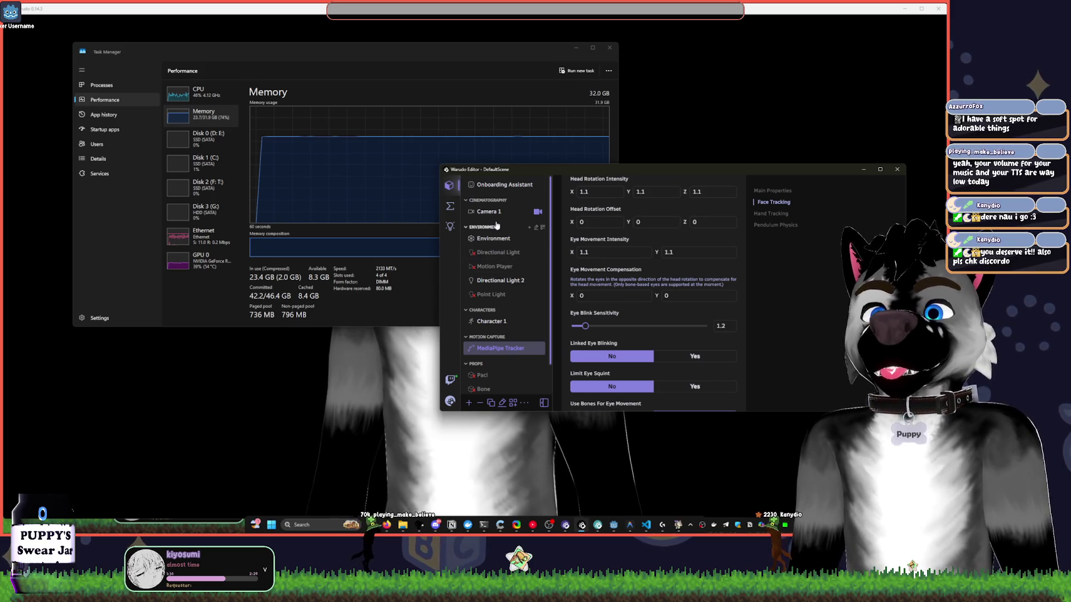
scroll(496, 293, down, 2)
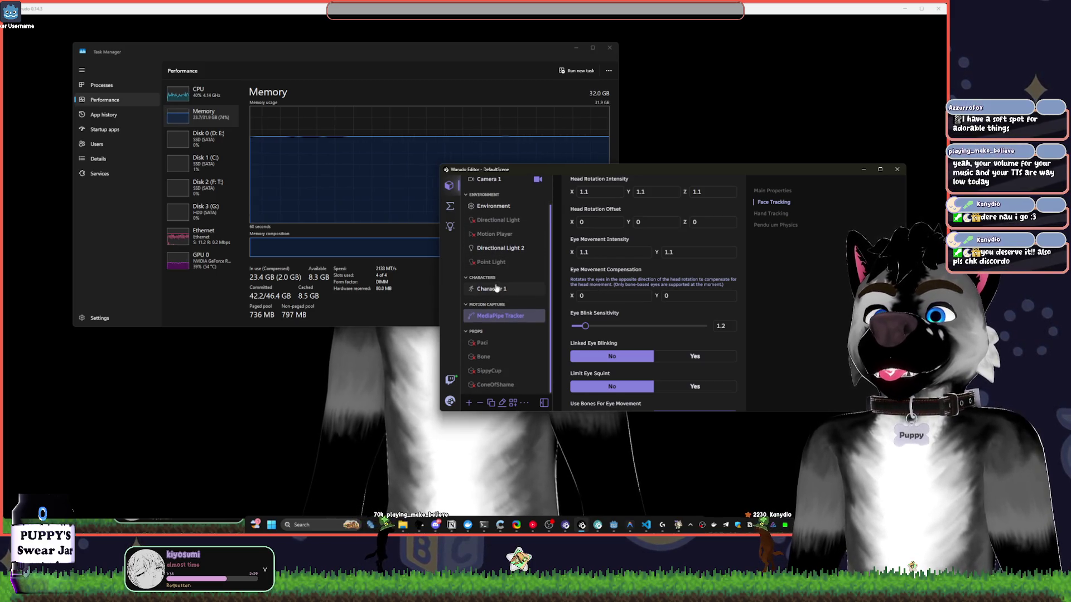
Open Character 1's settings, then select the MediaPipe Tracker to view its properties.
click(497, 289)
scroll(787, 301, down, 5)
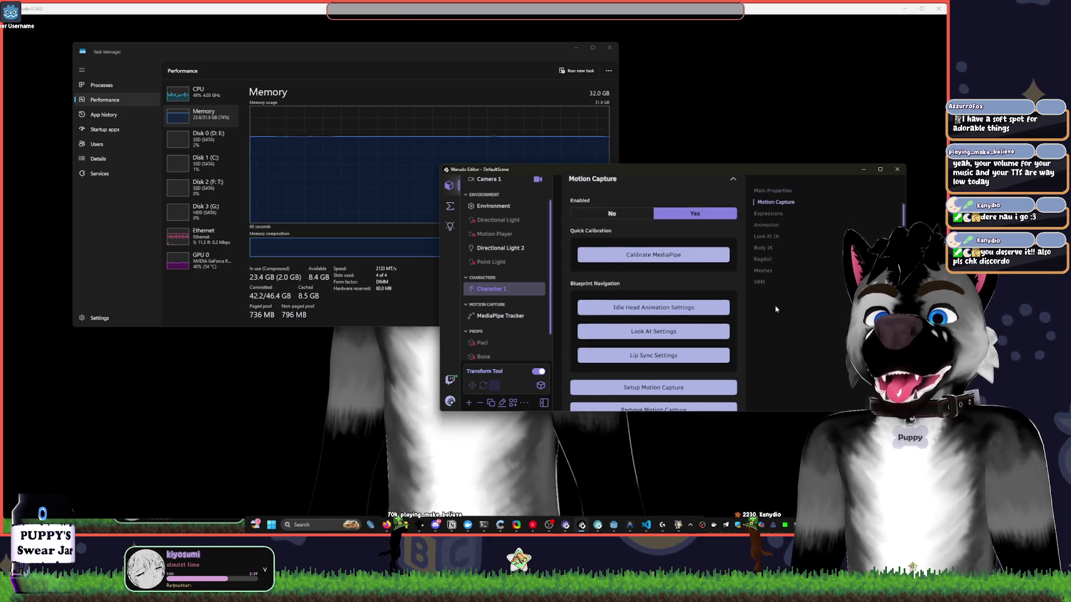
scroll(776, 310, down, 8)
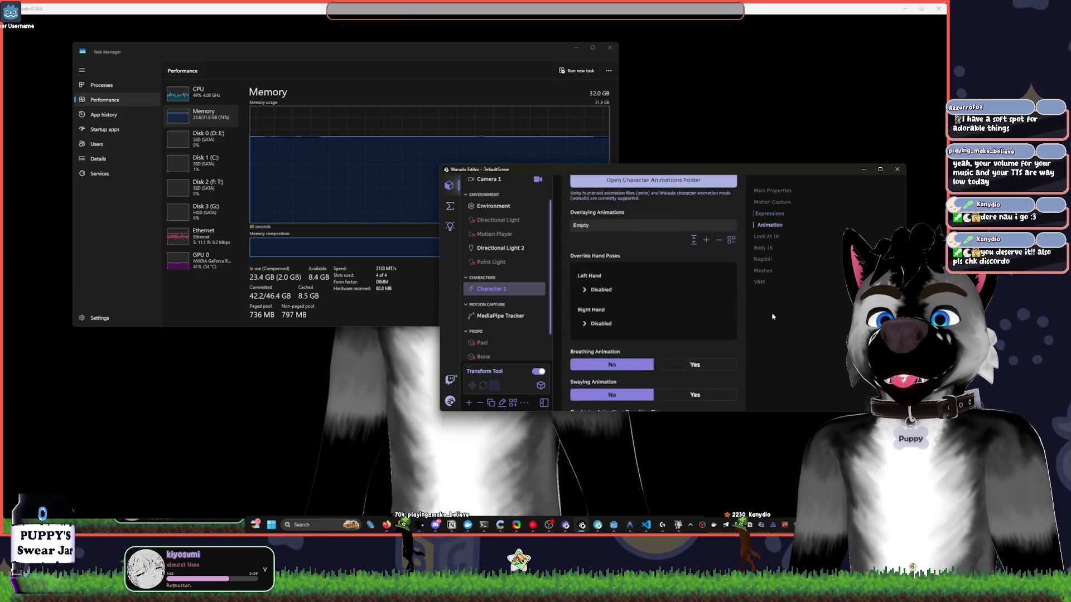
scroll(773, 316, down, 10)
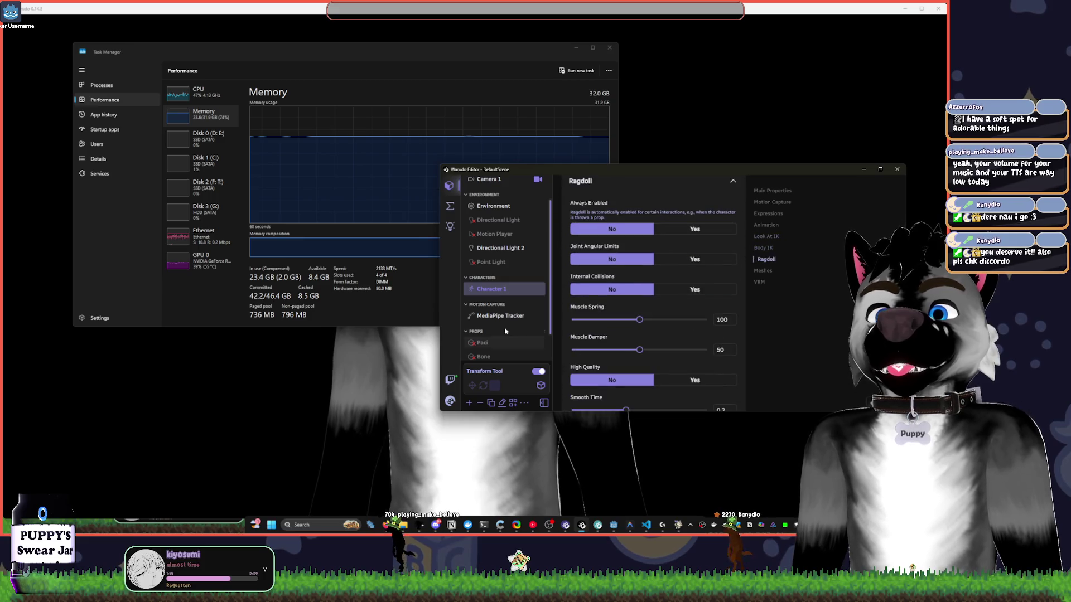
click(527, 322)
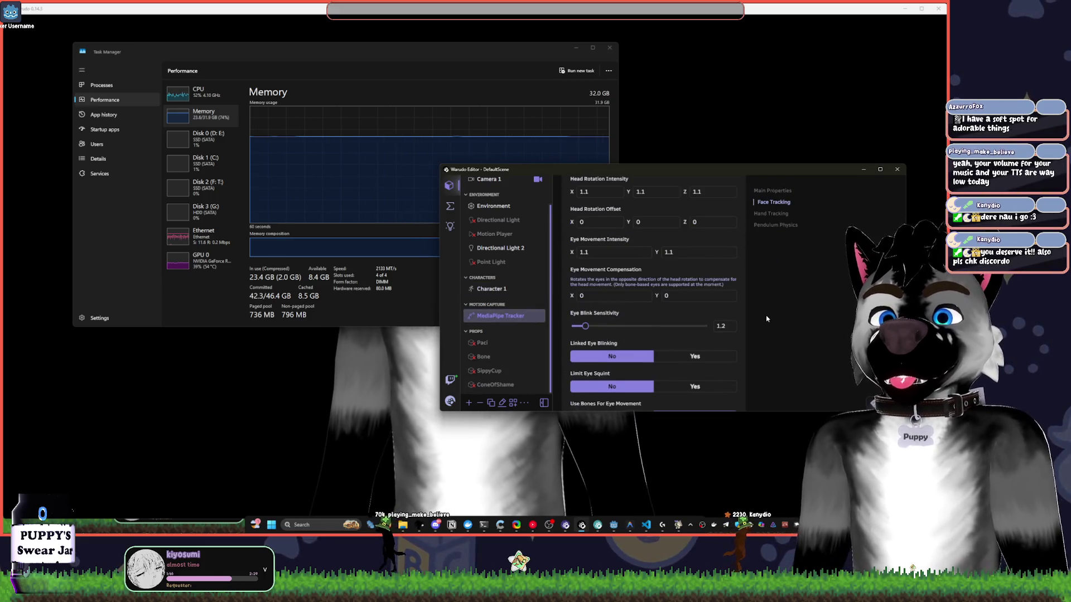
scroll(766, 318, up, 5)
scroll(597, 330, up, 5)
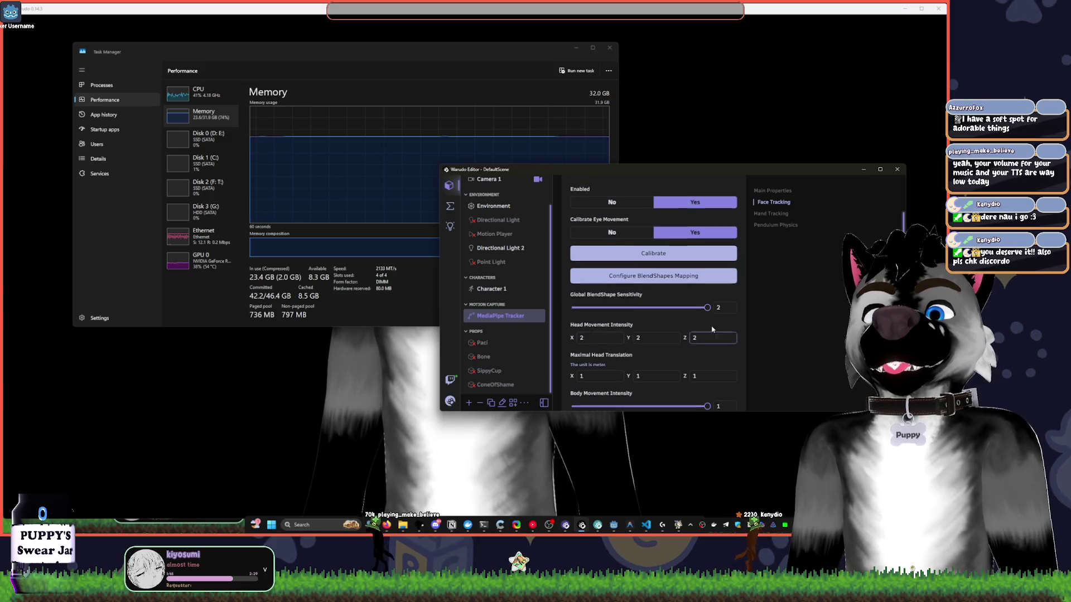
scroll(755, 329, down, 10)
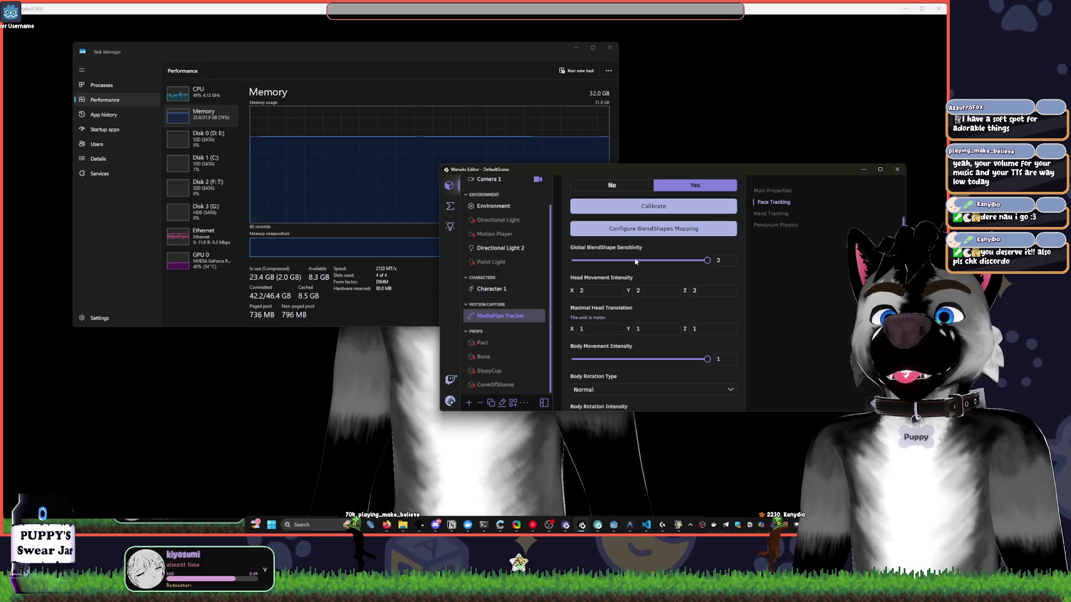
scroll(608, 318, down, 2)
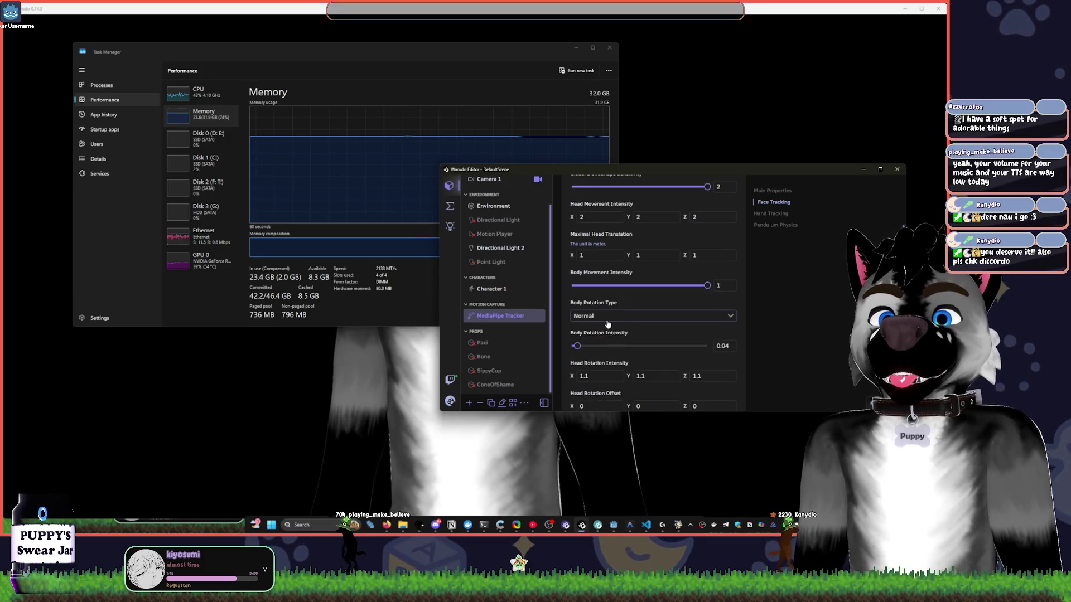
Set Body Rotation Type to None and Body Movement Intensity to 0.38, then close the editor.
click(603, 316)
click(602, 328)
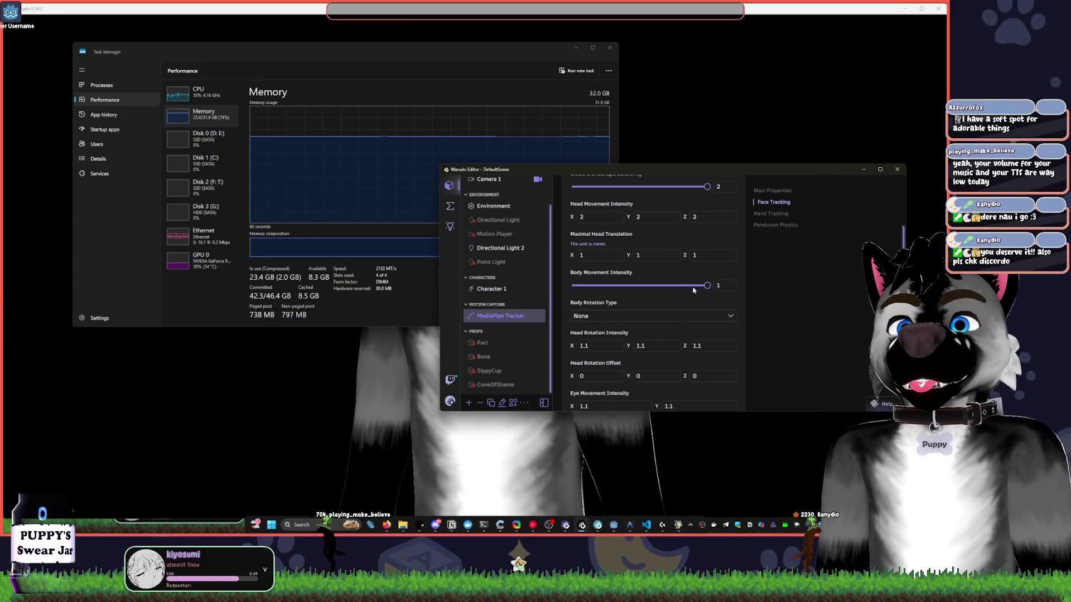
mouse_move(704, 285)
mouse_down()
mouse_move(592, 286)
mouse_move(608, 285)
mouse_up()
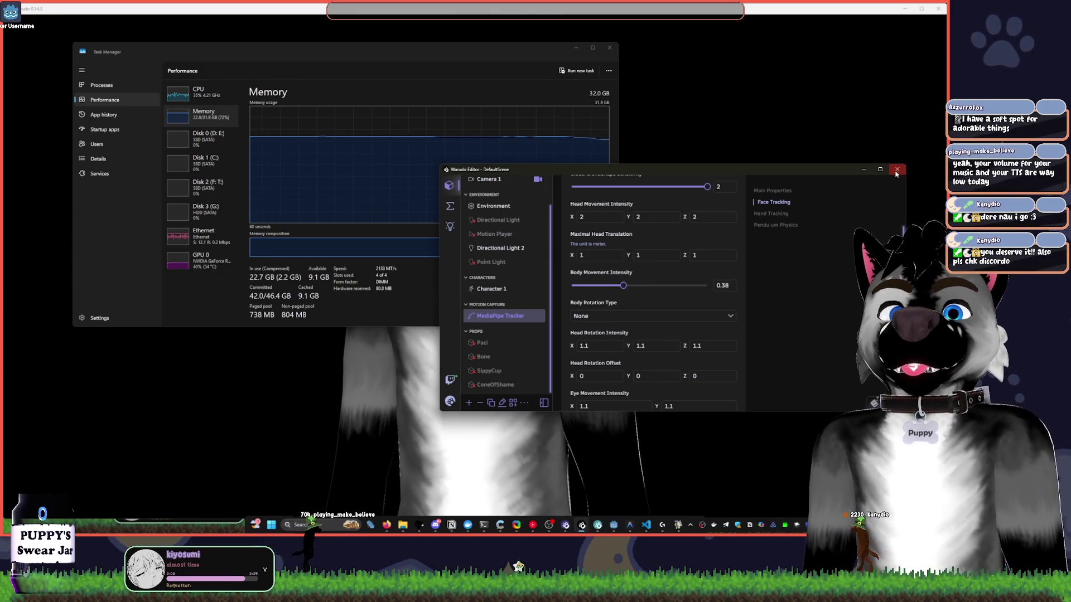
click(897, 169)
click(652, 303)
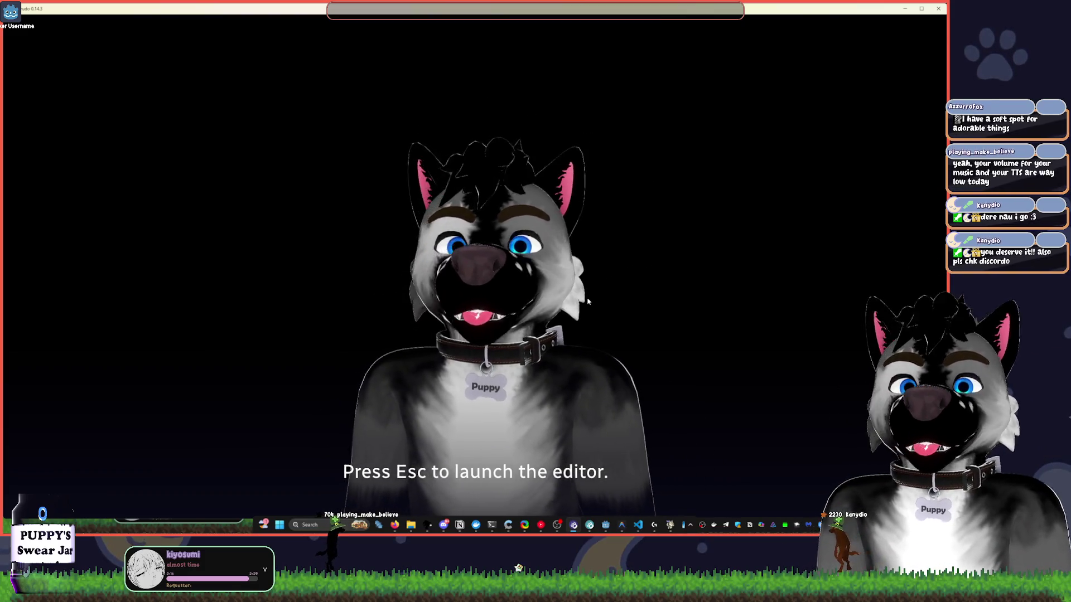
Hide the avatar window, close Task Manager, and view the splash screen animation task's details.
click(905, 9)
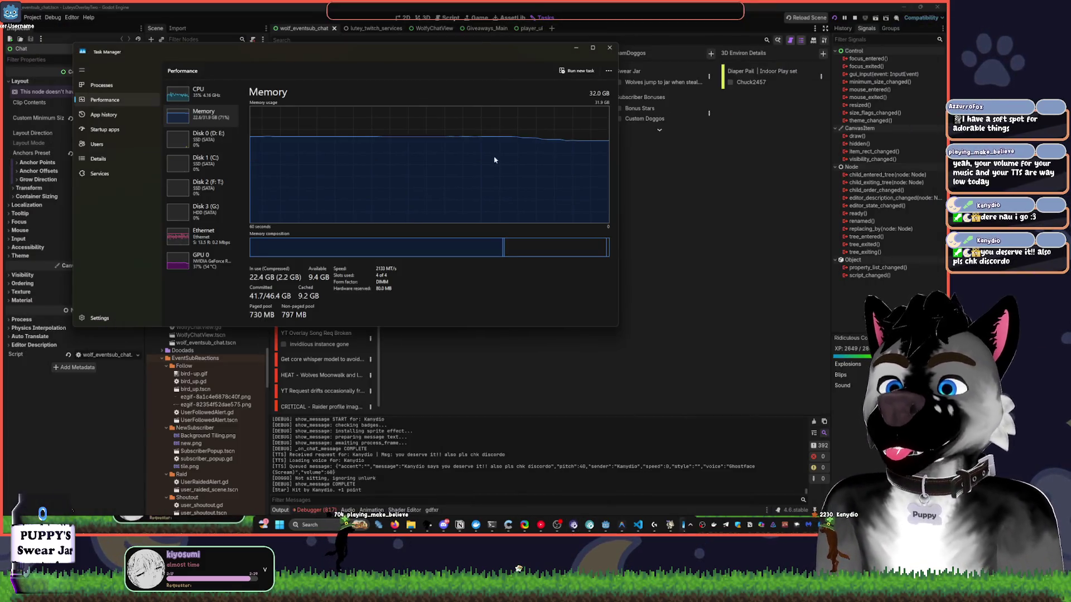
click(610, 48)
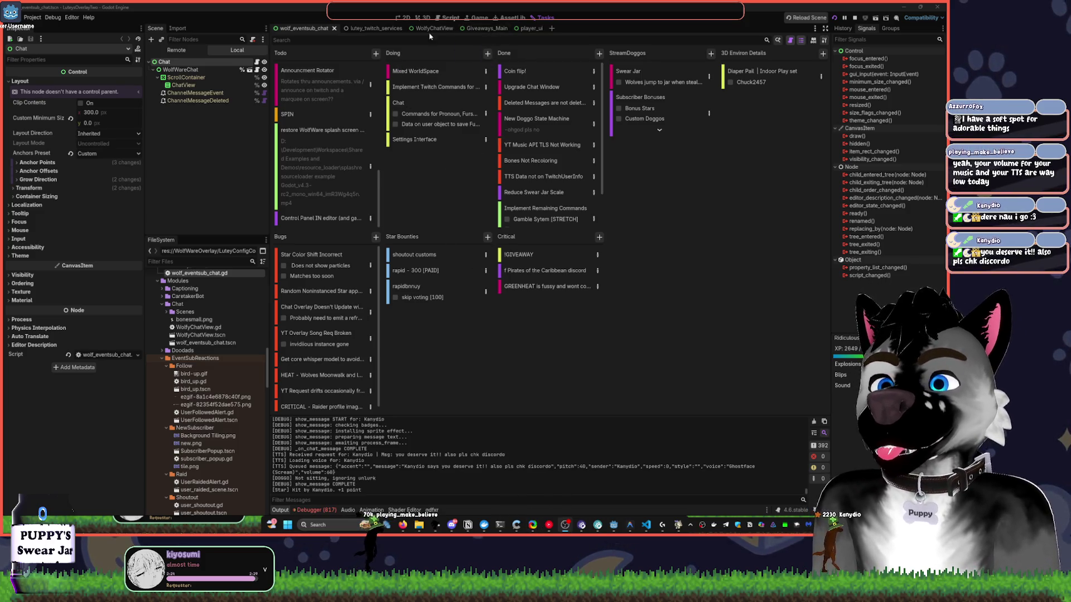
click(349, 175)
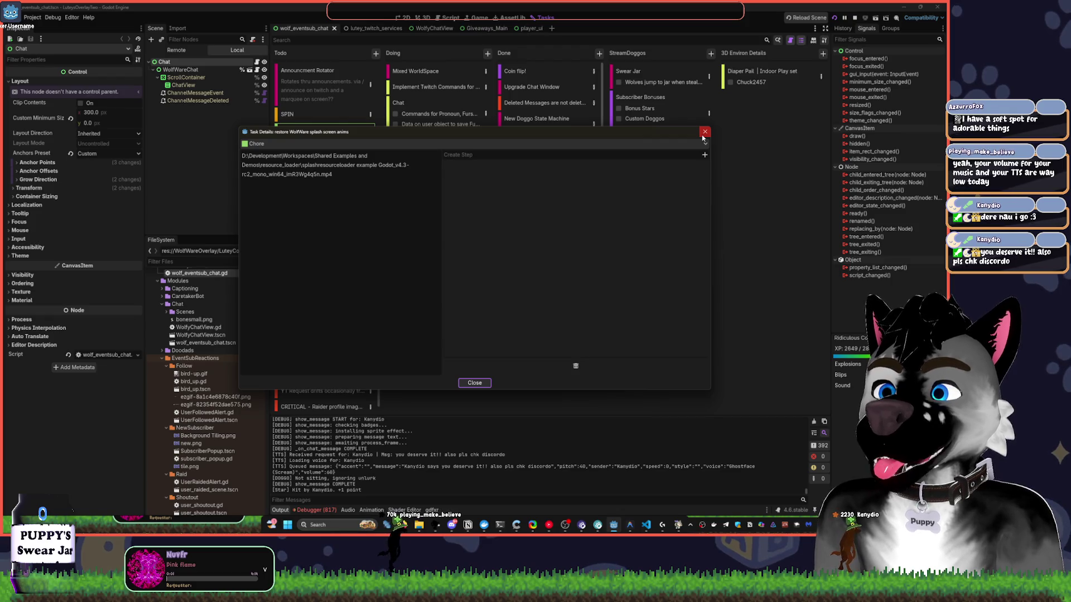
click(703, 134)
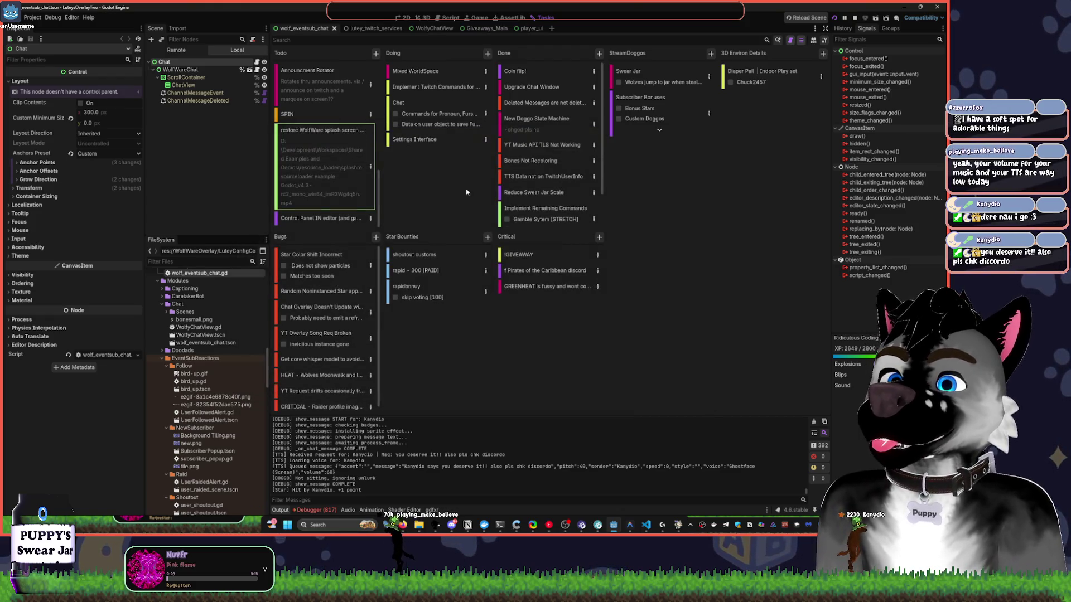
scroll(327, 174, up, 5)
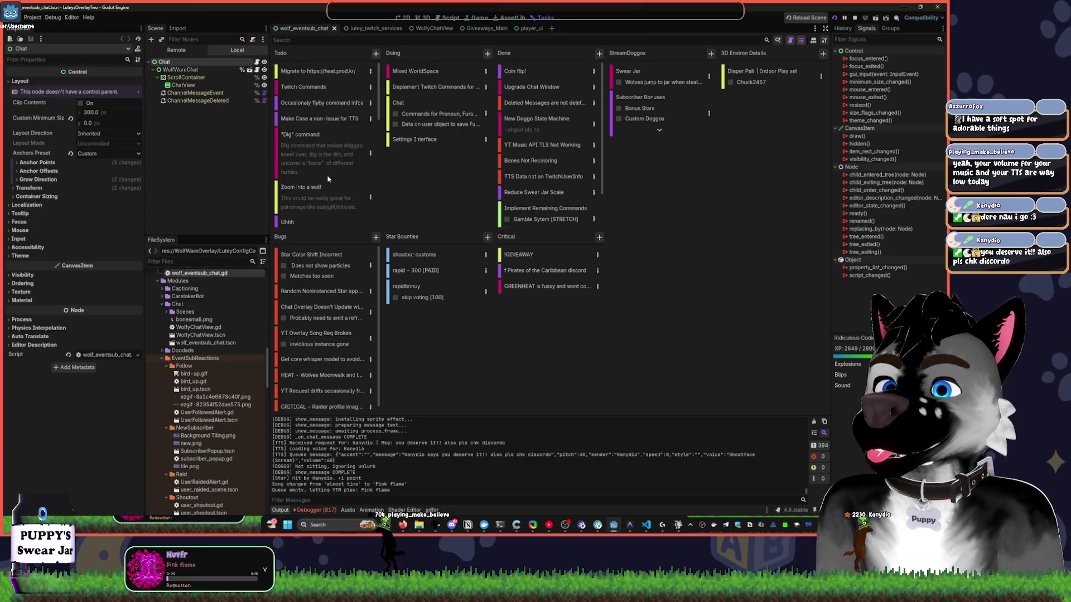
scroll(337, 169, down, 3)
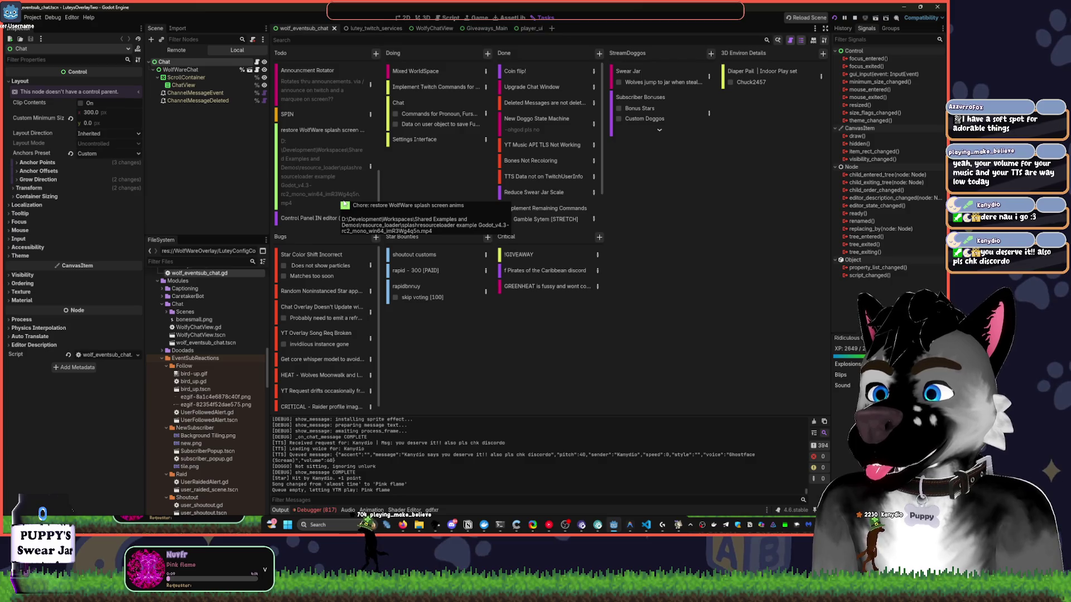
Skip YouTube Music to 'Virtual Paradise' by Machine Girl and return to Godot.
click(549, 525)
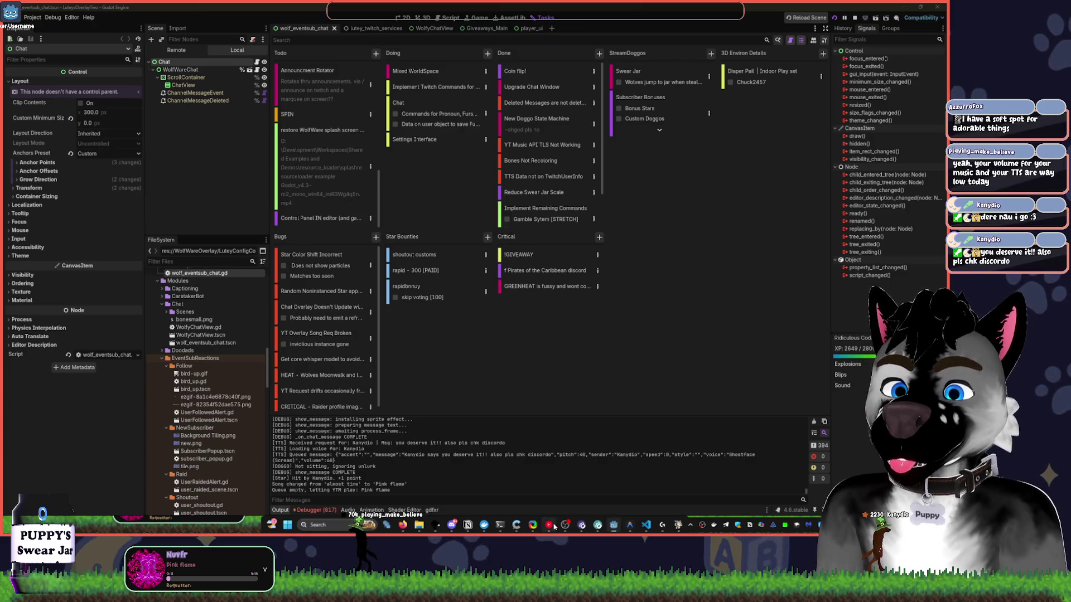
click(368, 423)
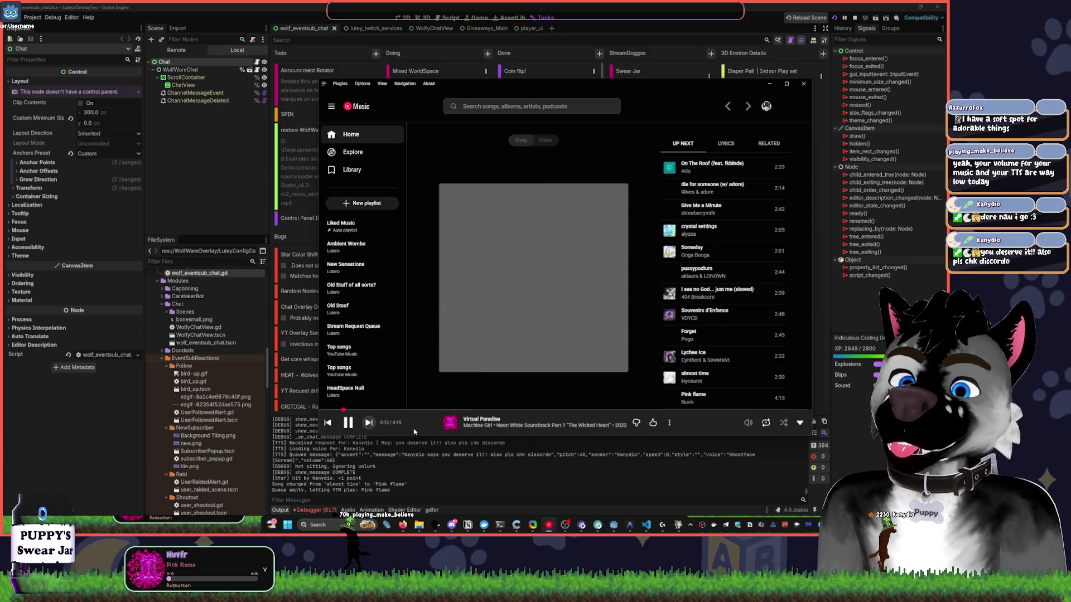
click(520, 476)
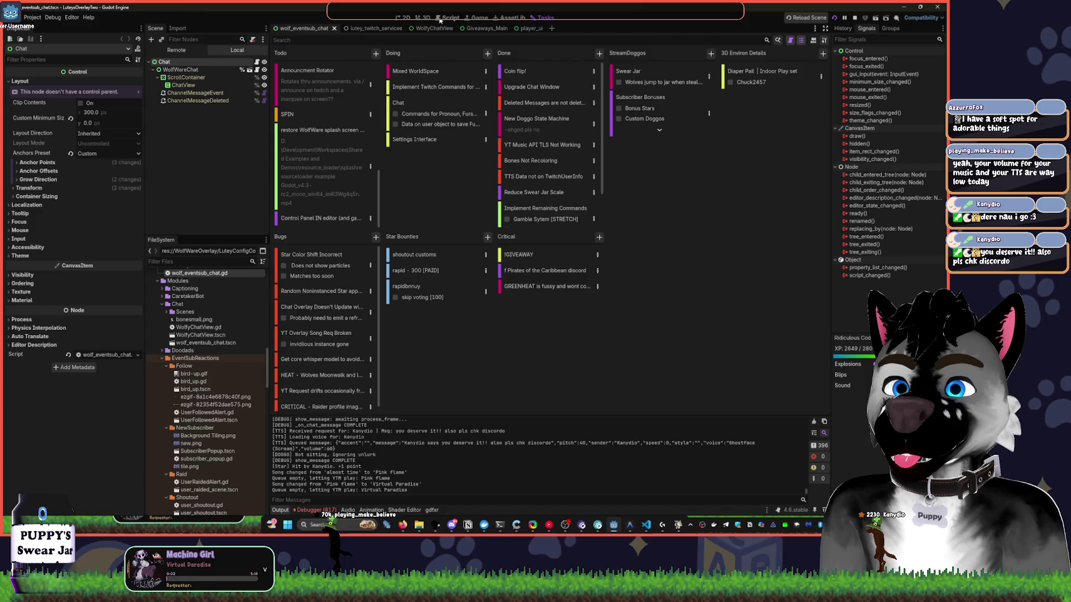
Switch to the 2D view, open Doodad.tscn through Quick Open Scene, and centre on the star.
click(402, 17)
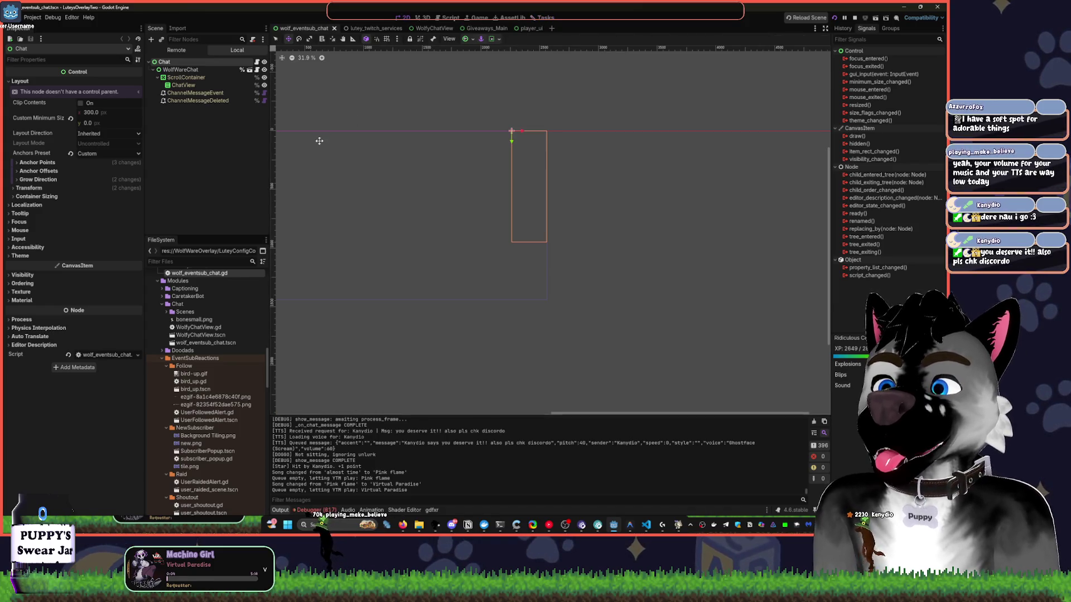
click(183, 174)
key(ctrl+shift+o)
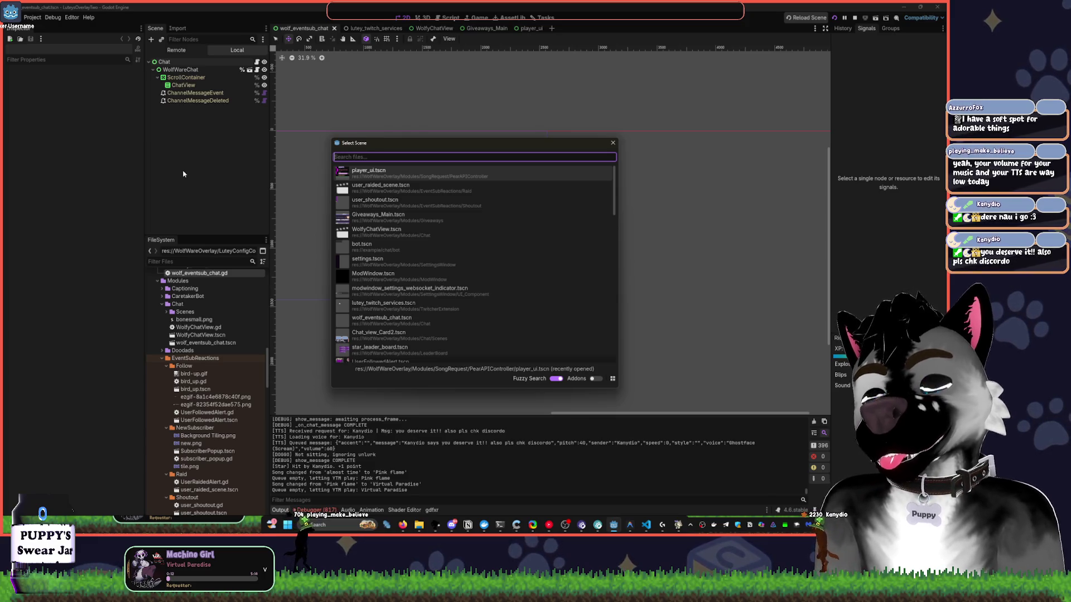
text(doodad)
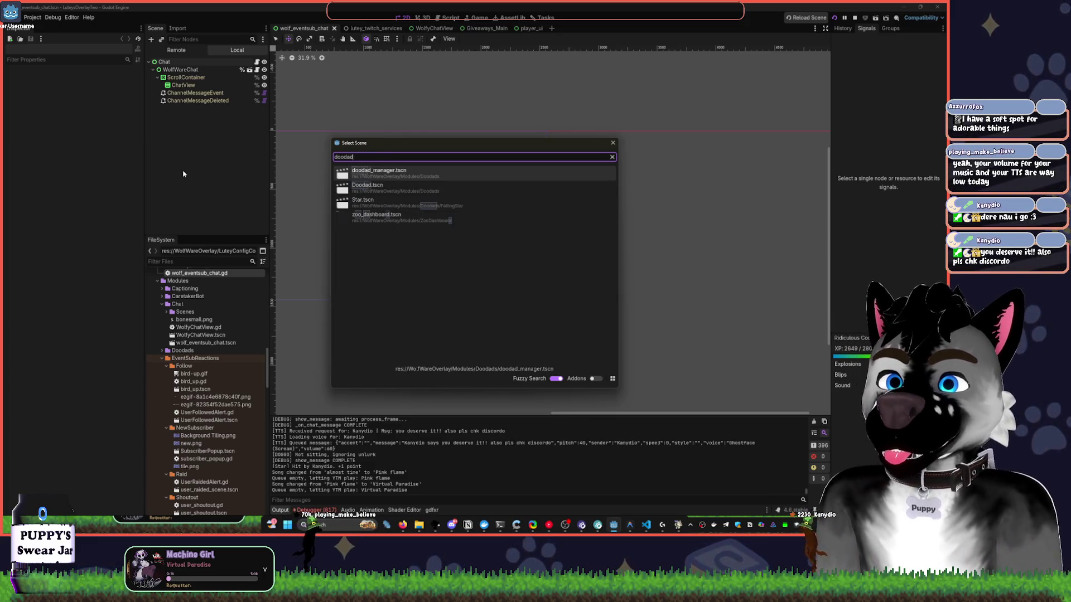
key(Down)
key(Return)
key(shift+f)
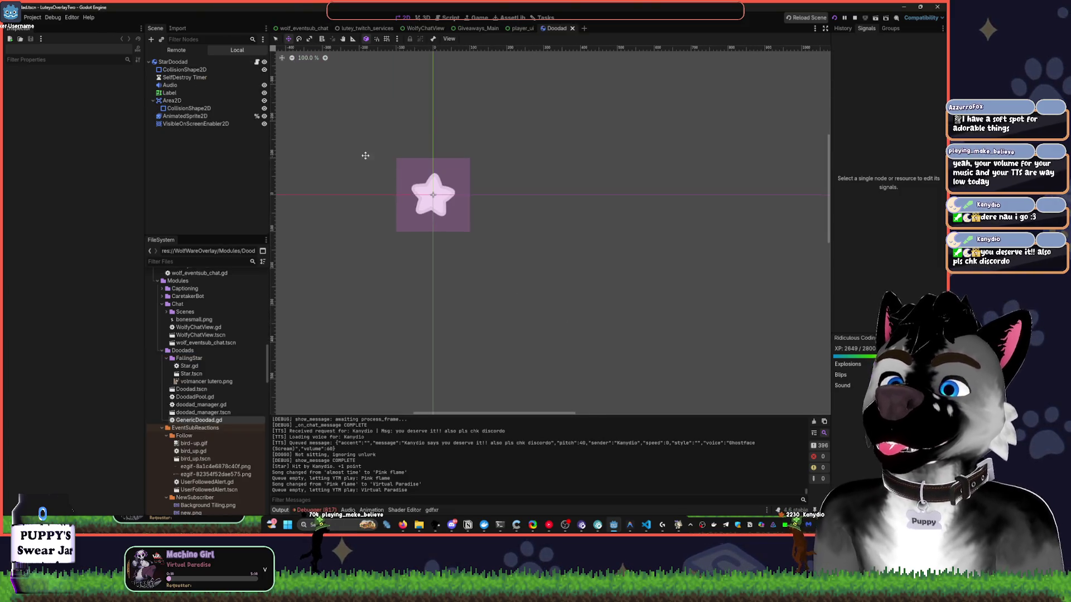
Inspect the Doodad's nodes, toggling the star sprite off and on and folding Area2D.
click(226, 123)
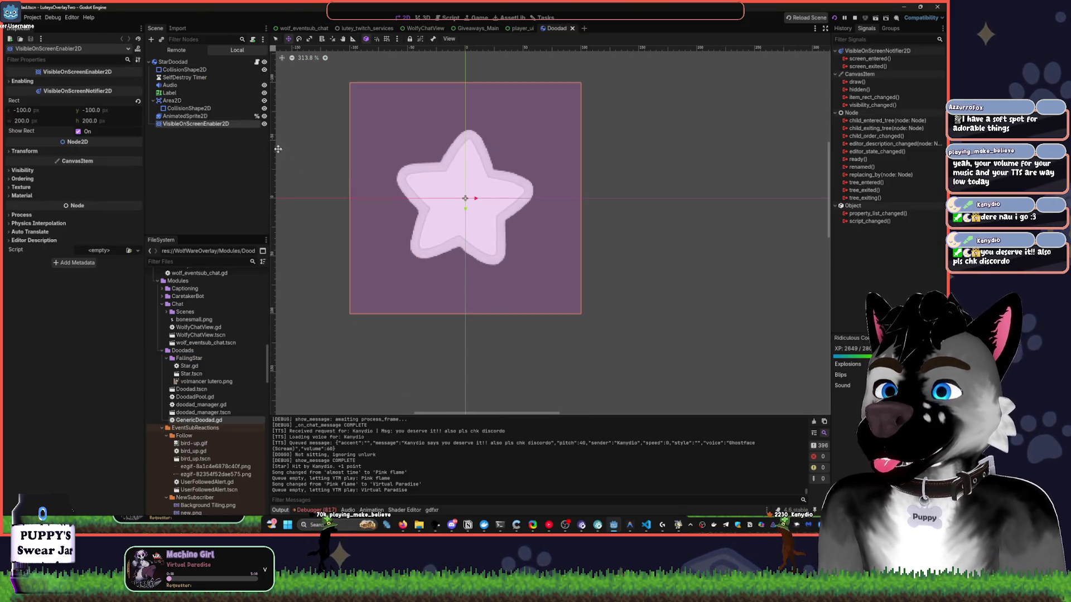
click(225, 116)
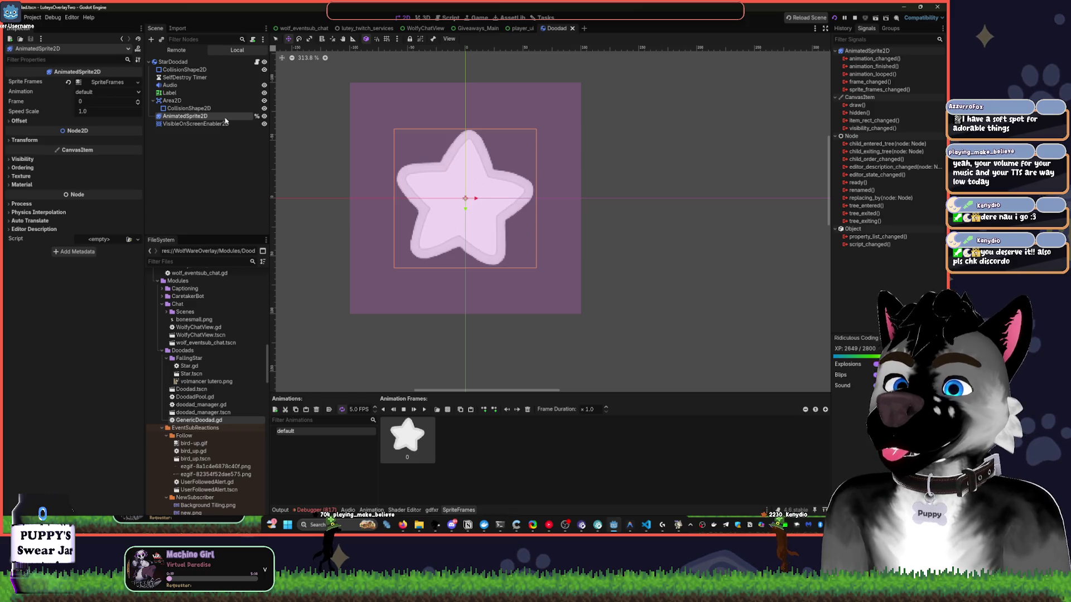
click(265, 116)
click(264, 116)
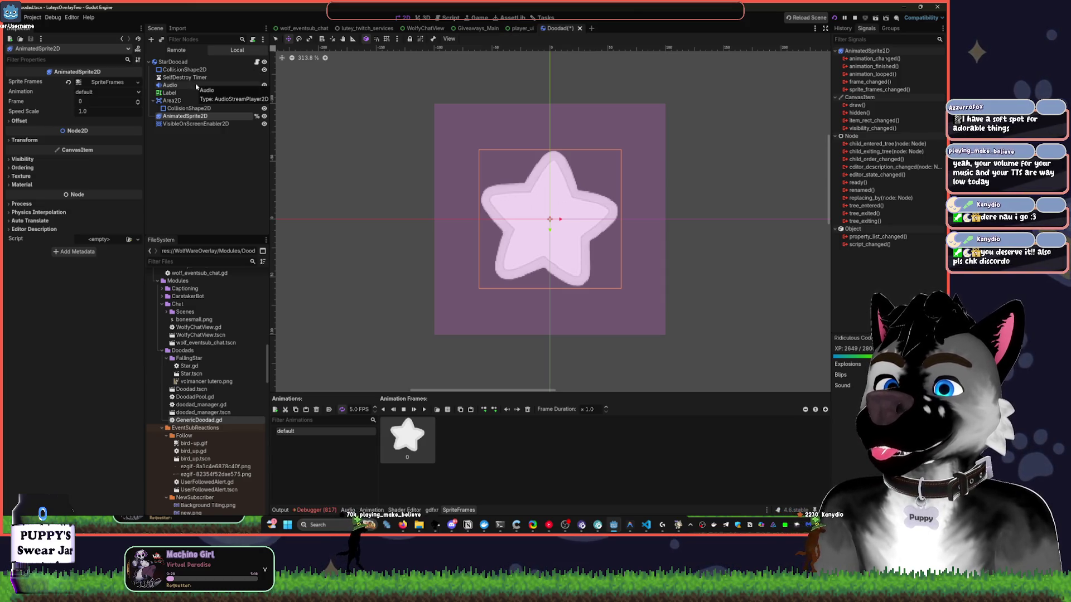
click(153, 100)
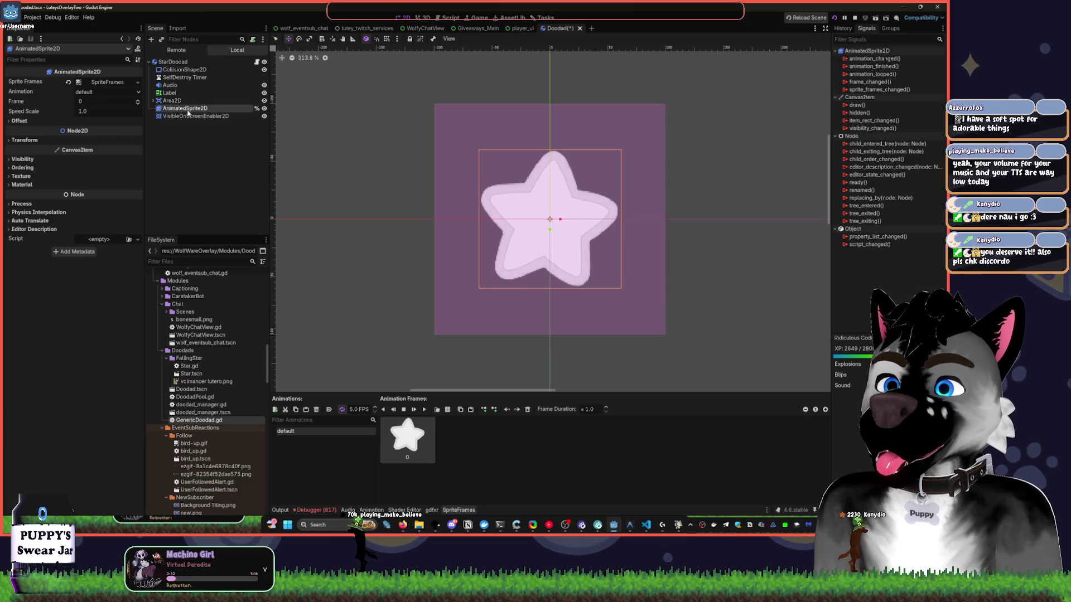
click(153, 101)
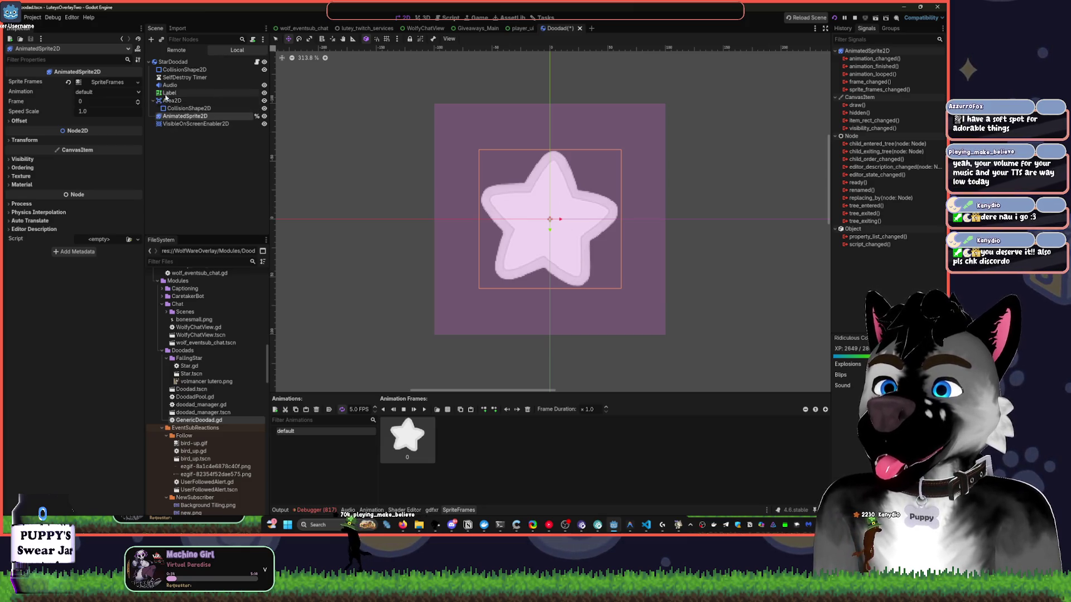
click(154, 101)
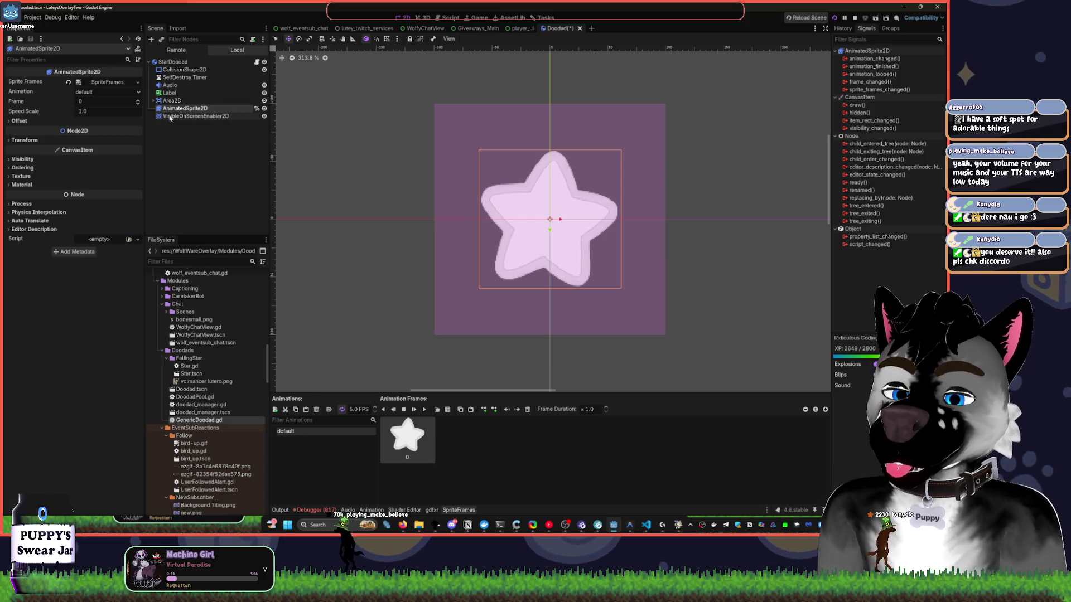
click(202, 154)
Open ModWindow.tscn through Quick Open Scene by searching 'modwind'.
key(ctrl+shift+o)
text(modwind)
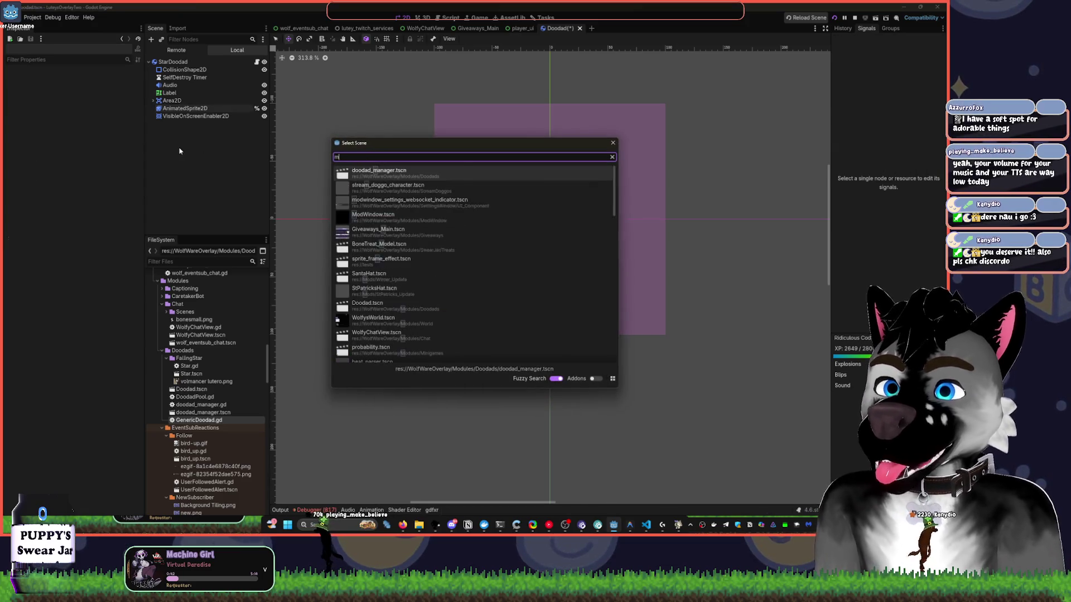
key(Down)
key(Return)
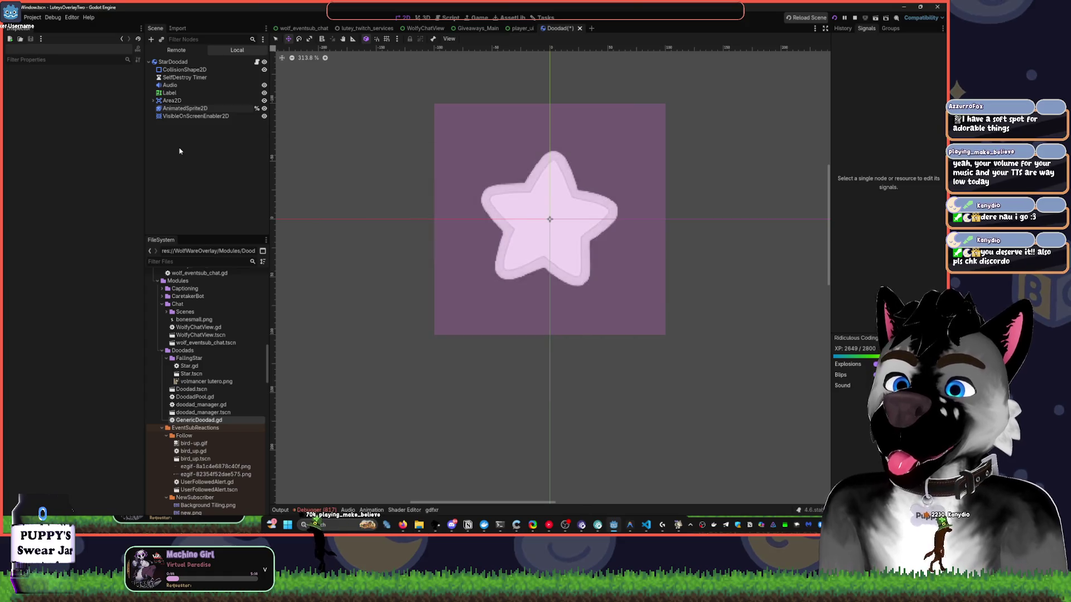
Expand PanelContainer and ScrollContainer down to the Twitch User Card node and select it.
click(162, 92)
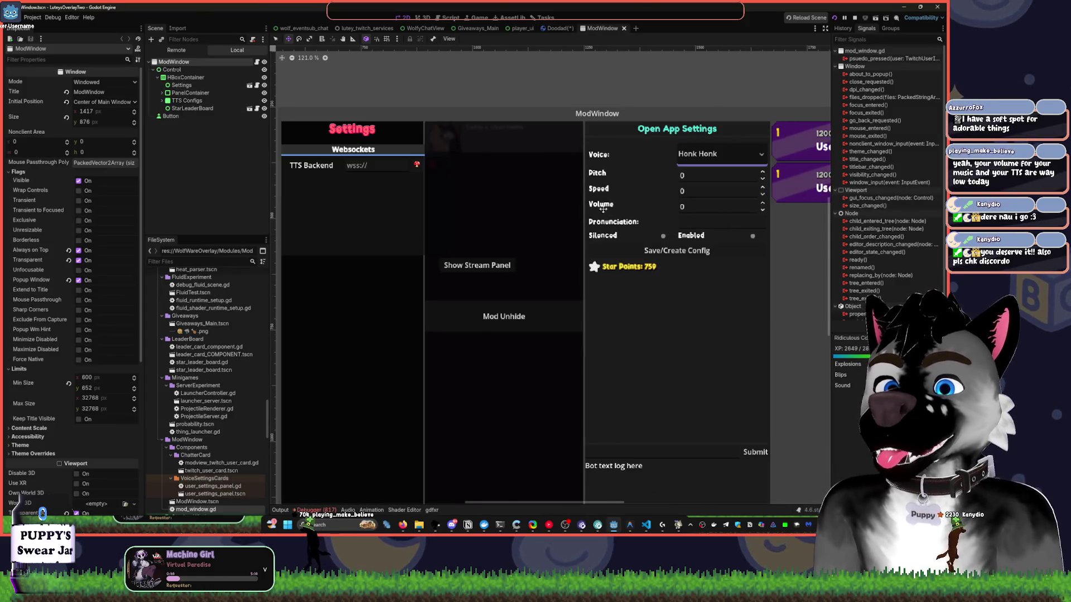
click(192, 108)
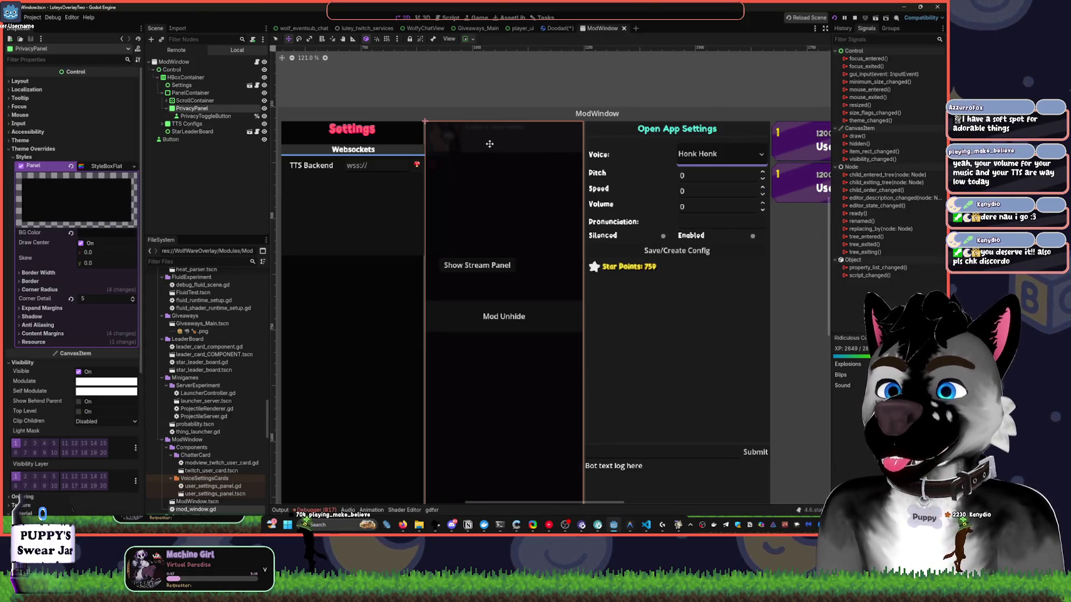
click(202, 132)
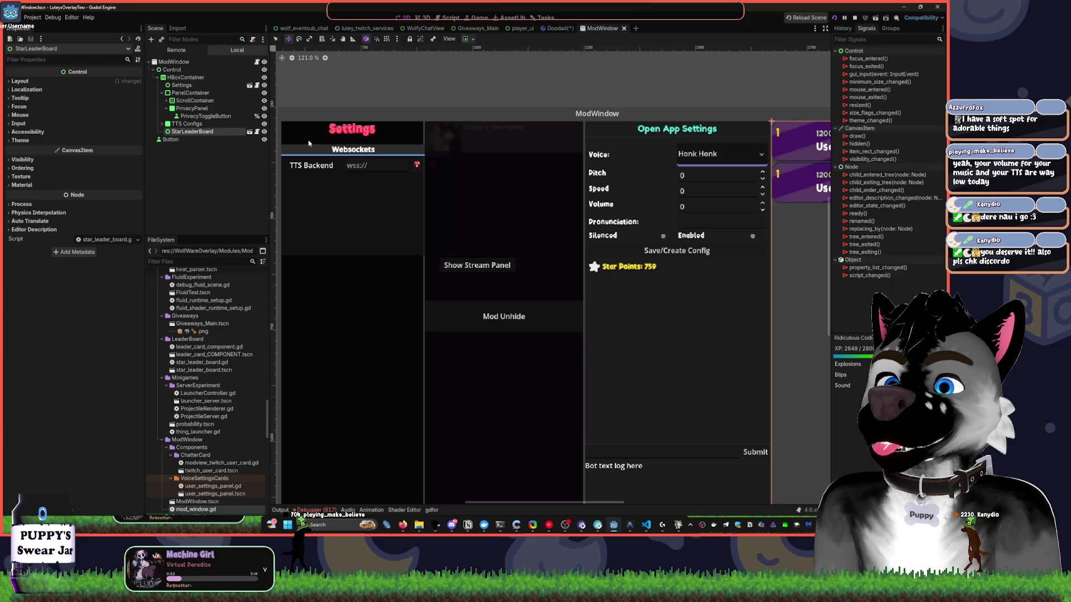
click(165, 101)
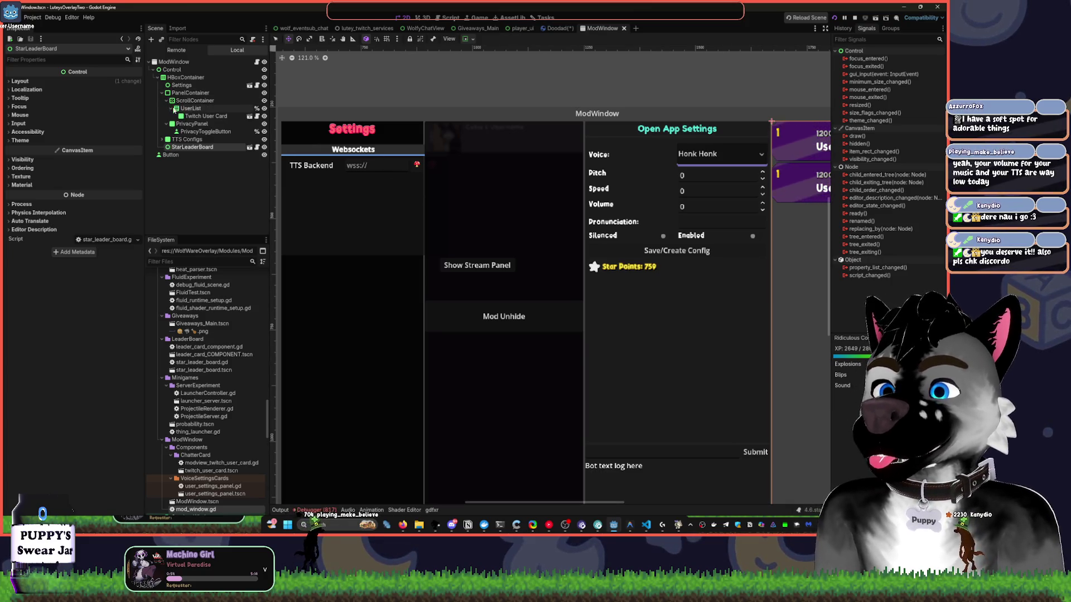
click(205, 116)
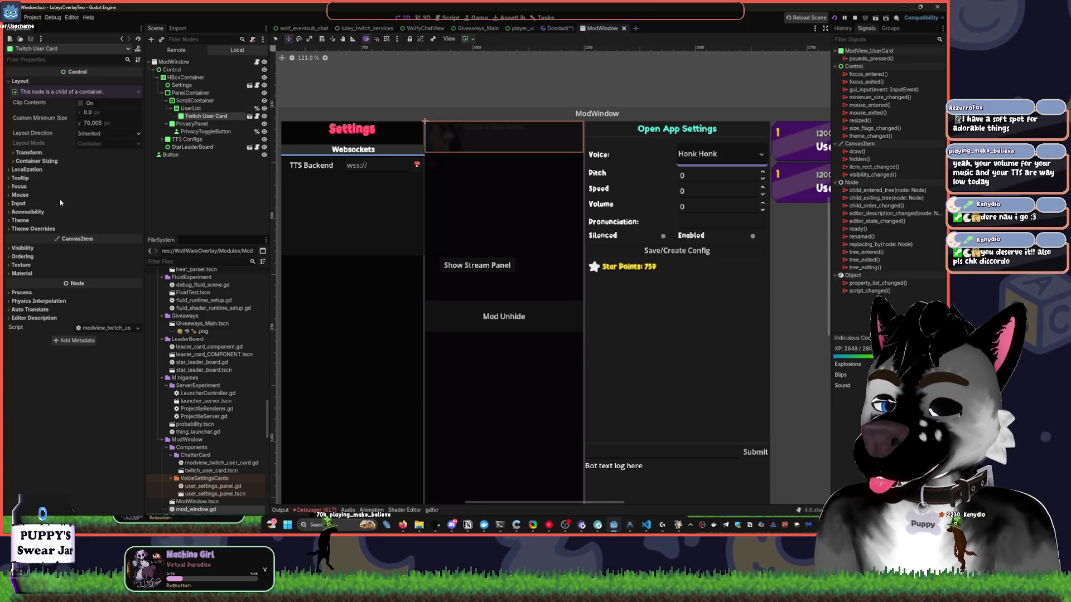
Open twitch_user_card.tscn and examine ProfileImage's ShaderMaterial, undoing a test material reset.
click(249, 118)
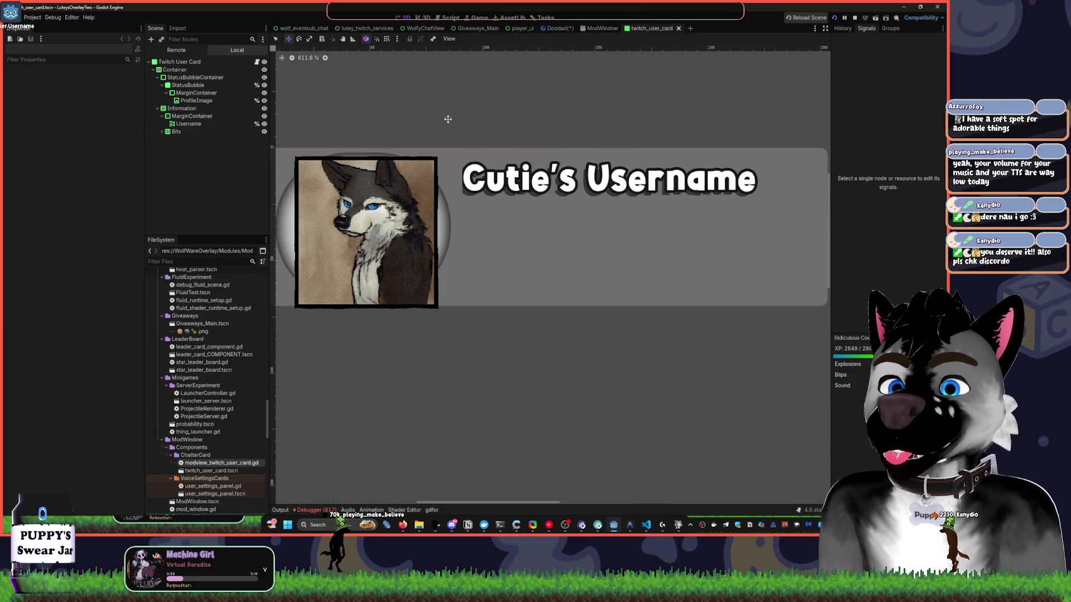
click(436, 191)
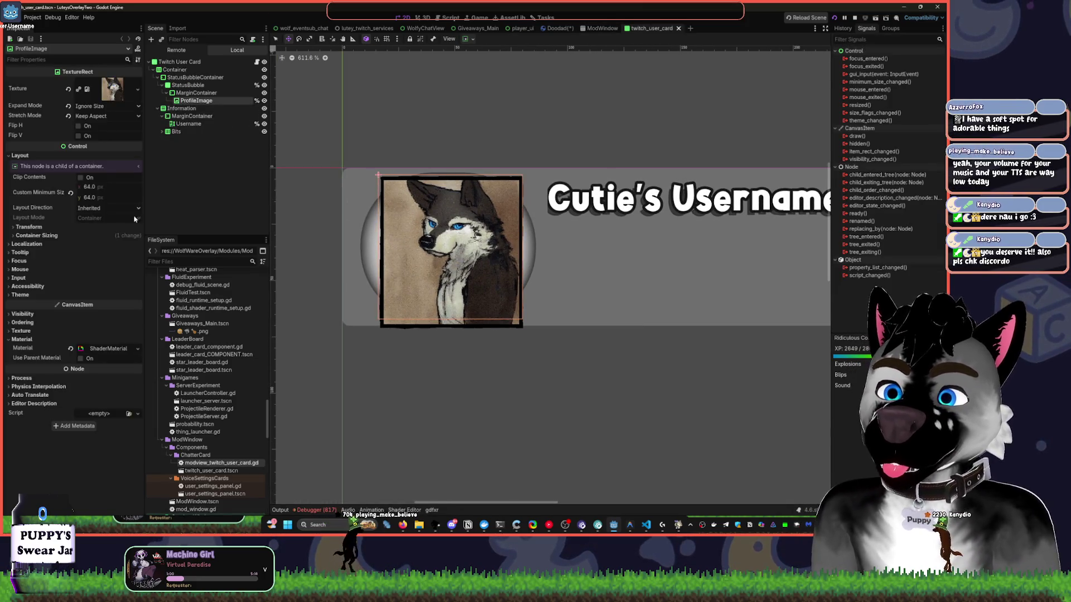
click(70, 349)
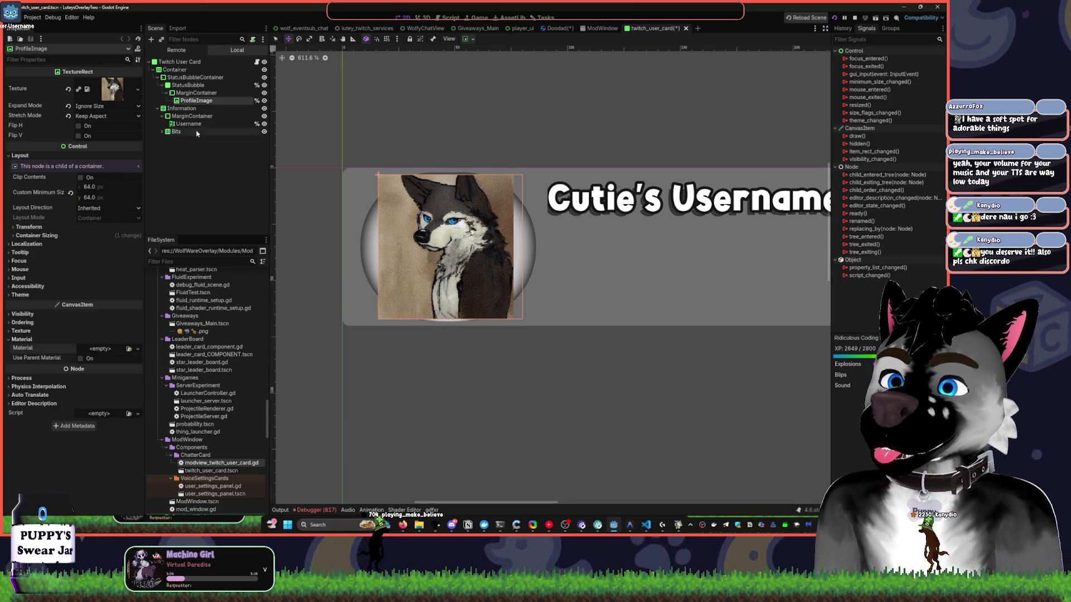
key(ctrl+z)
click(196, 93)
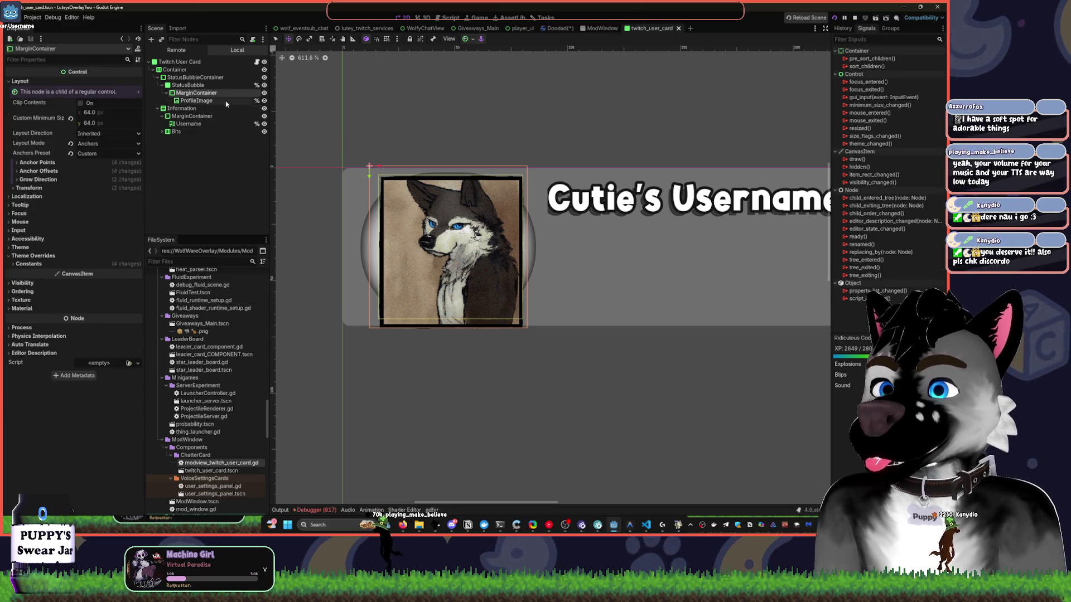
click(201, 101)
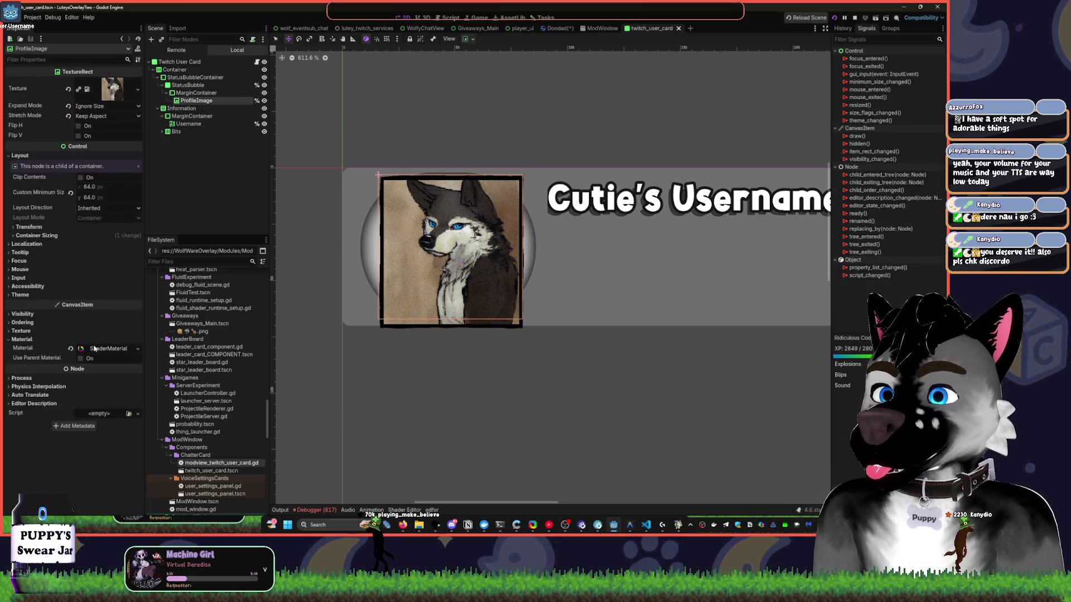
click(104, 350)
Briefly hide and re-show the MarginContainer and the StatusBubble.
click(189, 93)
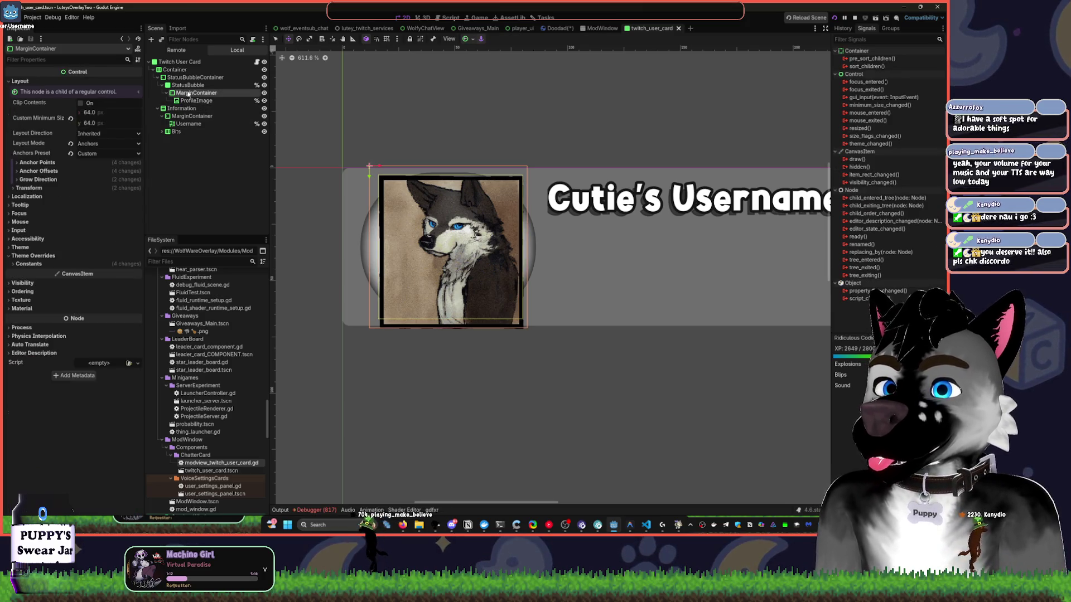
click(264, 94)
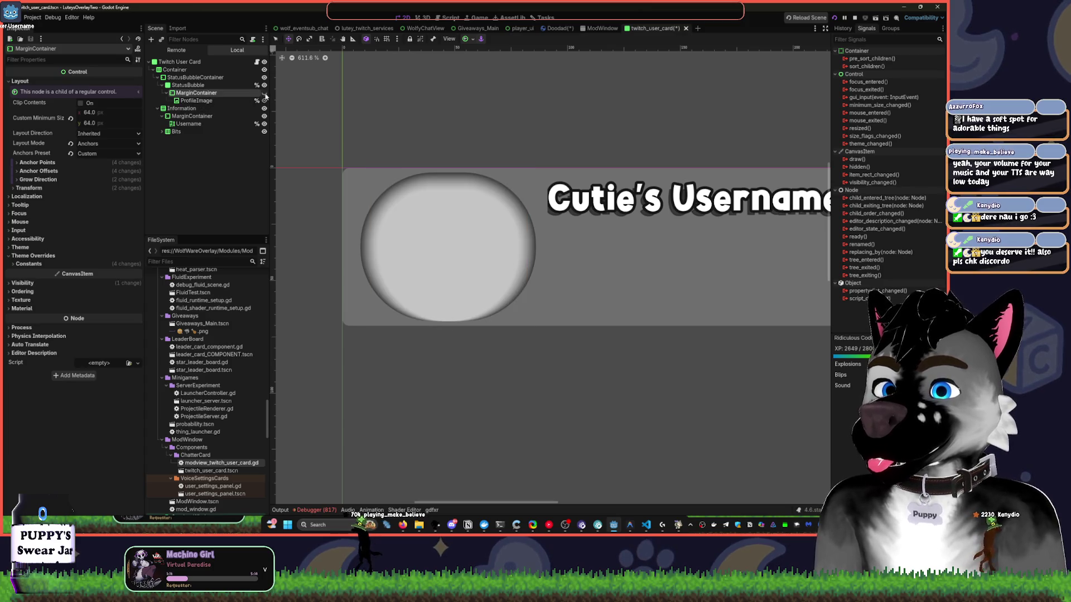
click(264, 93)
click(264, 85)
click(265, 86)
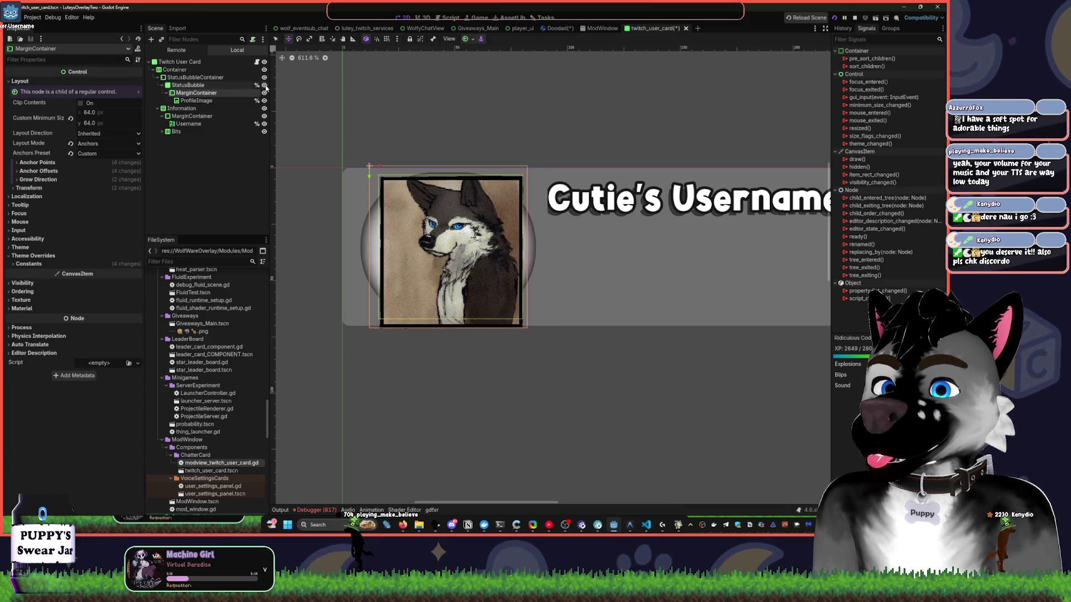
Review StatusBubble's Theme Overrides Panel StyleBoxFlat, restoring it after a test removal.
click(235, 87)
click(80, 238)
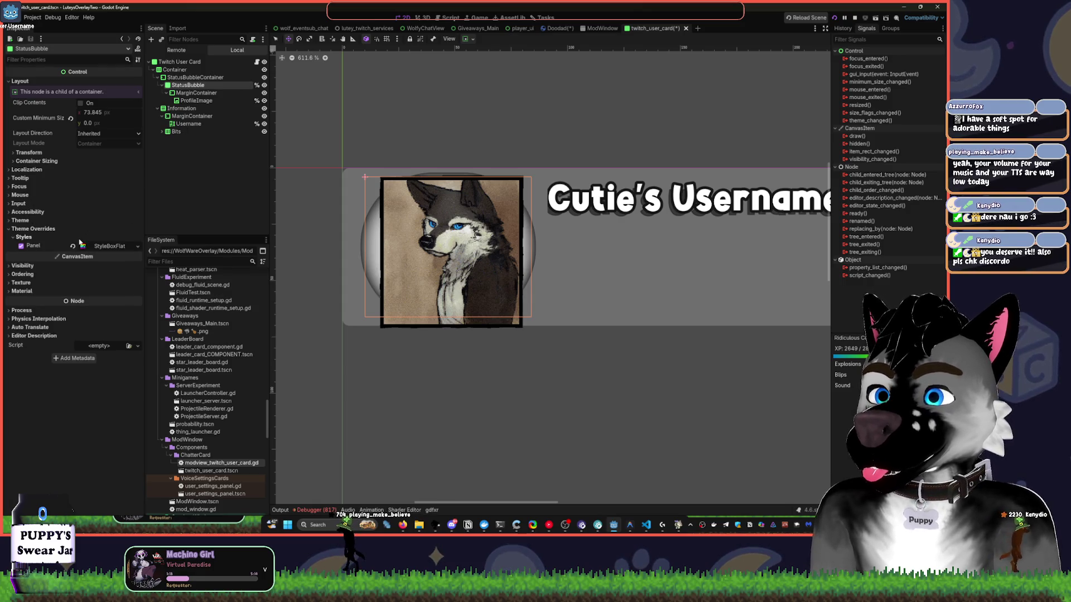
click(73, 247)
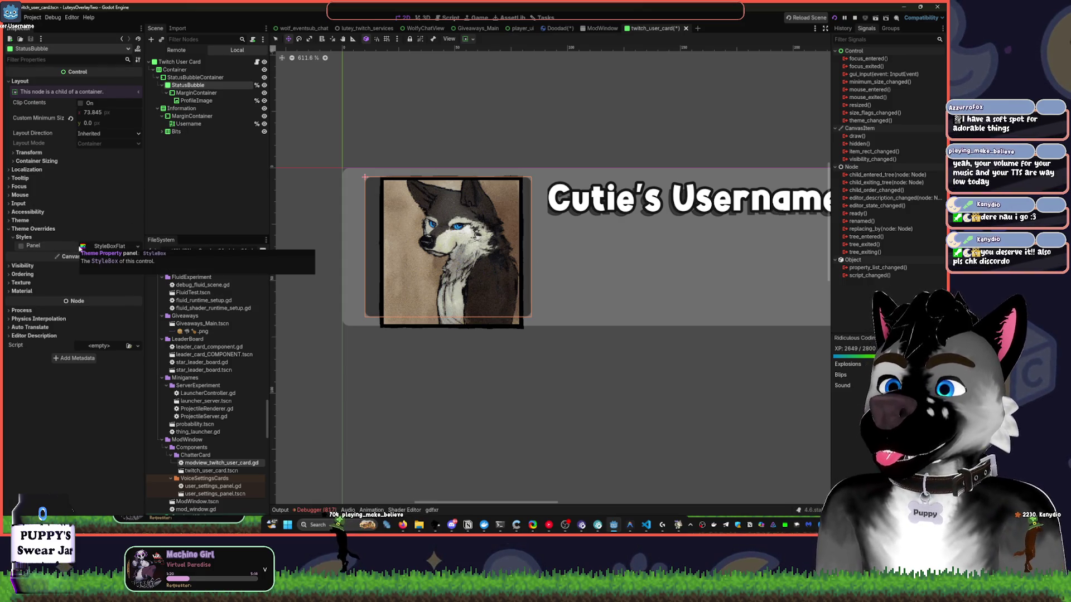
key(ctrl+z)
click(128, 248)
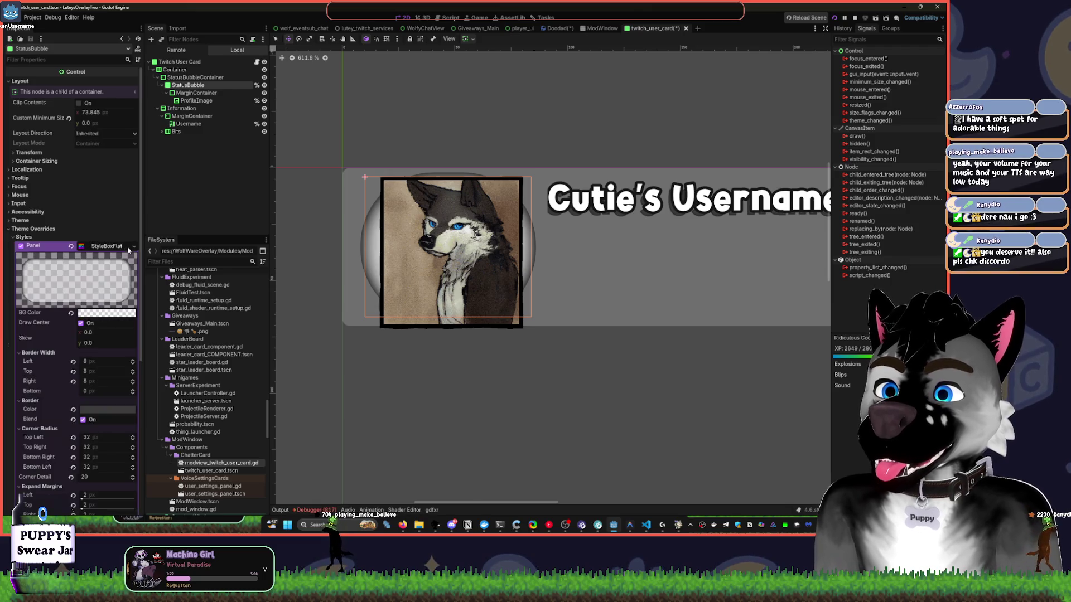
scroll(115, 273, down, 5)
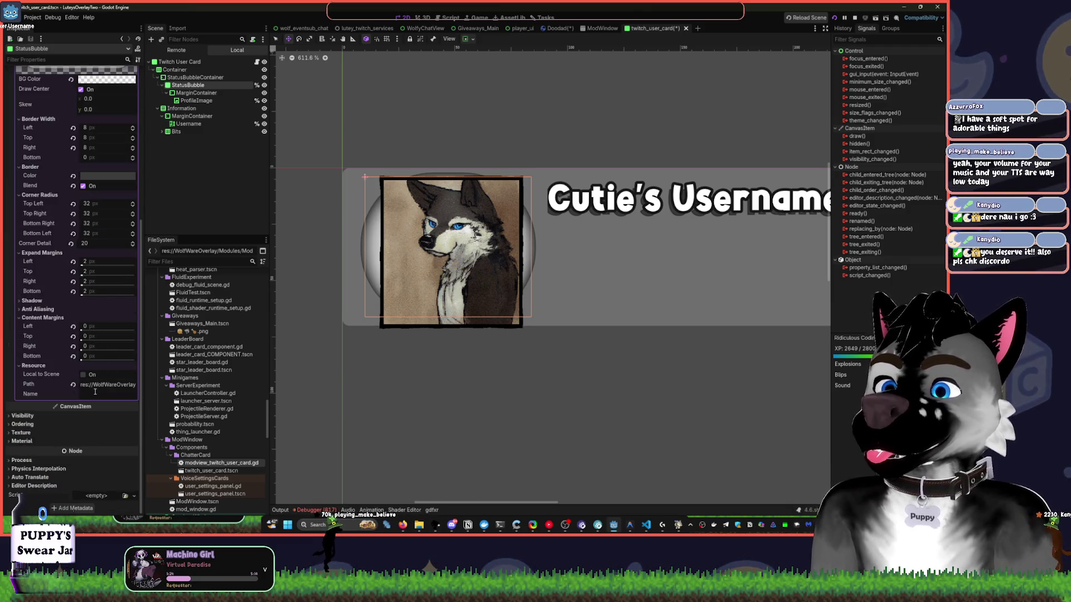
scroll(94, 392, up, 10)
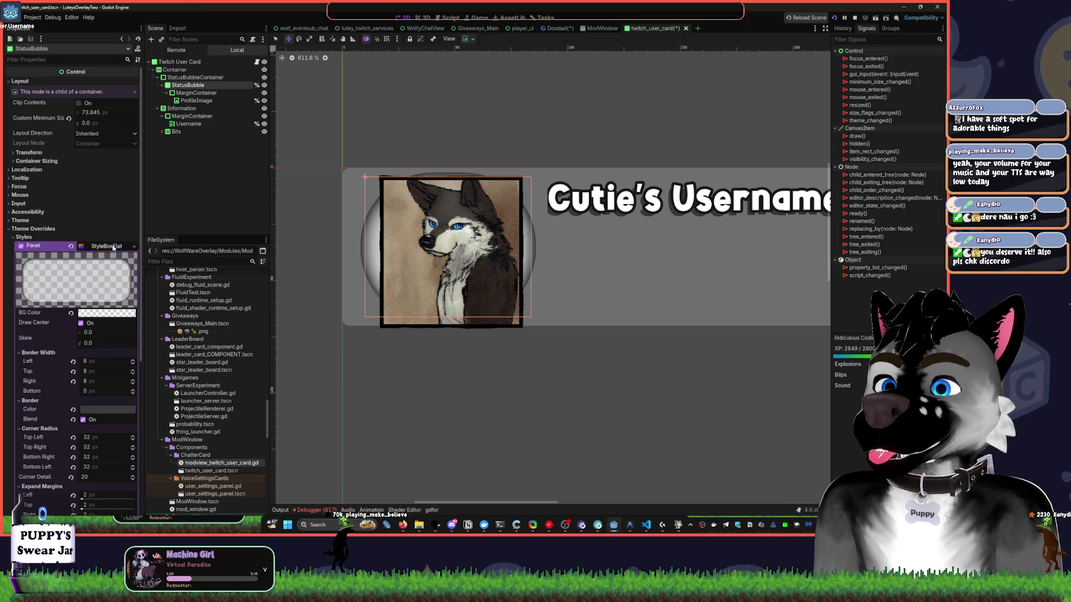
click(122, 235)
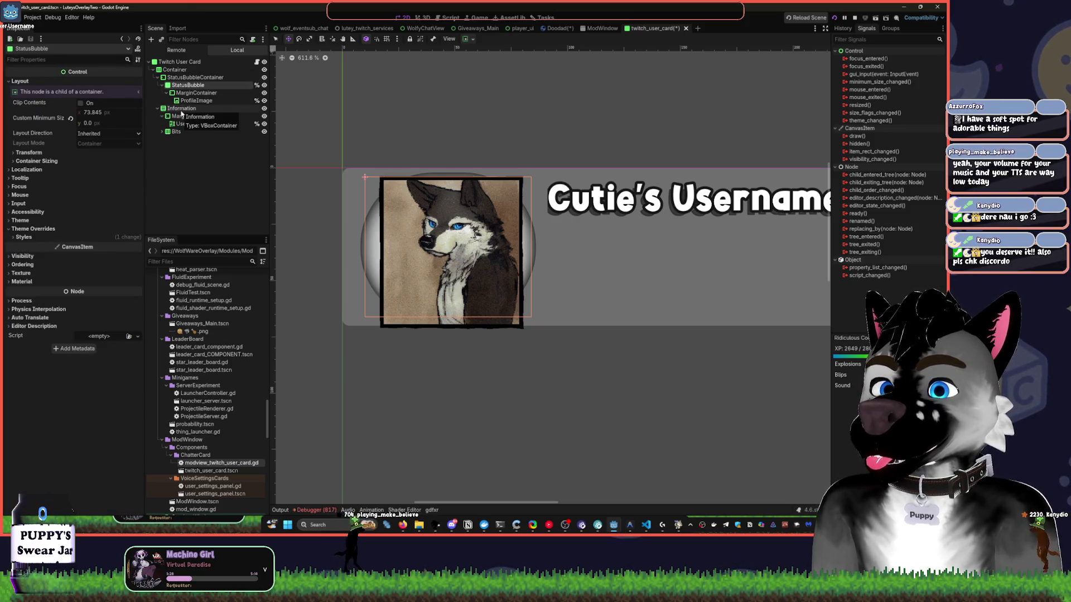
Open ProfileImage's JitteryOutline.gdshader from its material in the shader editor.
click(197, 100)
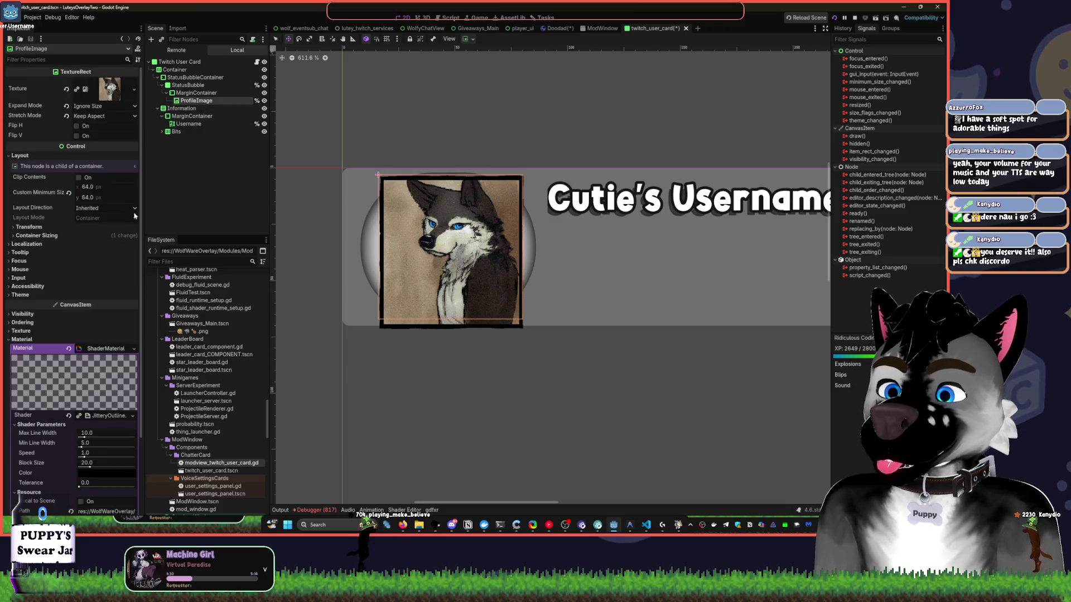
scroll(98, 293, down, 3)
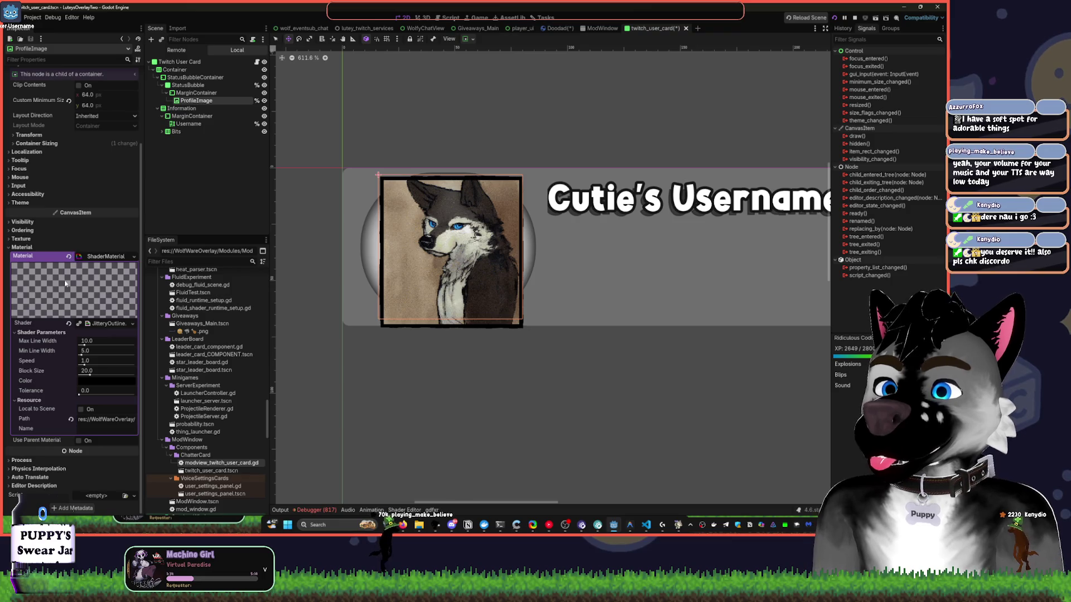
click(79, 325)
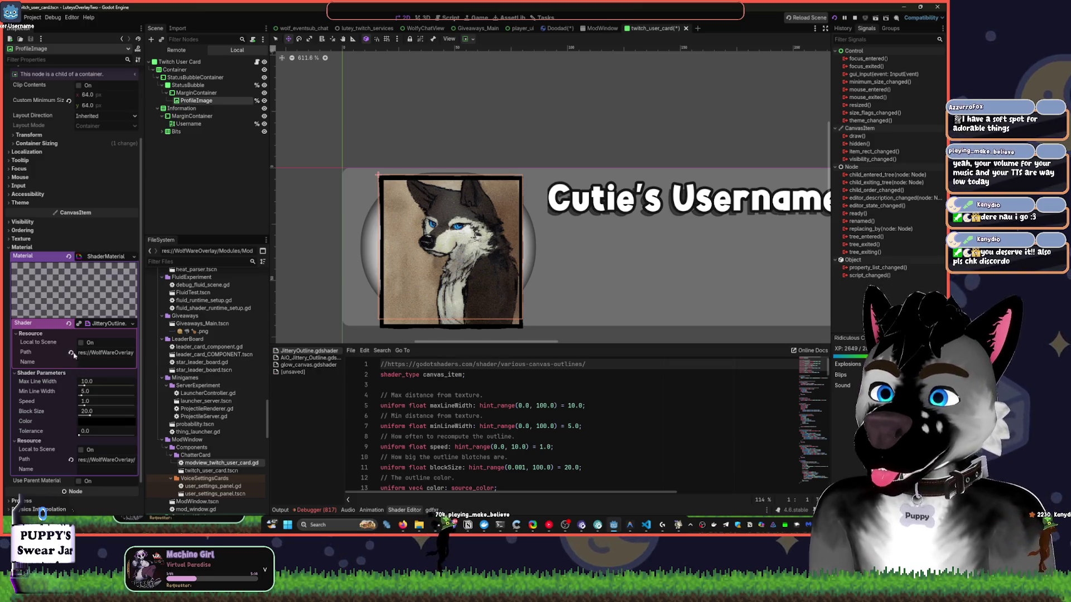
scroll(72, 363, down, 2)
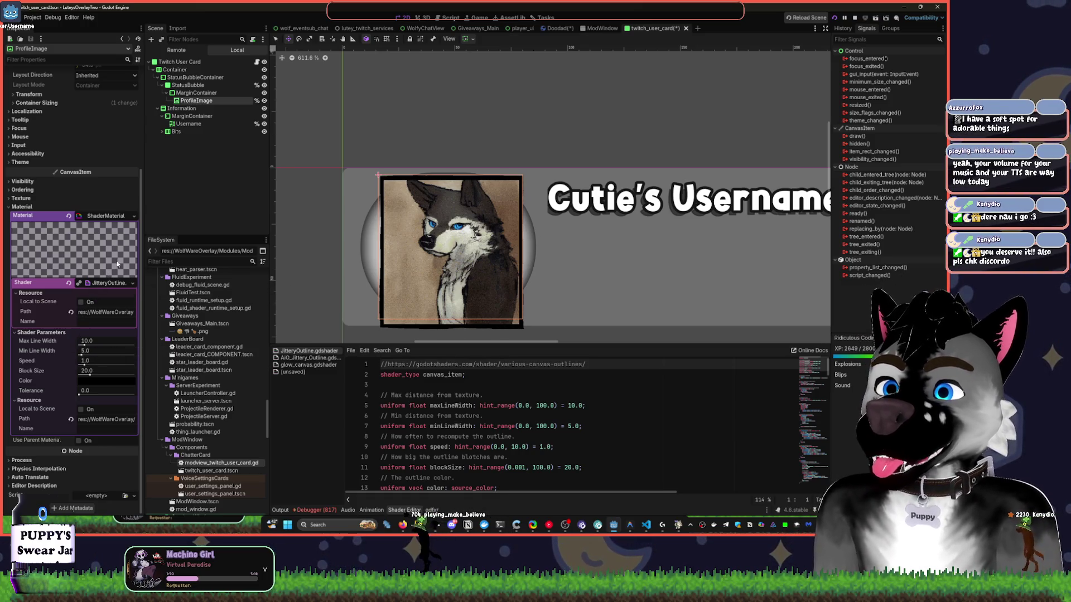
click(133, 283)
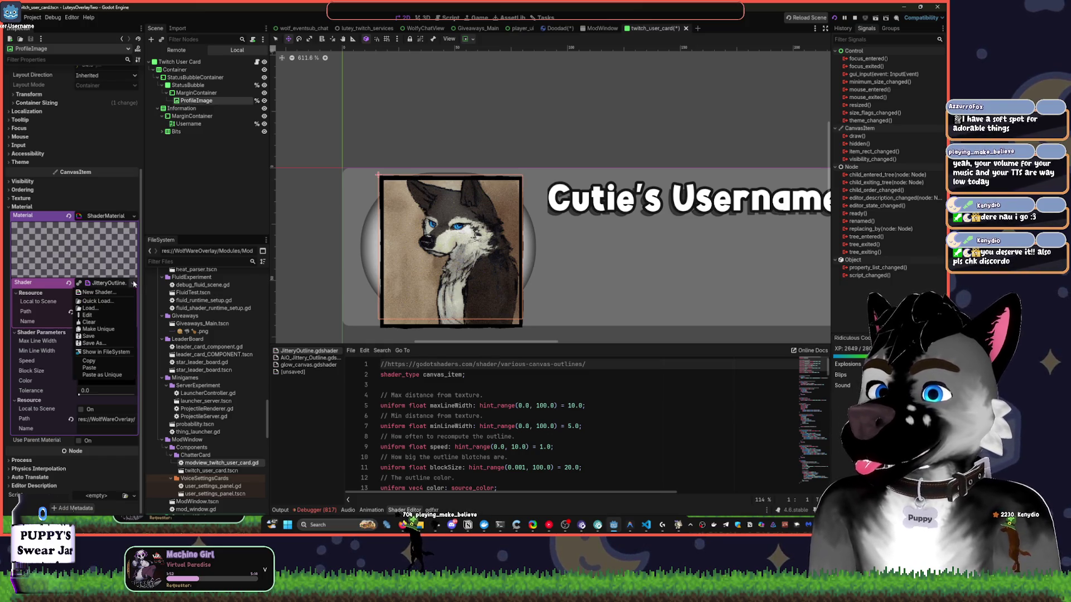
click(104, 309)
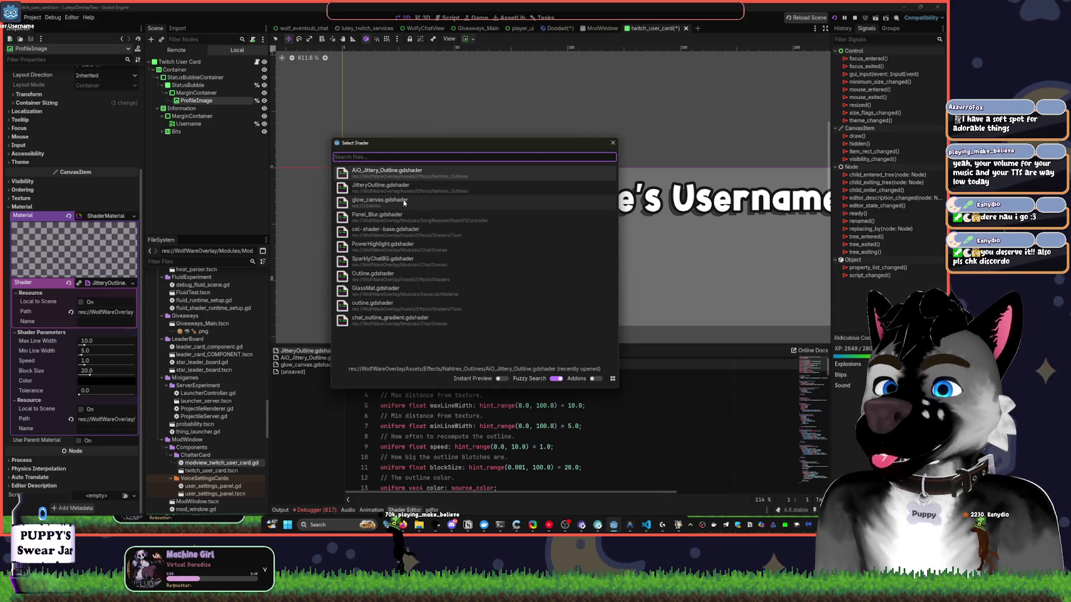
text(l)
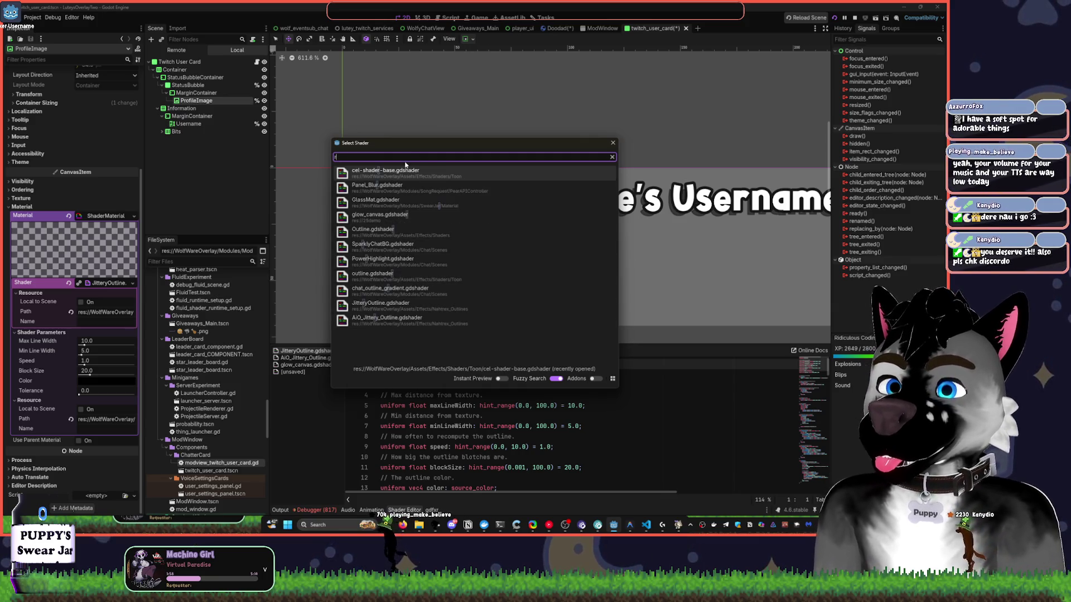
text(u)
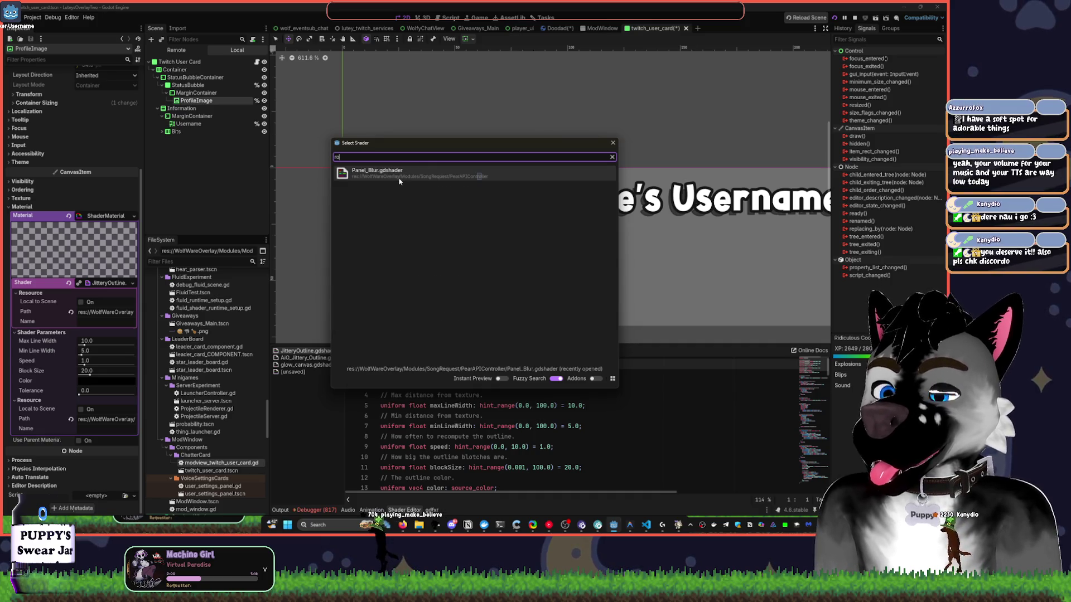
text(u)
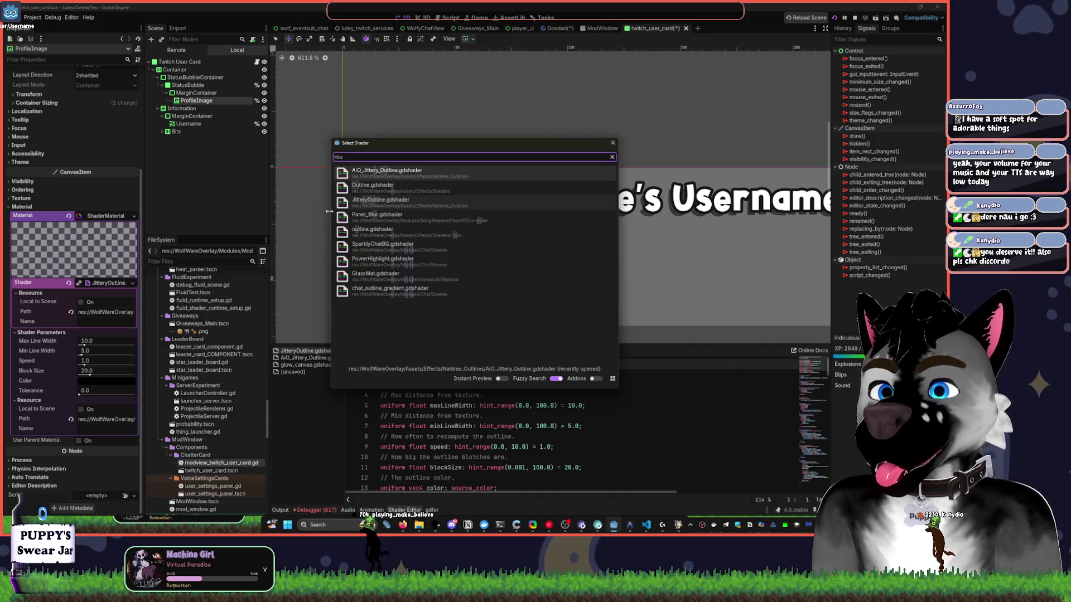
text(nded)
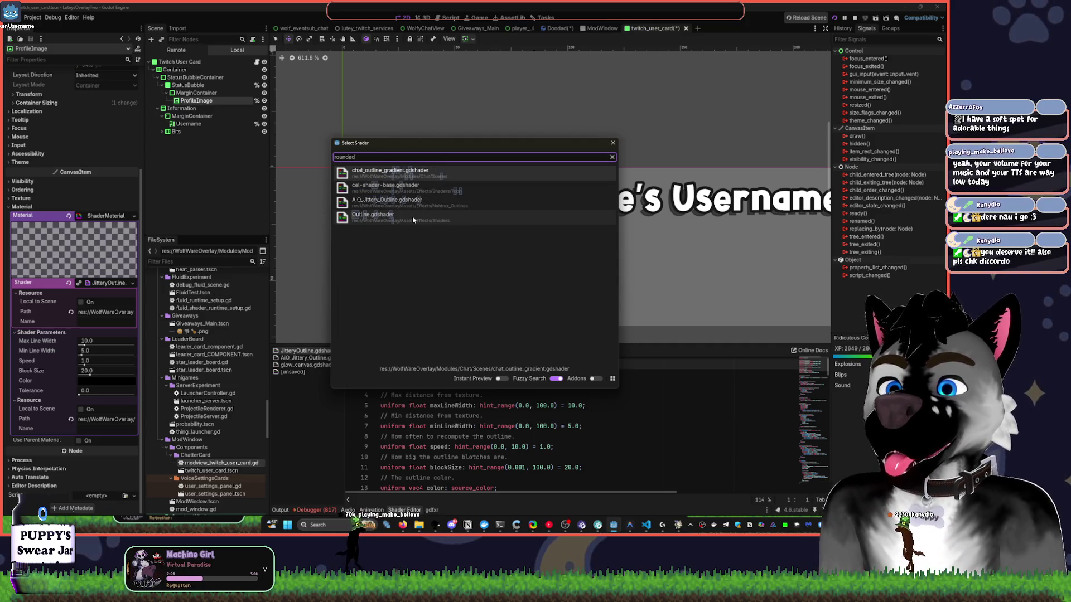
key(BackSpace)
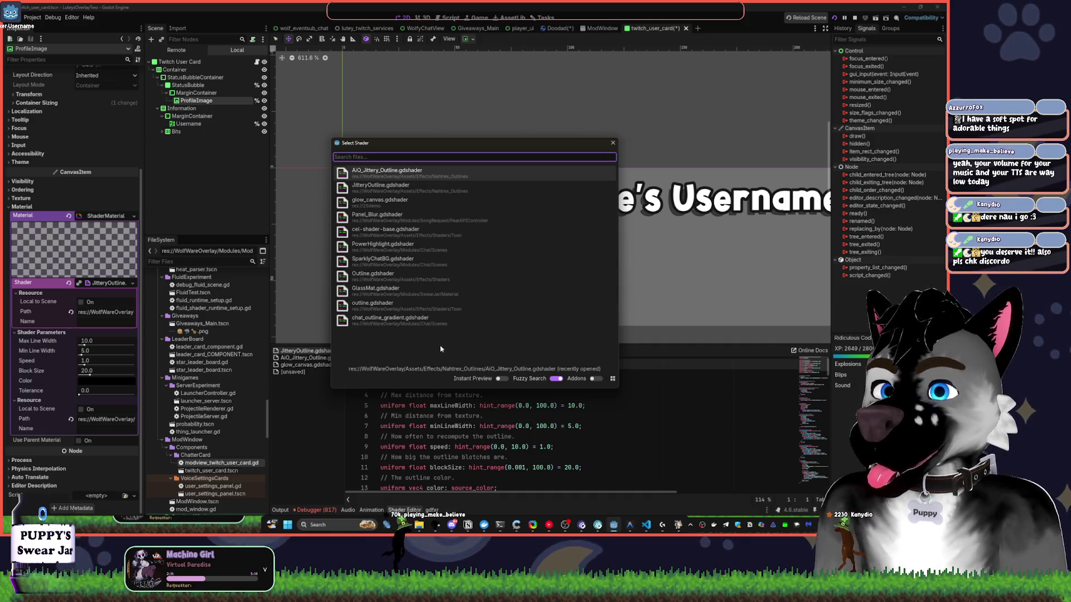
click(613, 143)
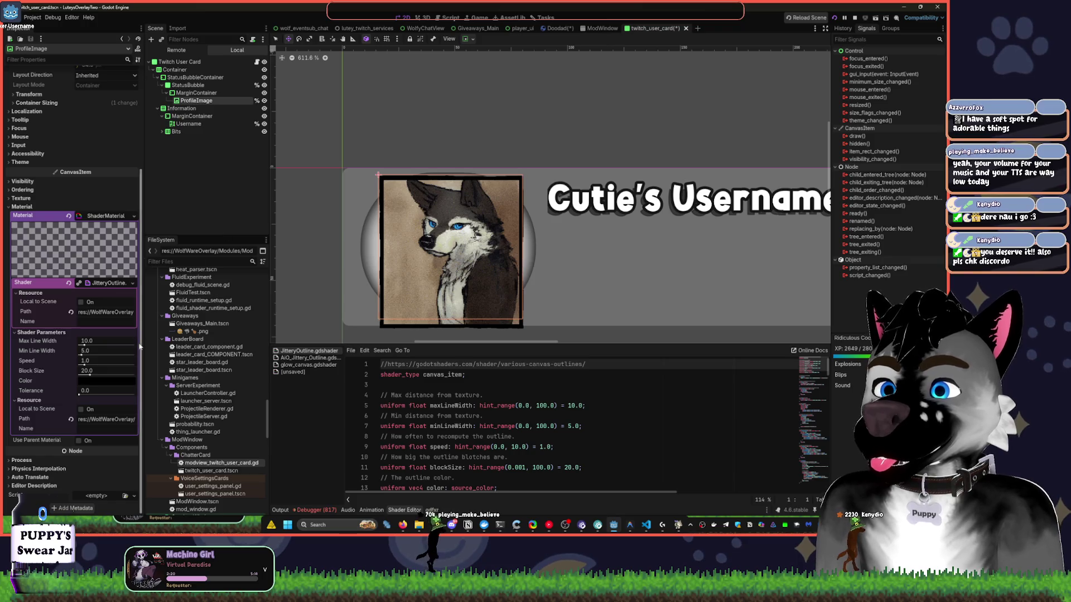
Set the MarginContainer's Visibility > Clip Children to Clip + Draw.
click(198, 93)
click(89, 264)
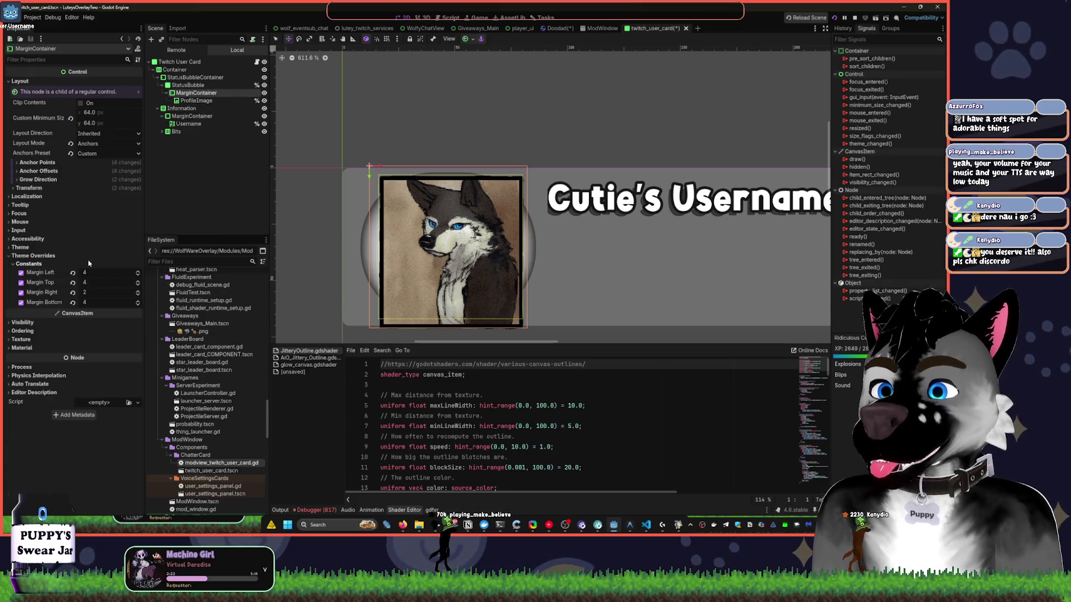
click(25, 322)
click(89, 382)
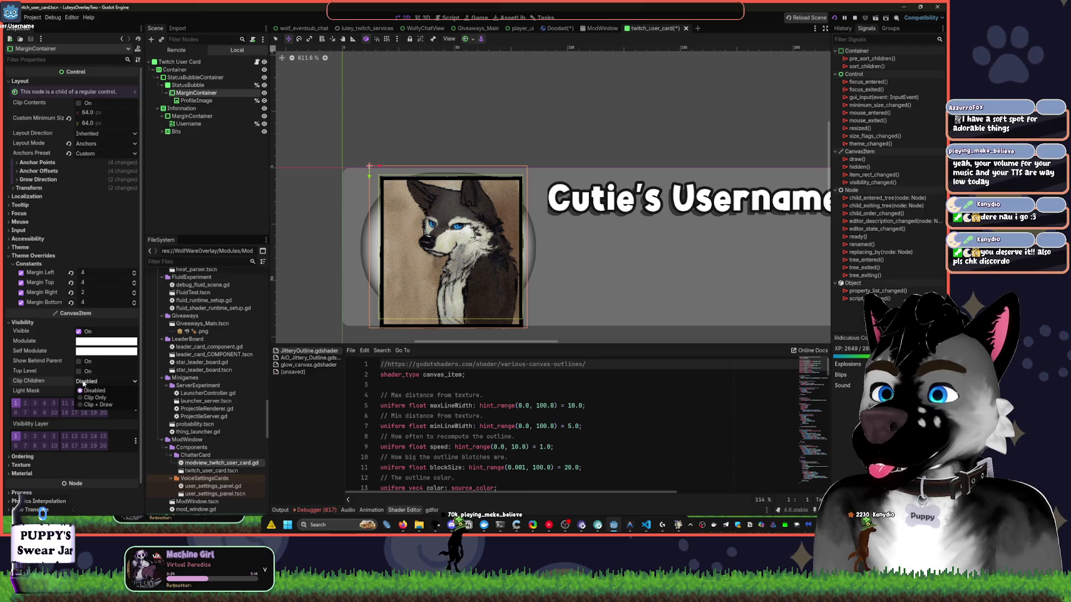
click(110, 405)
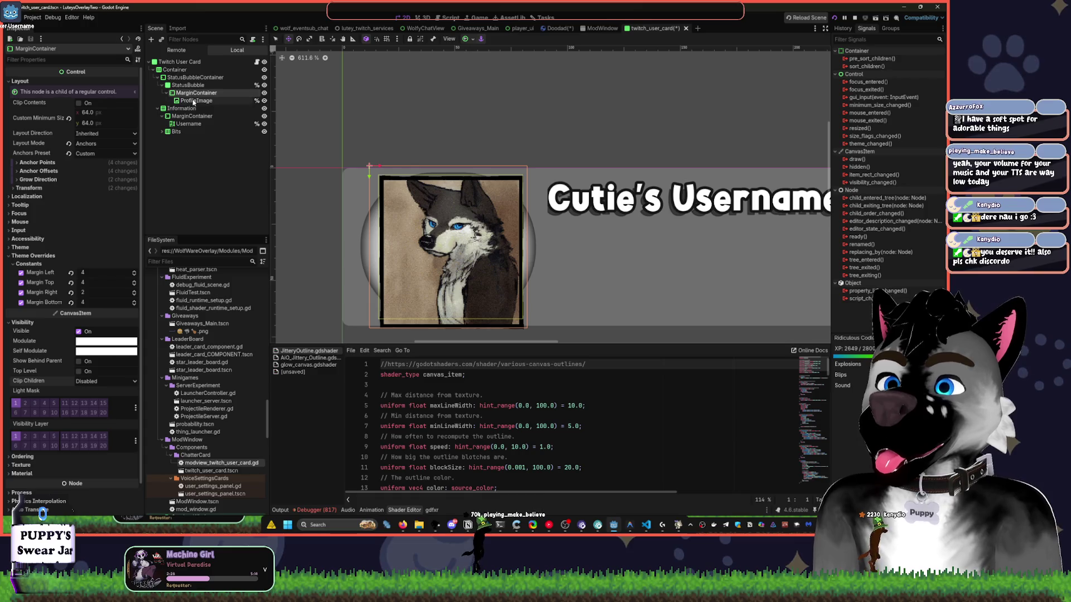
click(264, 101)
click(264, 101)
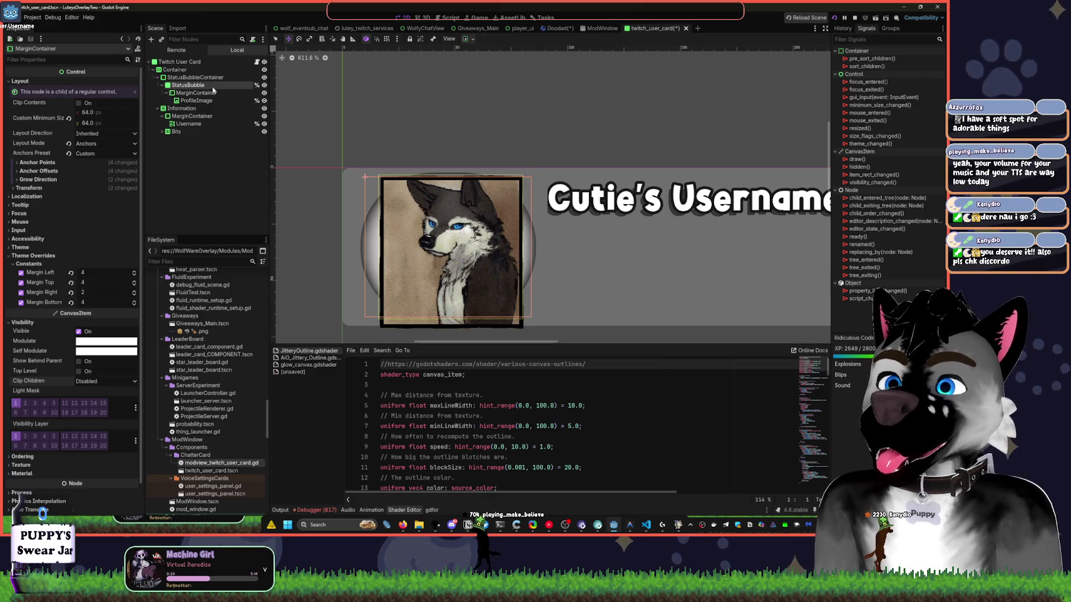
Set the StatusBubble's Clip Children to Clip + Draw so the portrait is clipped round.
click(188, 84)
click(58, 237)
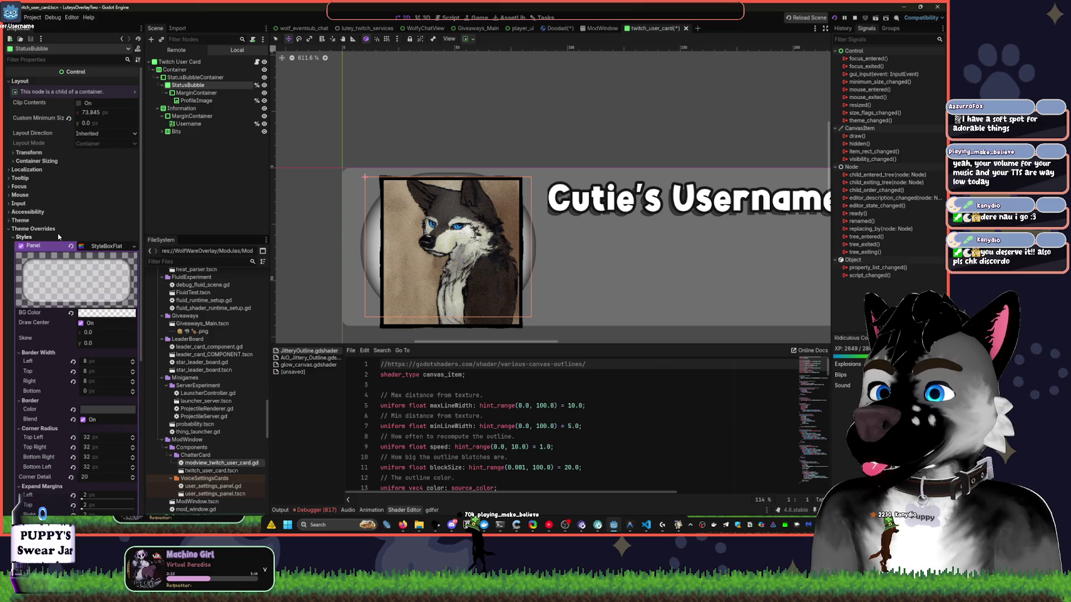
click(71, 246)
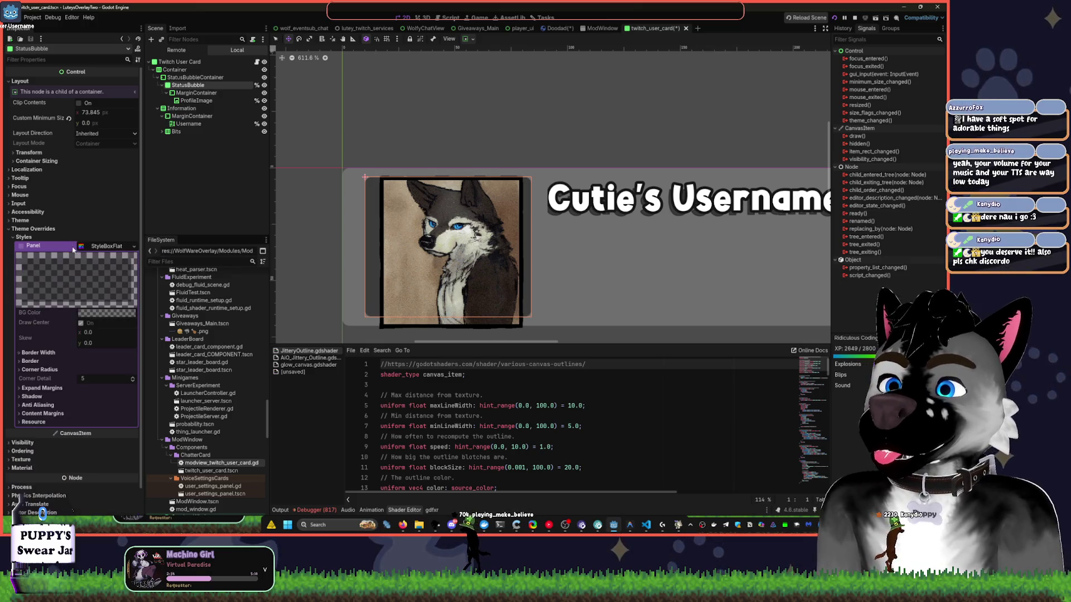
key(ctrl+z)
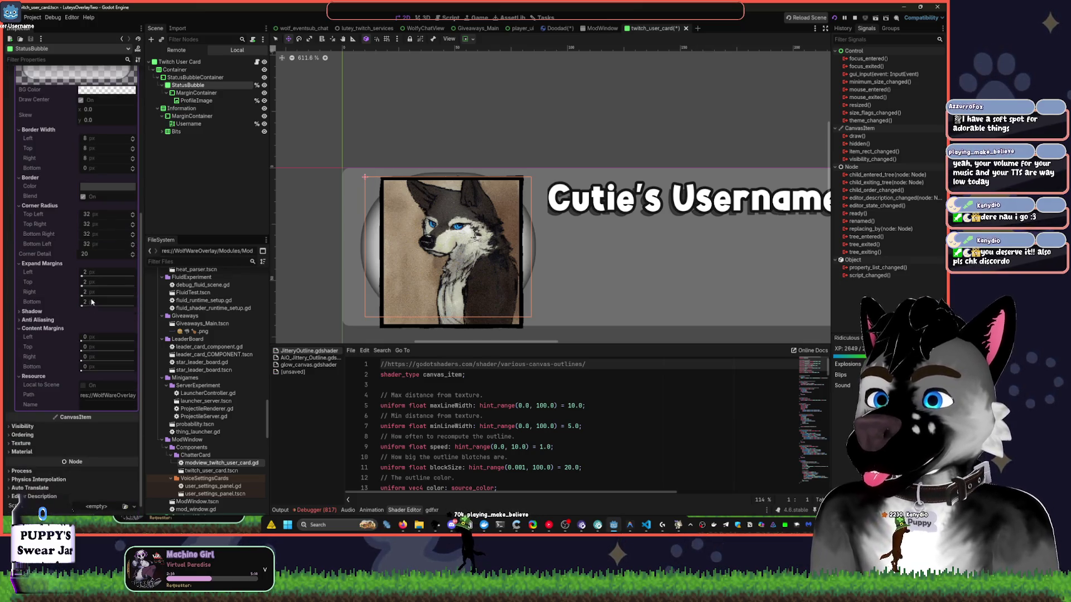
scroll(67, 401, down, 5)
click(26, 424)
click(45, 418)
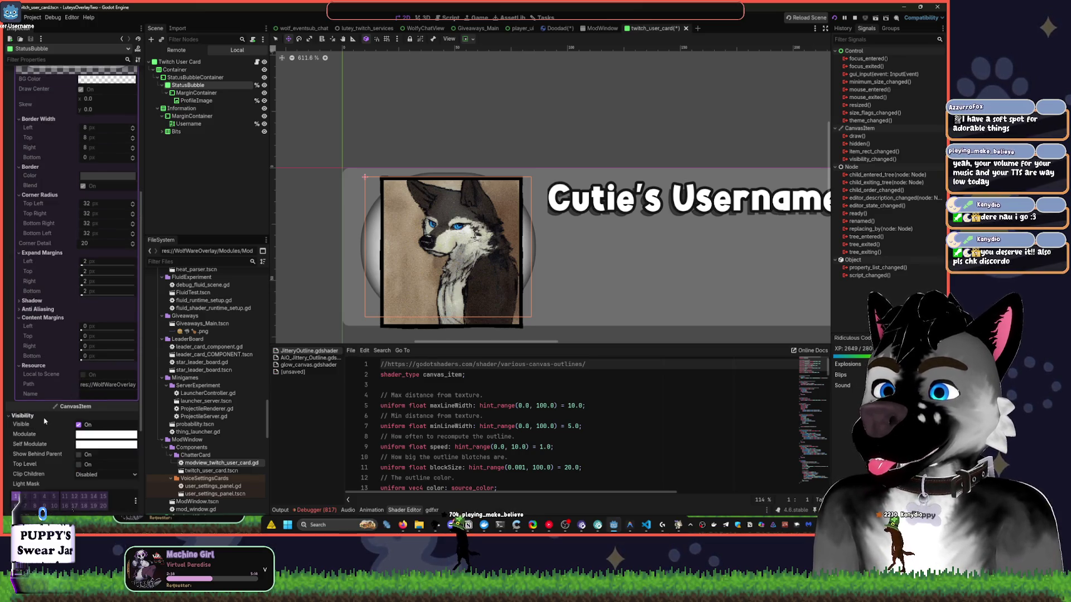
click(106, 475)
click(104, 498)
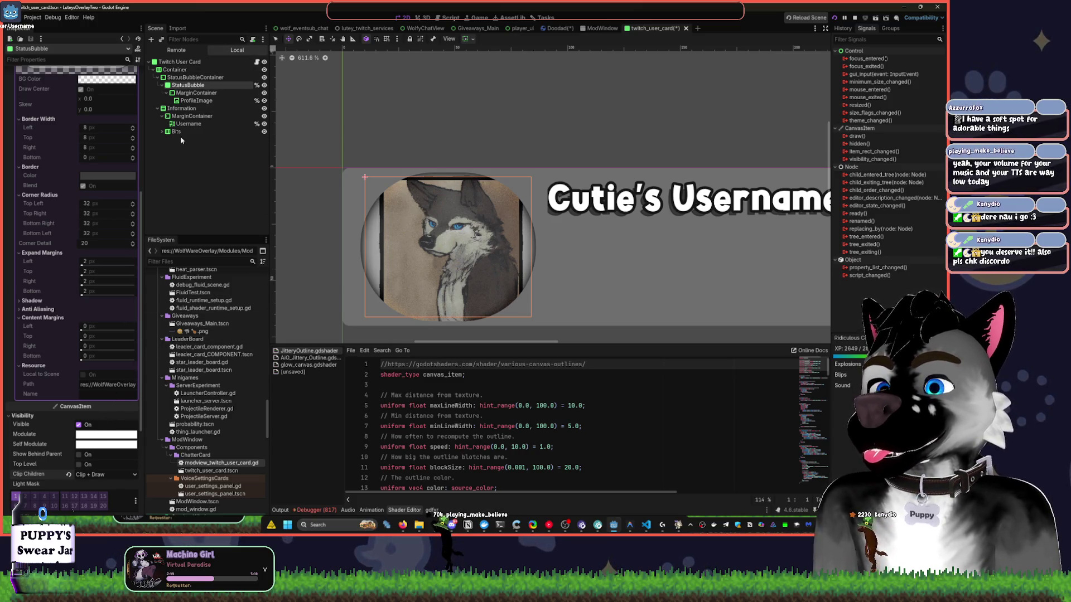
scroll(102, 195, up, 5)
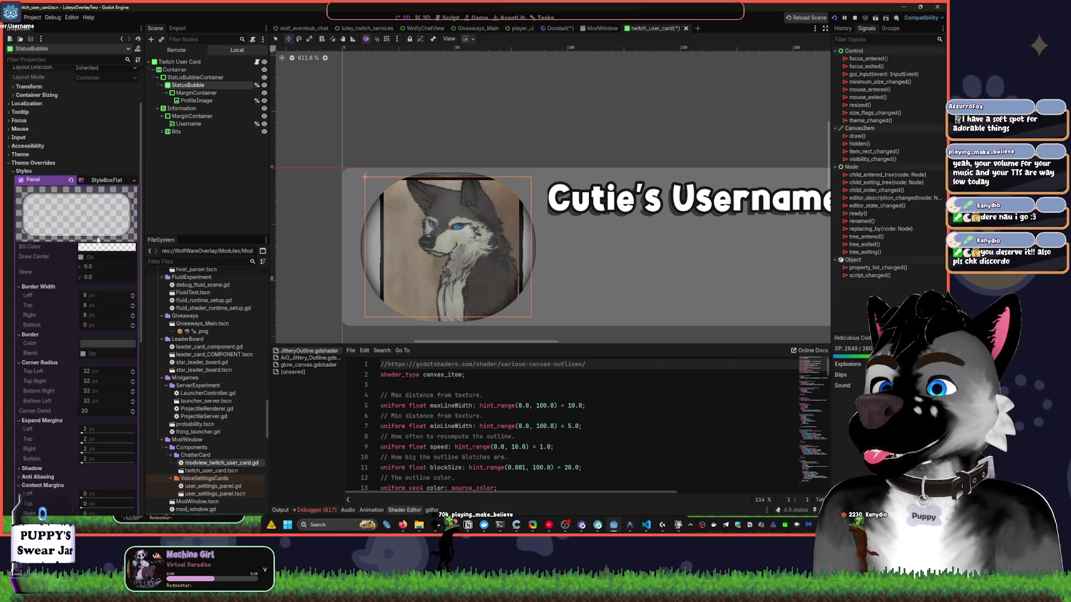
Test a new flat panel style and center fill on the StatusBubble, reverting both.
right_click(100, 181)
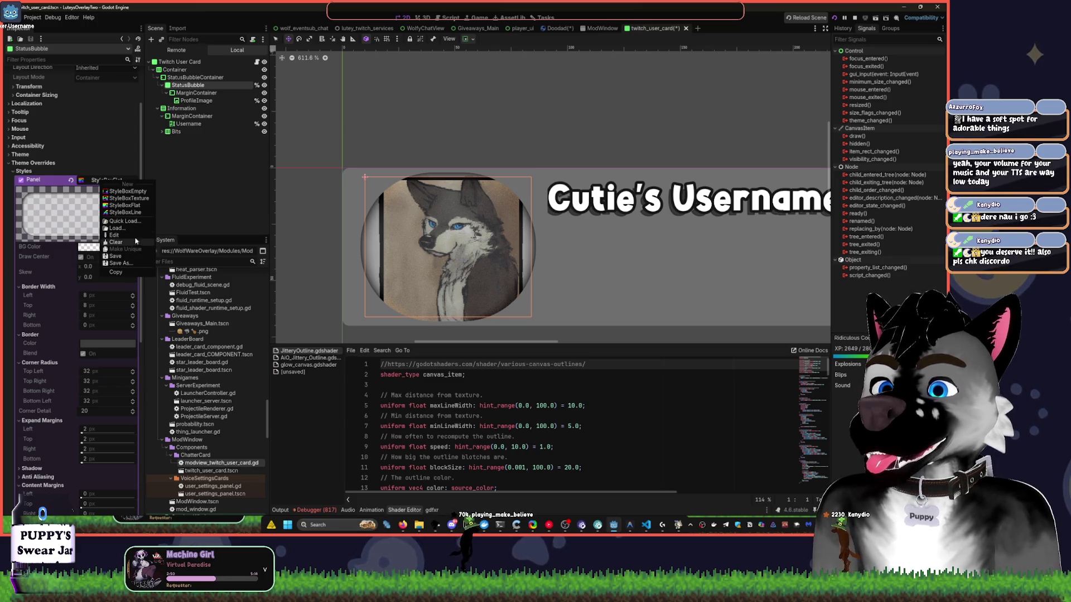
click(139, 206)
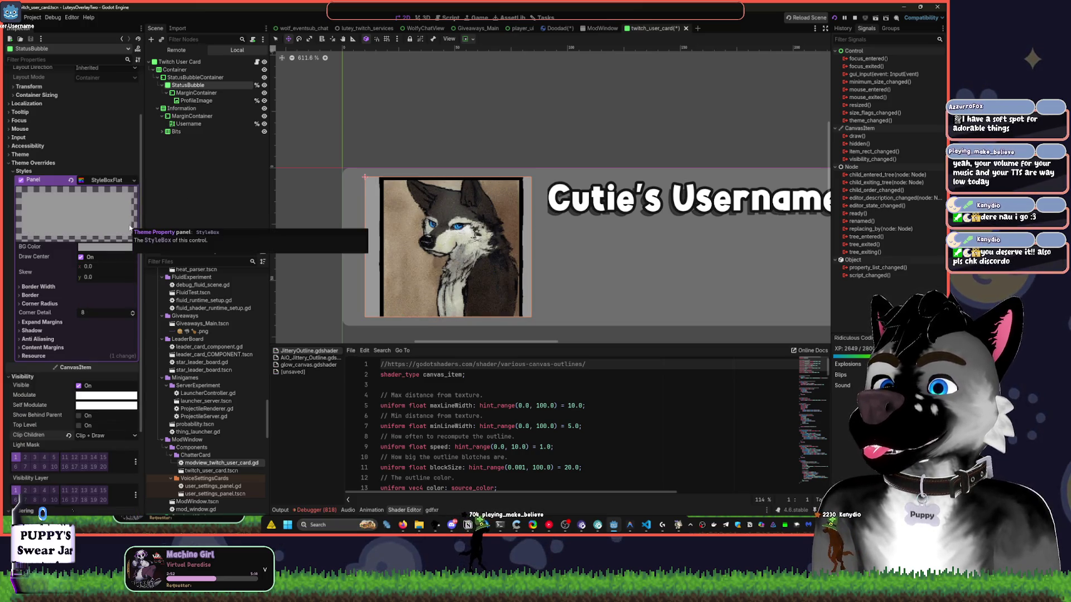
key(ctrl+z)
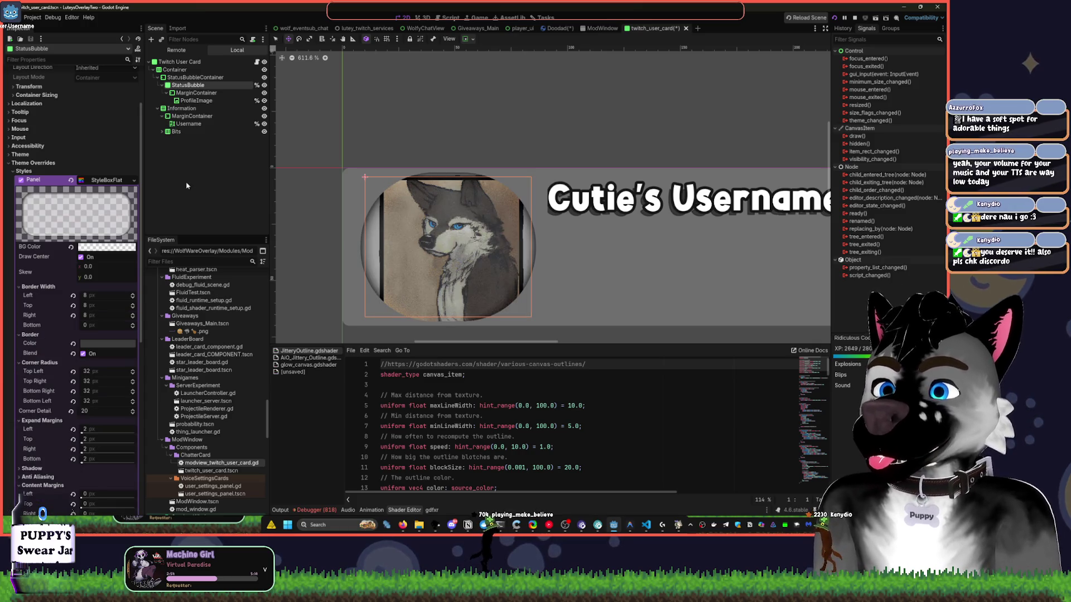
click(186, 186)
click(188, 85)
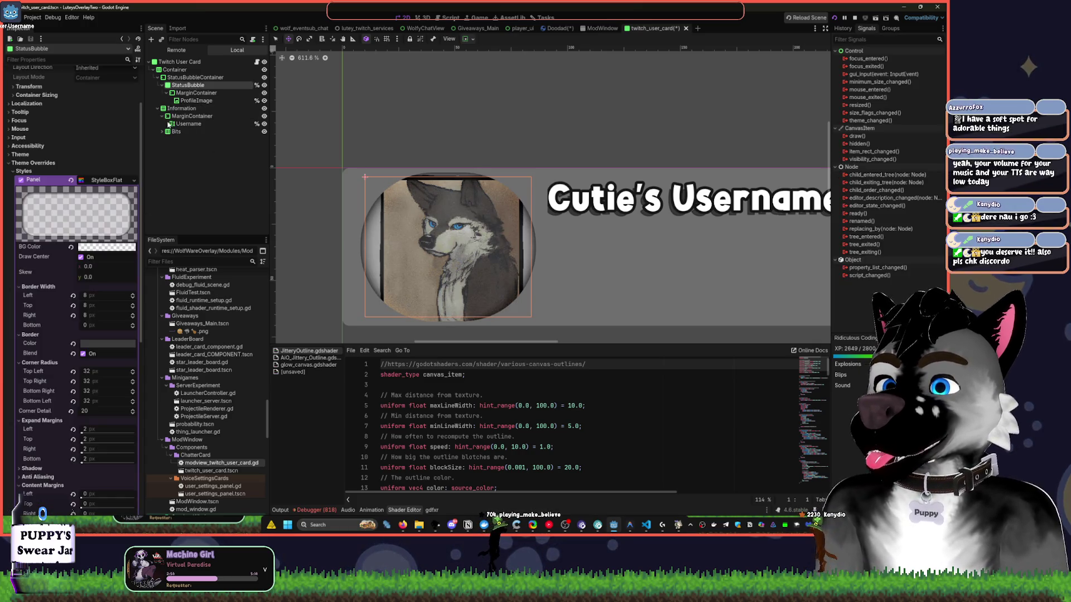
click(81, 258)
click(89, 257)
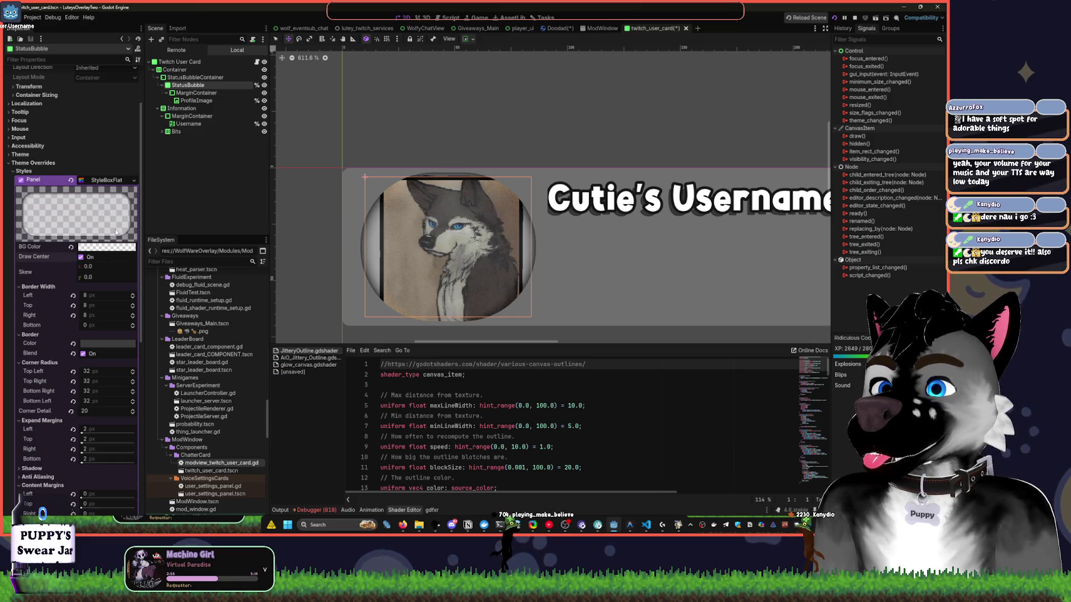
Clear ProfileImage's outline shader material and try raising its Z Index to 1.
click(195, 101)
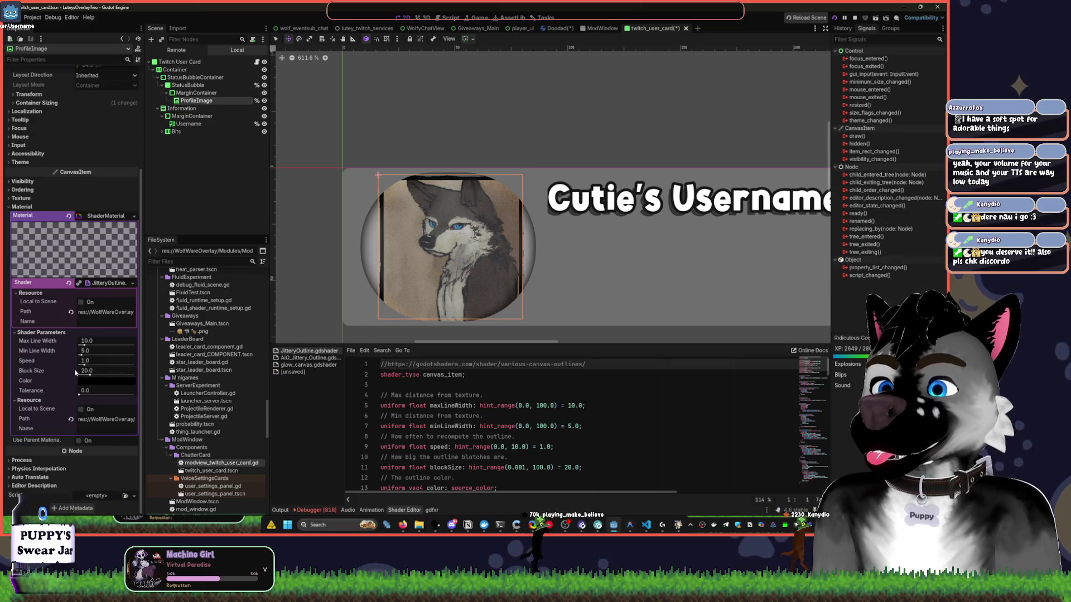
click(69, 216)
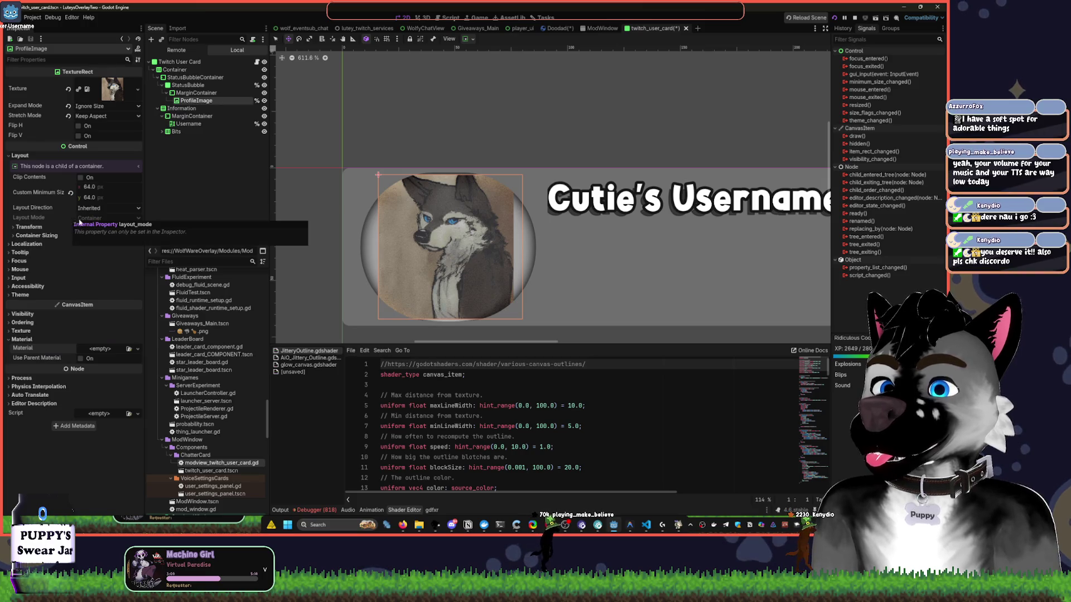
click(116, 315)
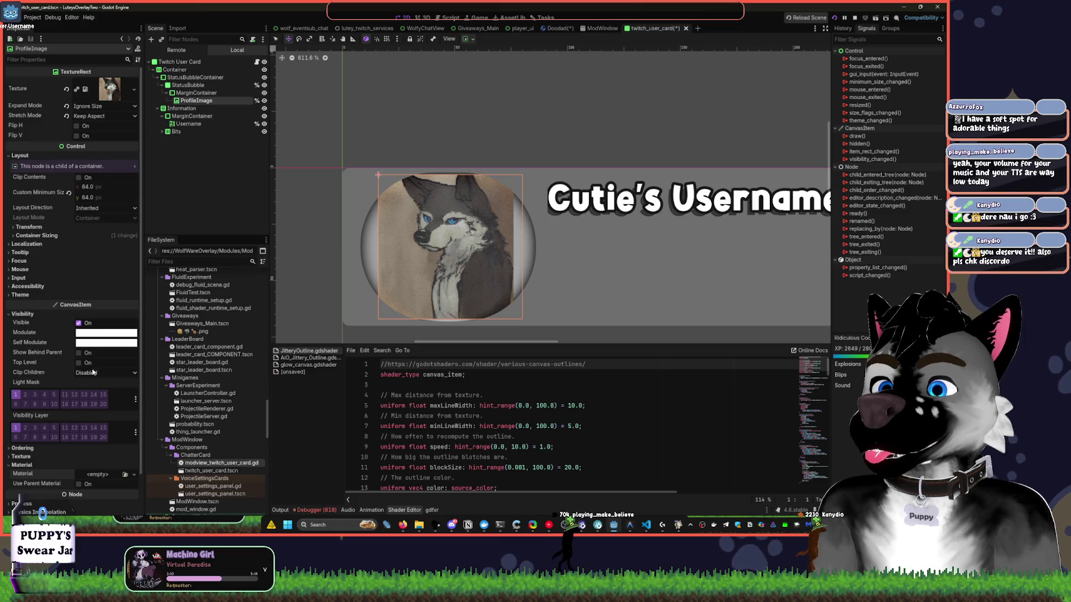
click(22, 314)
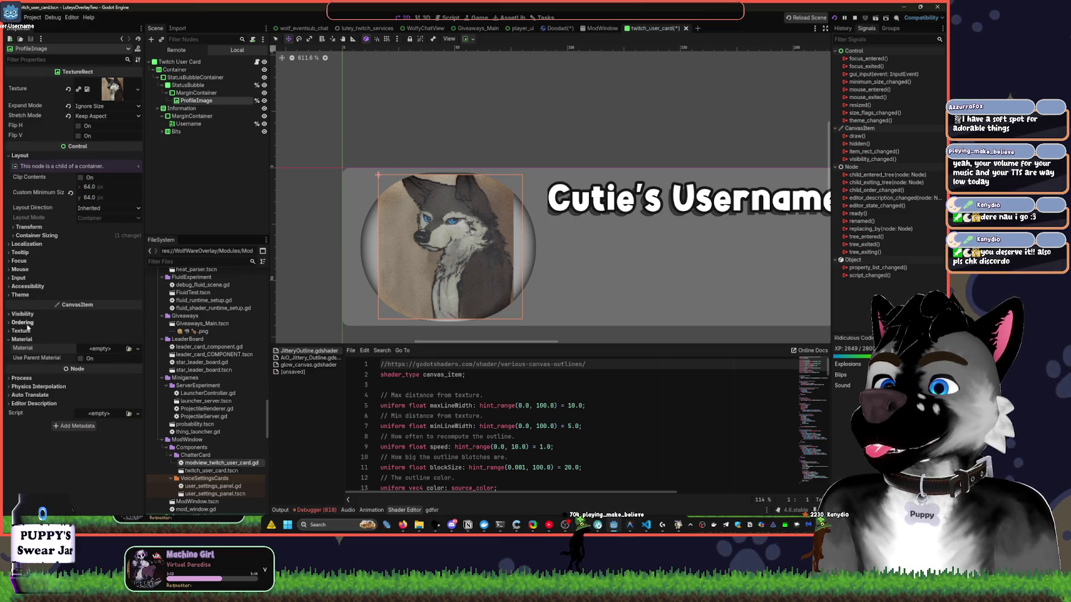
click(22, 323)
click(139, 329)
click(138, 333)
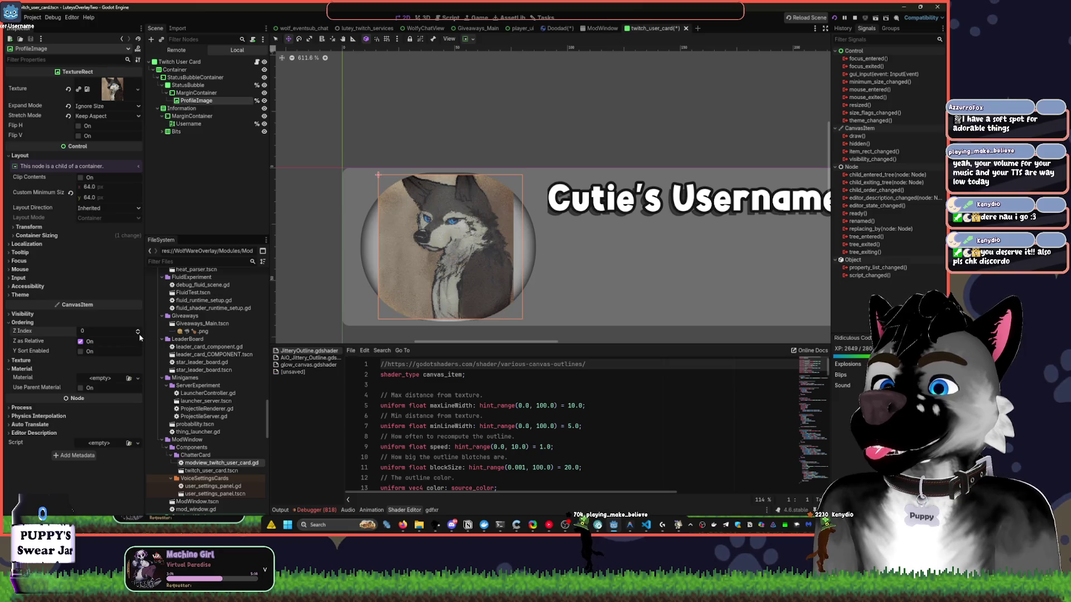
click(138, 334)
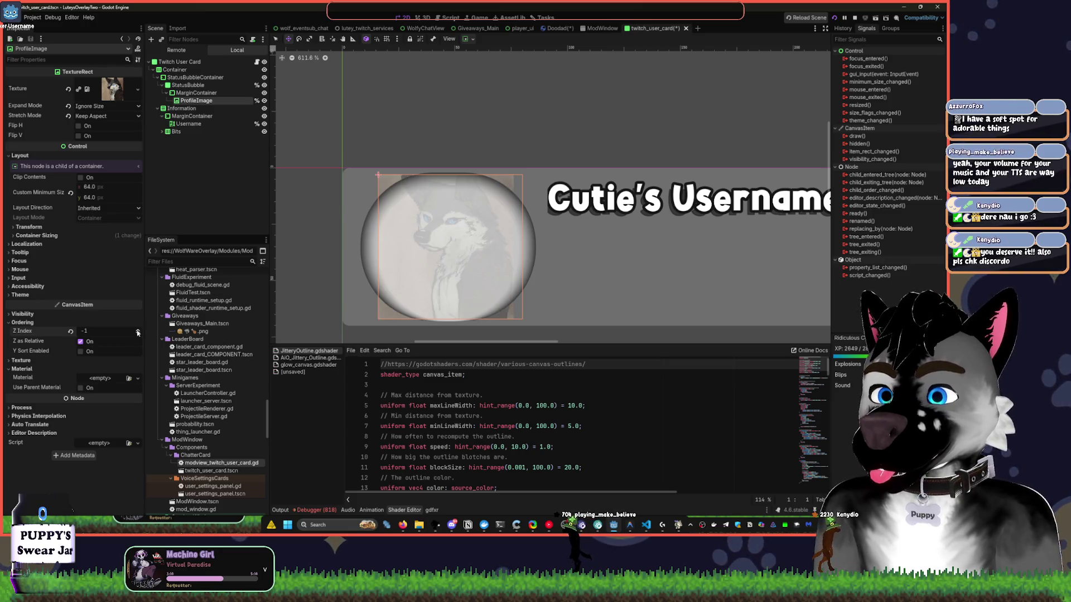
click(138, 330)
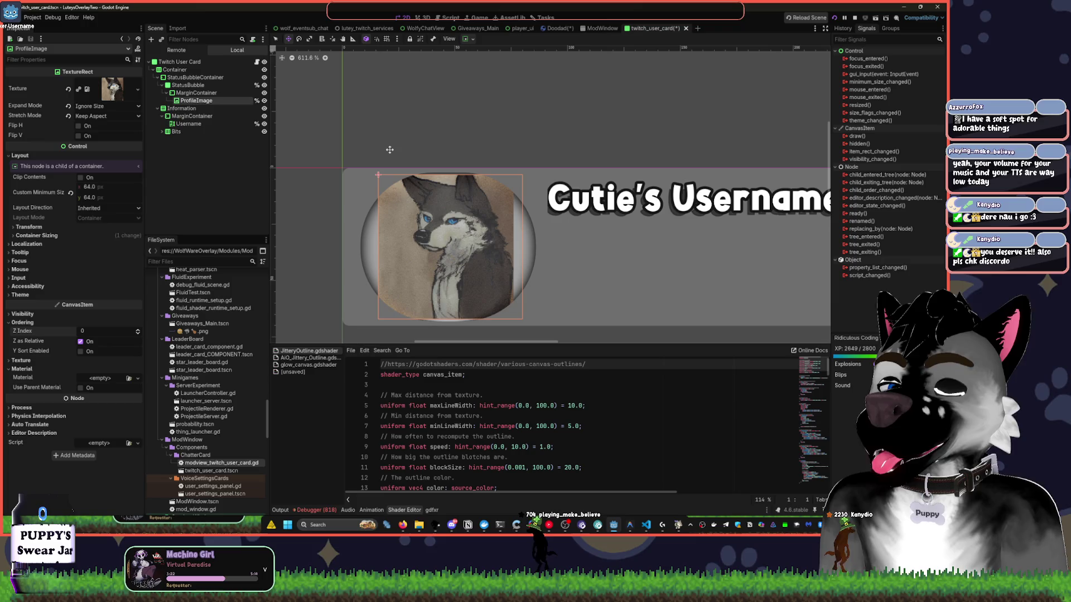
click(197, 93)
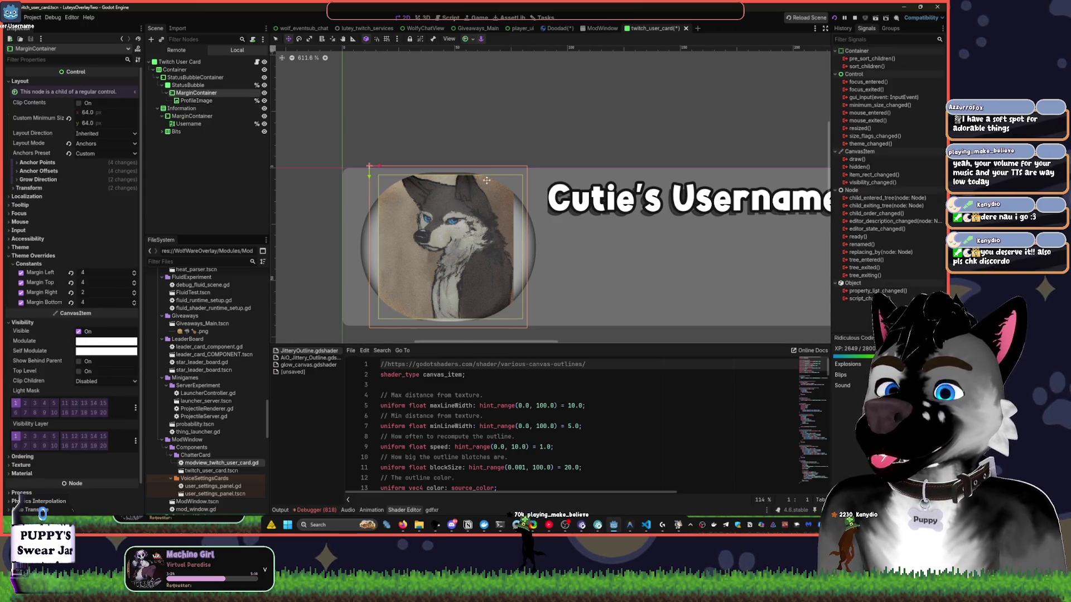
scroll(535, 228, down, 1)
scroll(535, 229, up, 1)
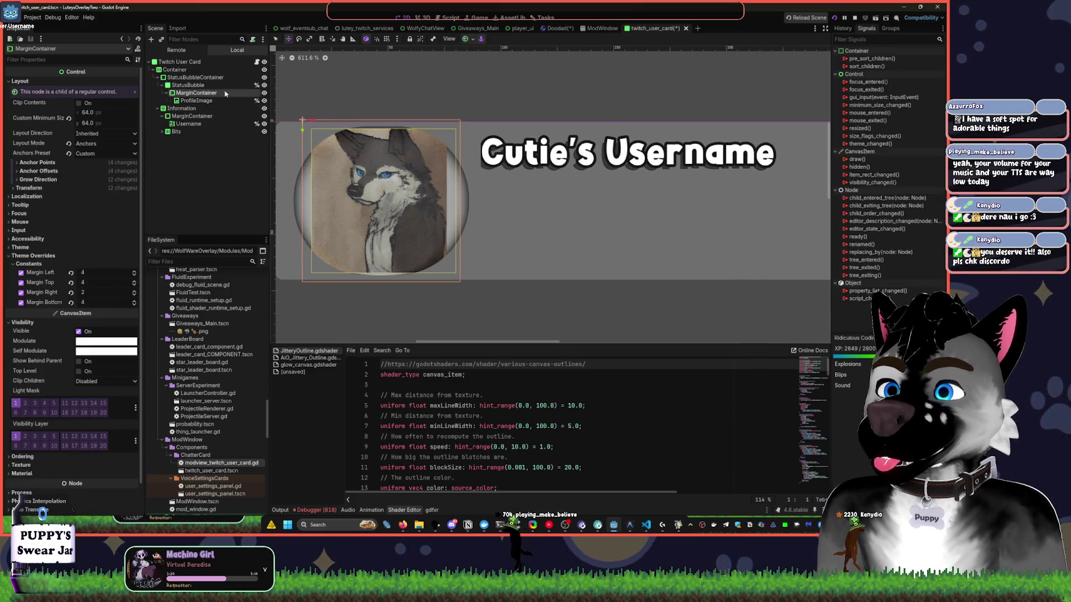
click(196, 85)
click(194, 77)
click(184, 70)
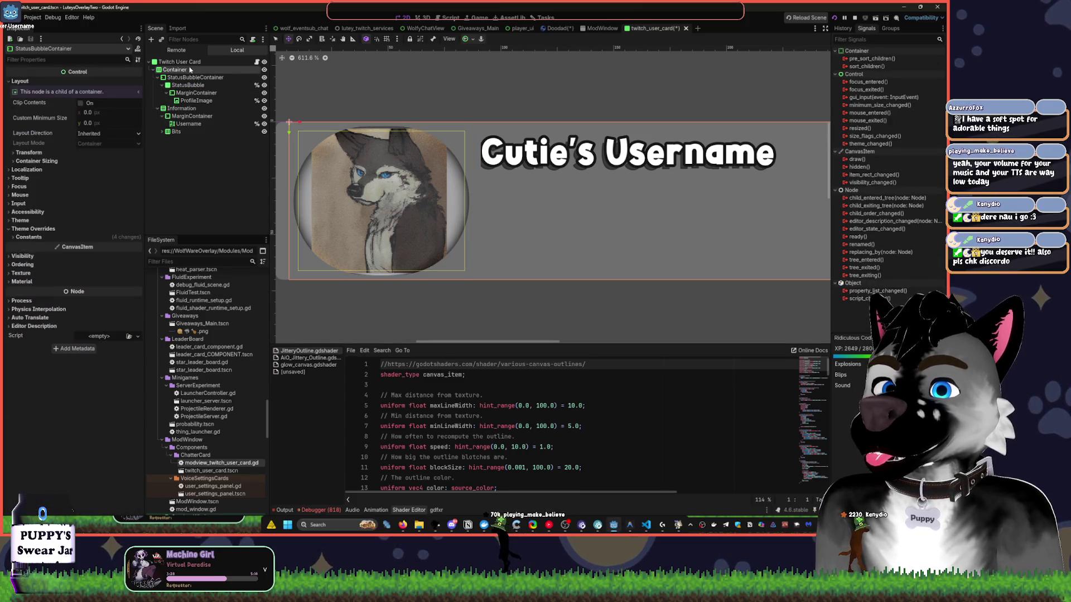
click(193, 101)
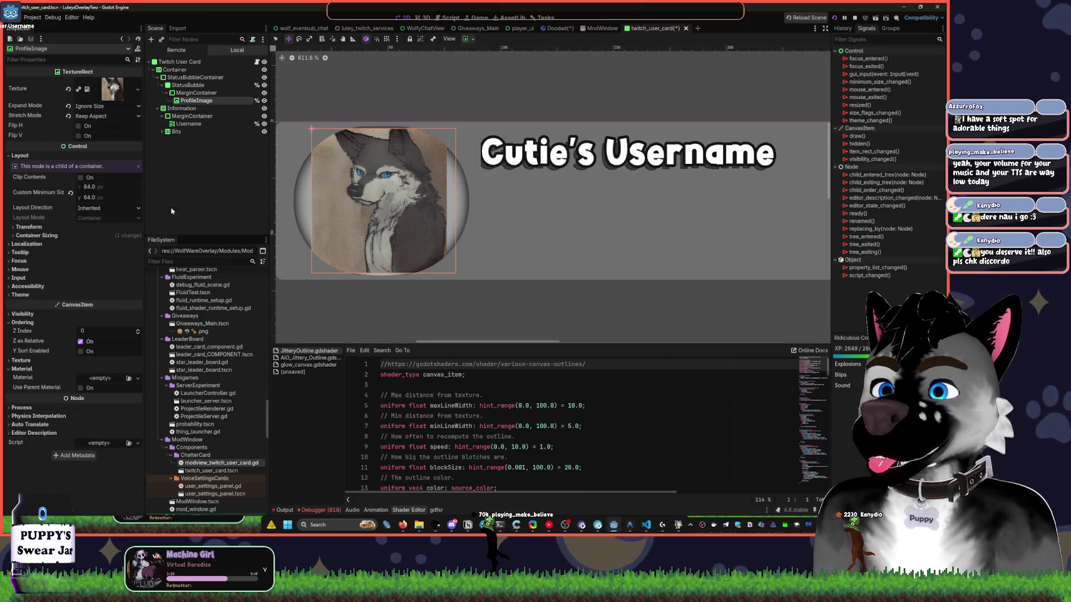
scroll(416, 203, up, 1)
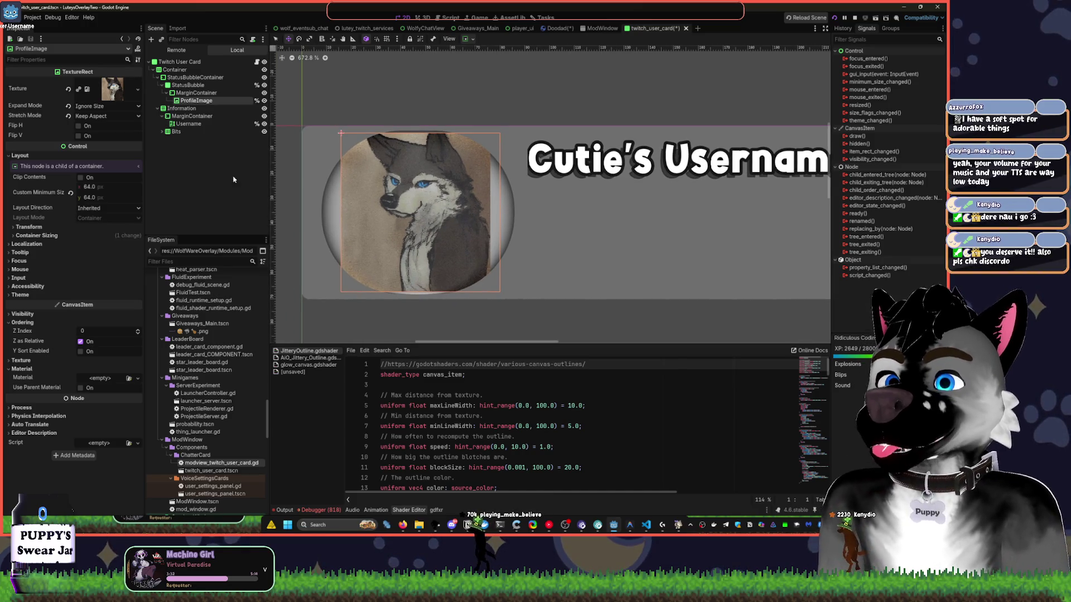
Set the ProfileImage's Custom Minimum Size x to 84.
click(91, 188)
key(Return)
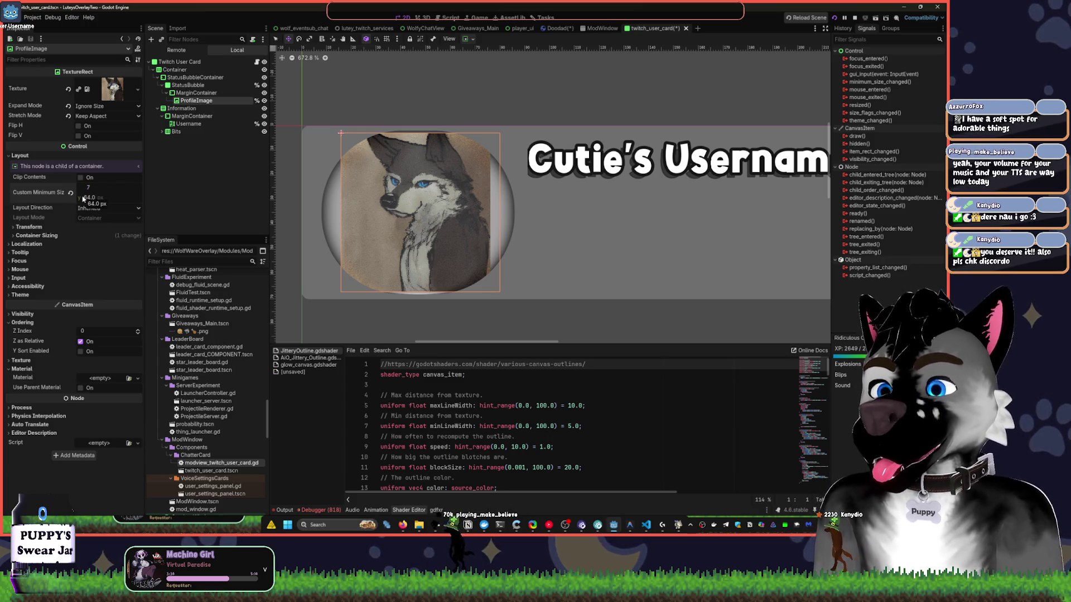
click(83, 199)
text(84)
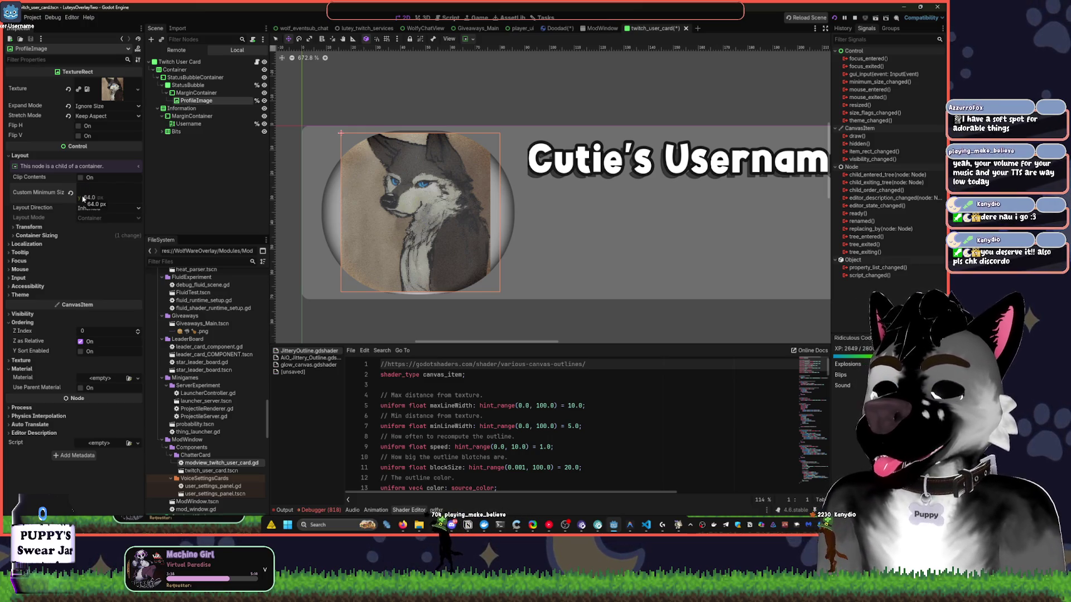
key(Tab)
key(Tab)
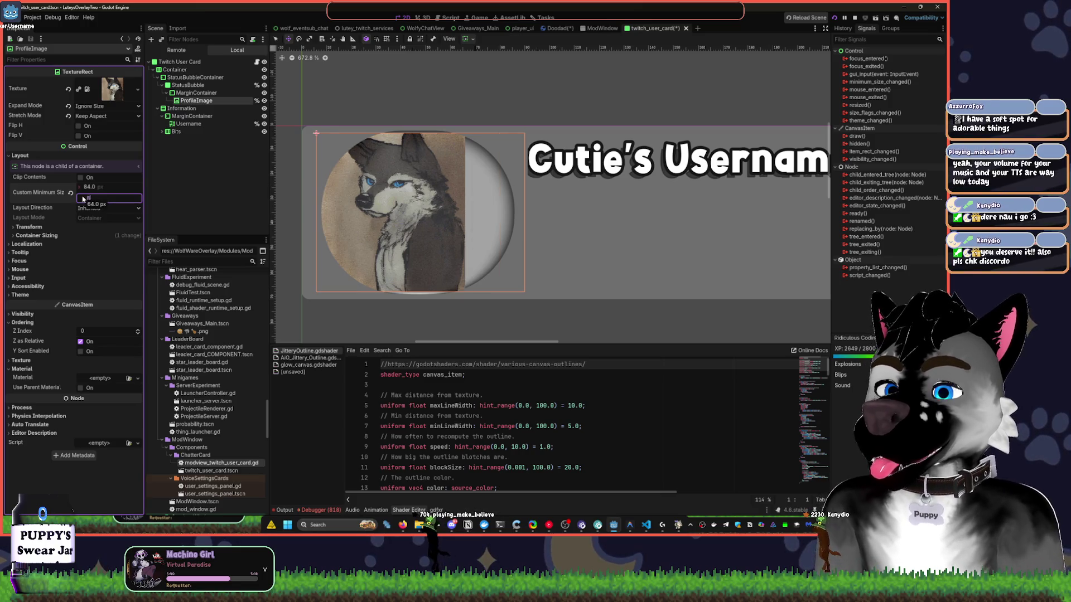
click(363, 139)
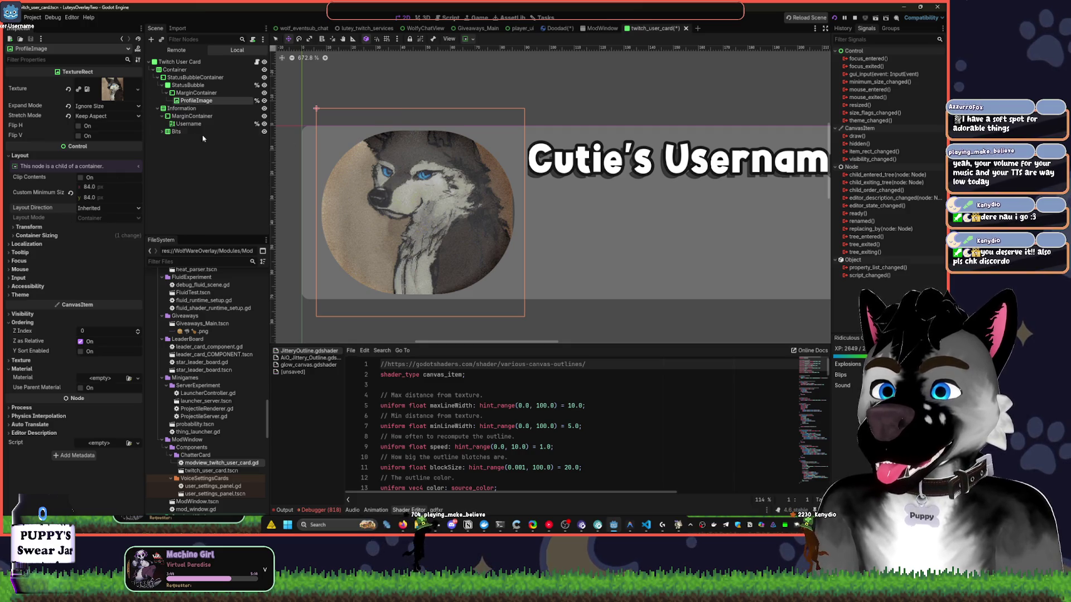
click(473, 38)
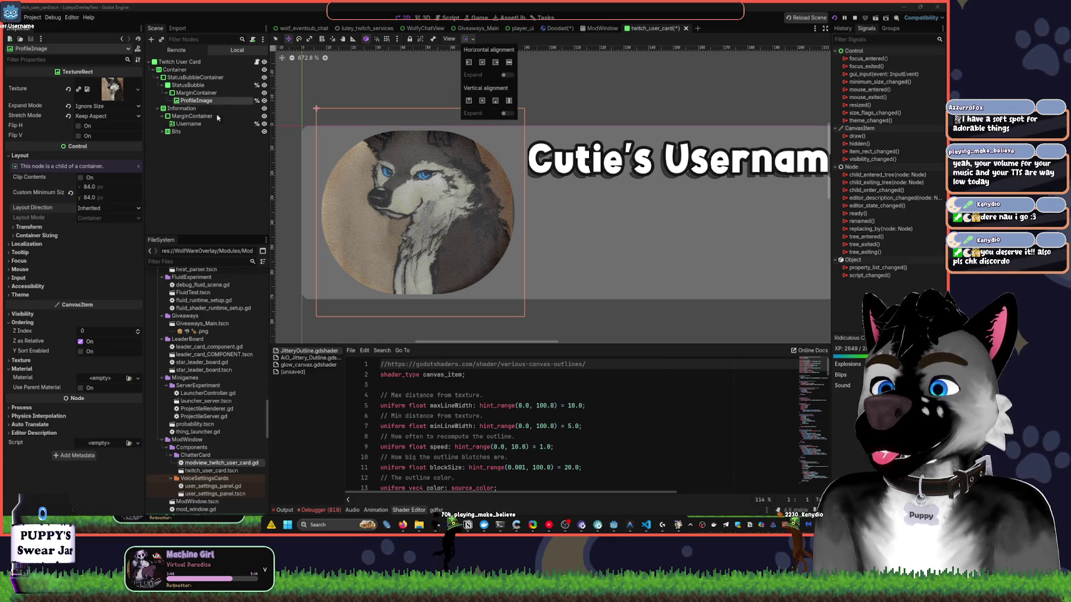
click(206, 94)
Change the MarginContainer's Custom Minimum Size from 64 to 48.
click(206, 94)
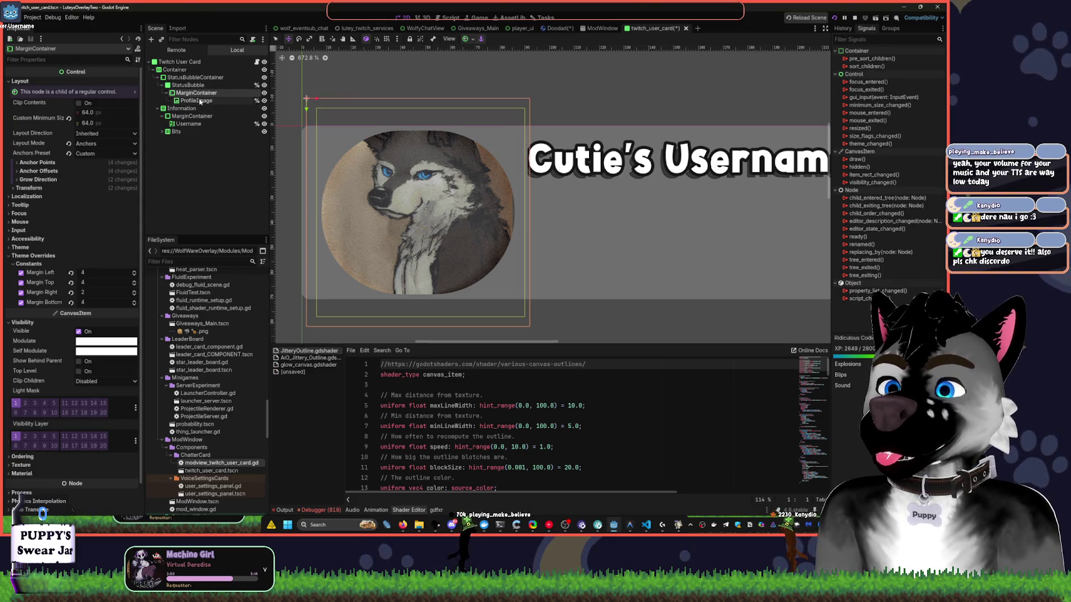
click(96, 113)
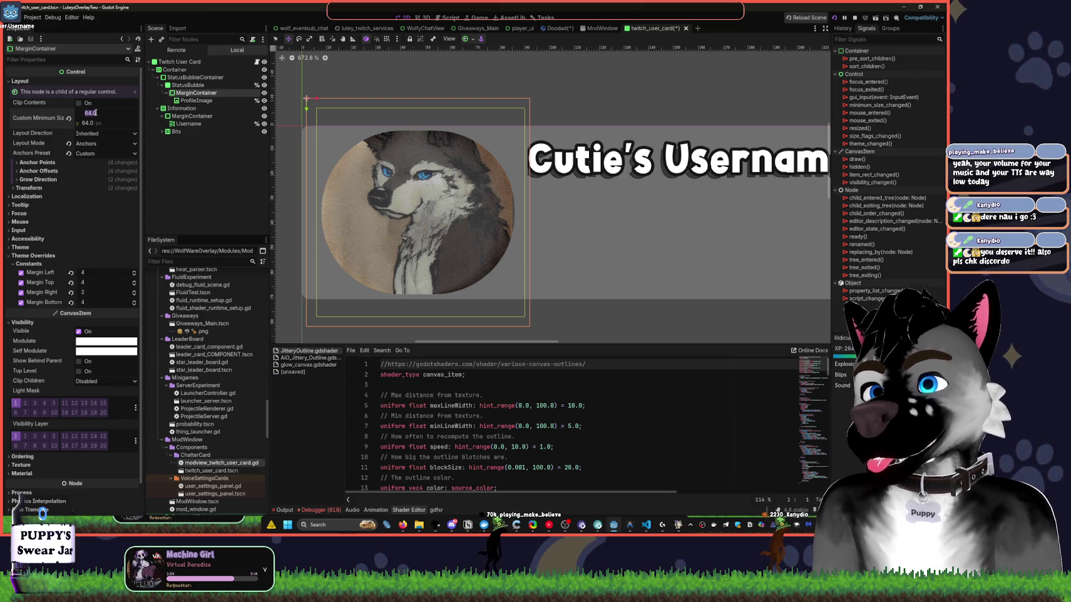
click(96, 113)
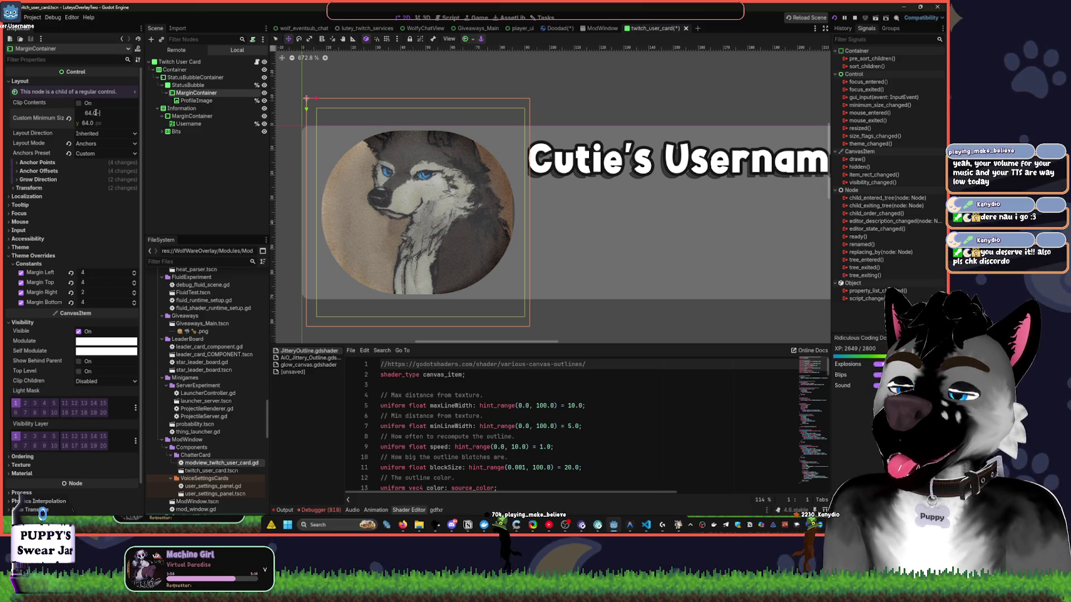
key(BackSpace)
key(BackSpace)
key(BackSpace)
text(48)
key(Return)
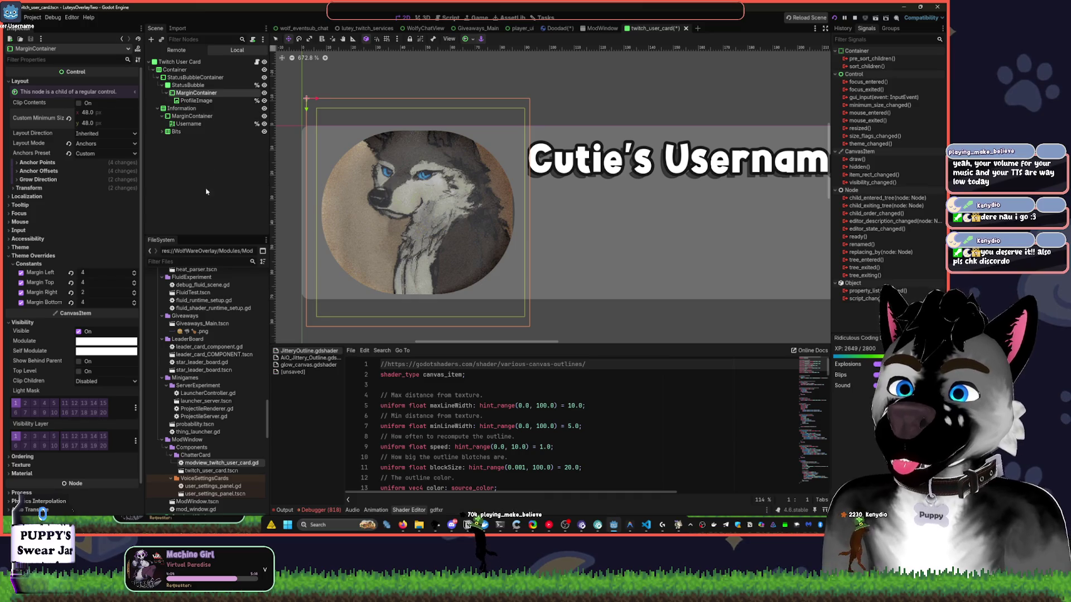
Shrink the StatusBubble's Custom Minimum Size x to 58.
click(188, 85)
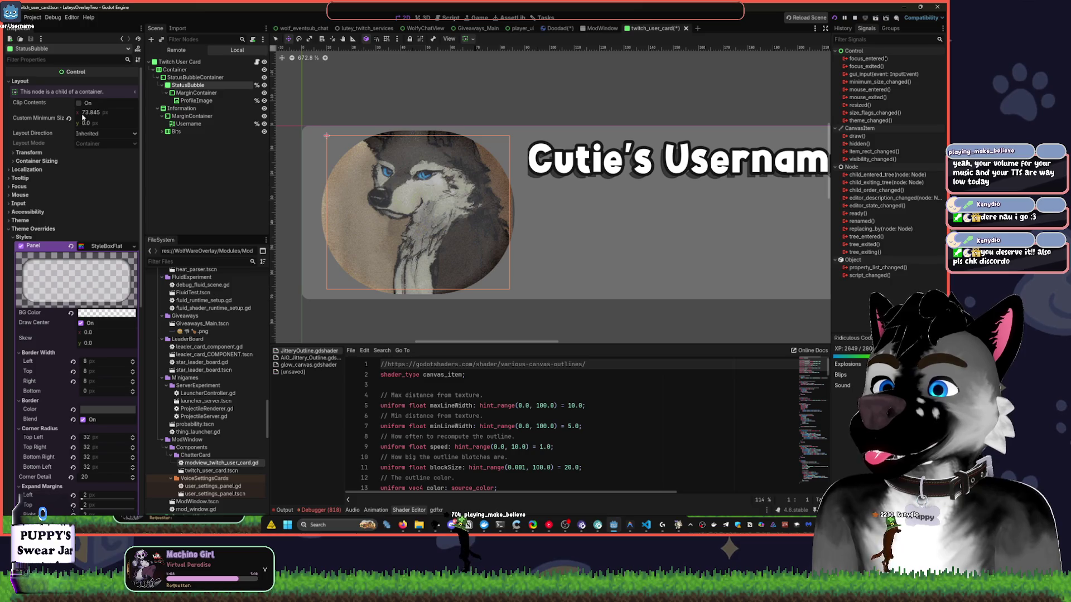
drag(83, 116, 71, 116)
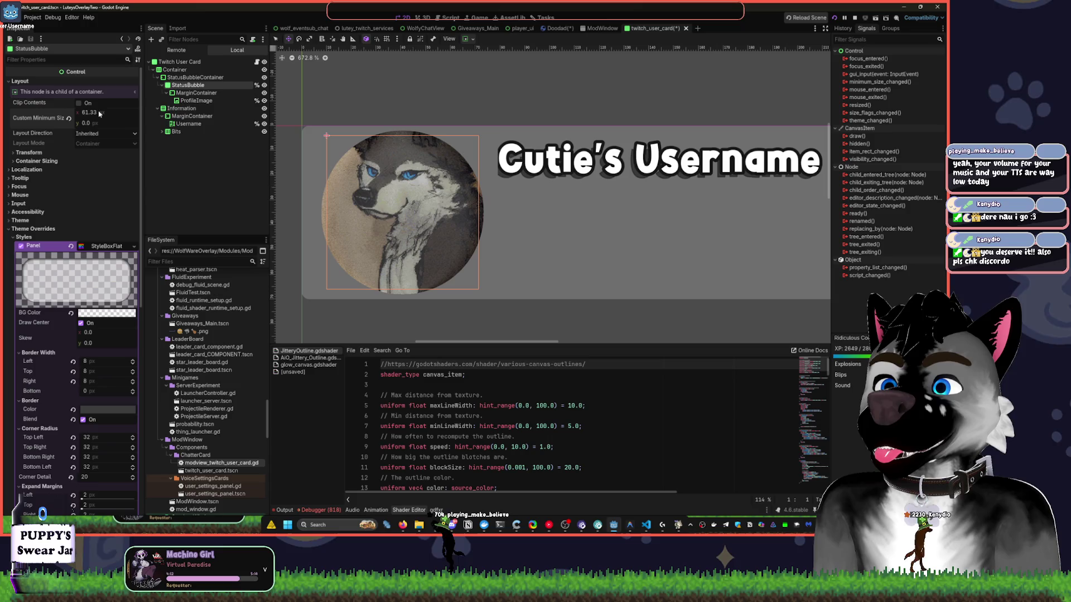
text(62)
key(Tab)
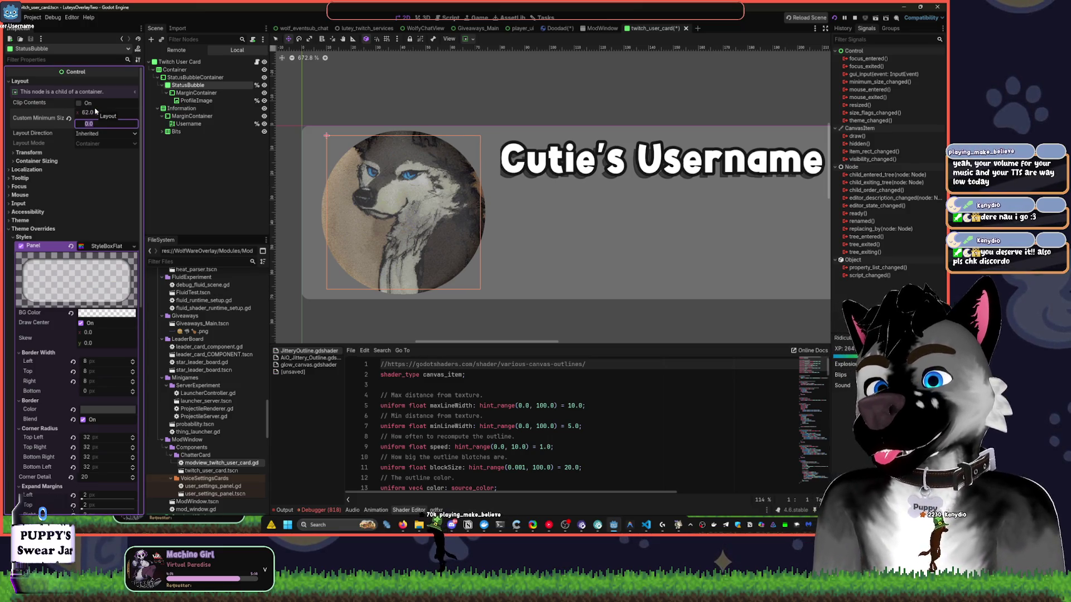
click(98, 112)
text(58)
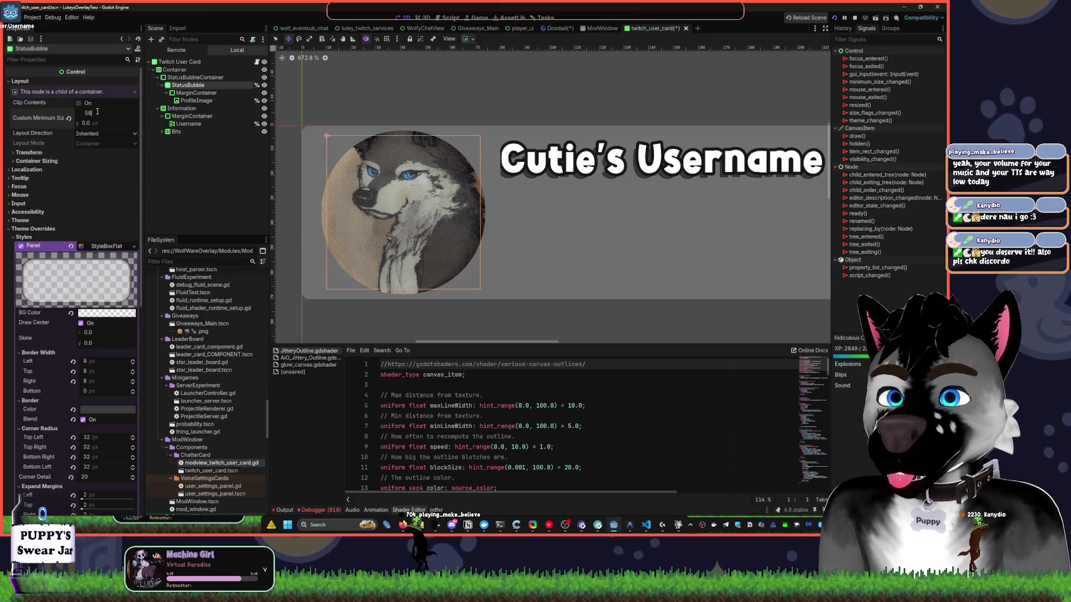
key(Return)
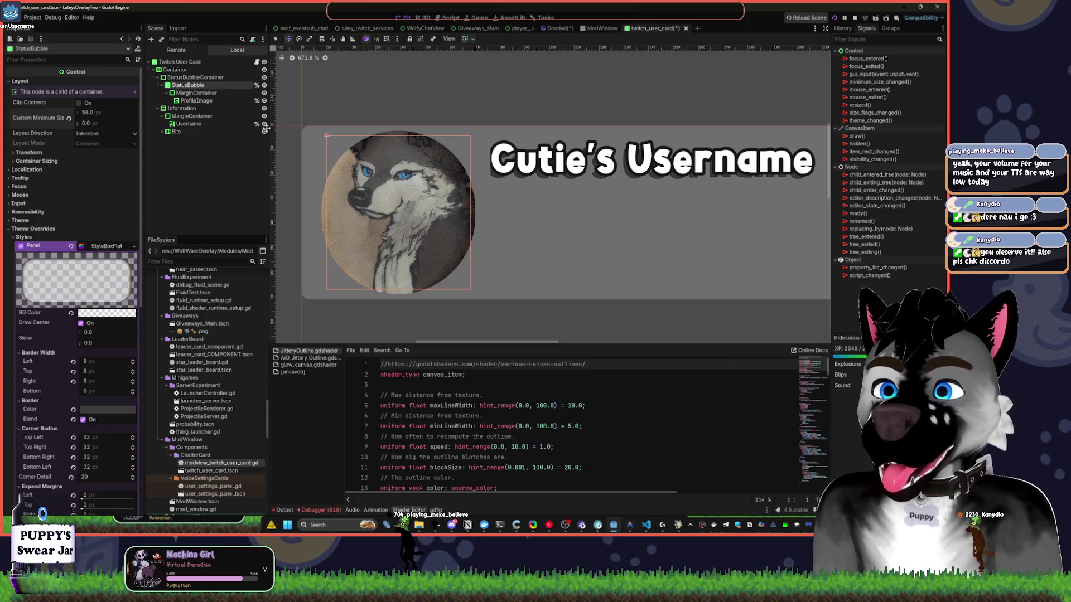
Save the twitch_user_card scene with Ctrl+S.
click(443, 68)
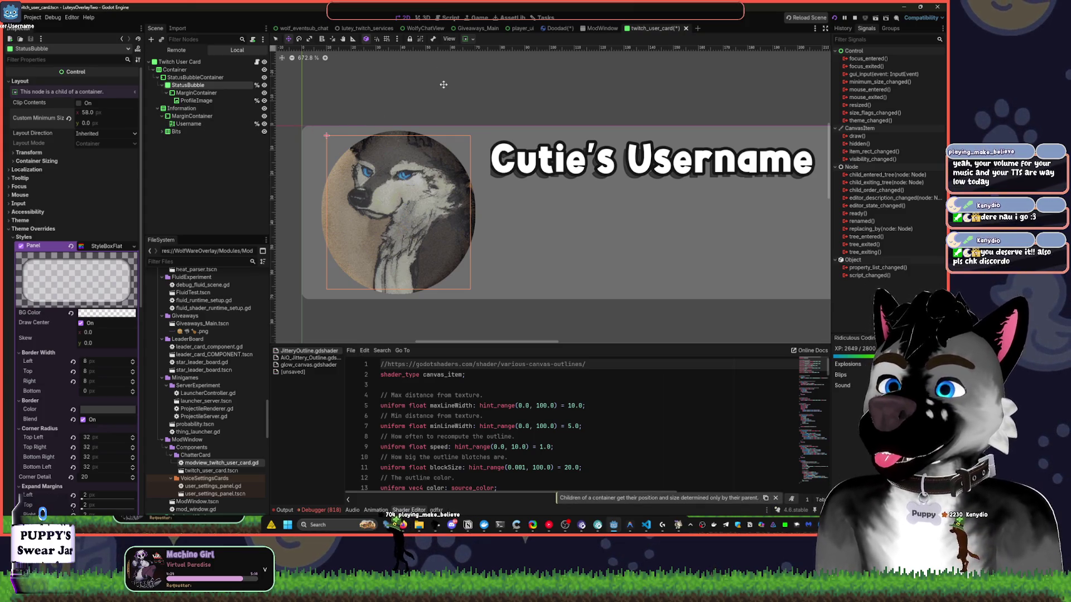
key(ctrl+s)
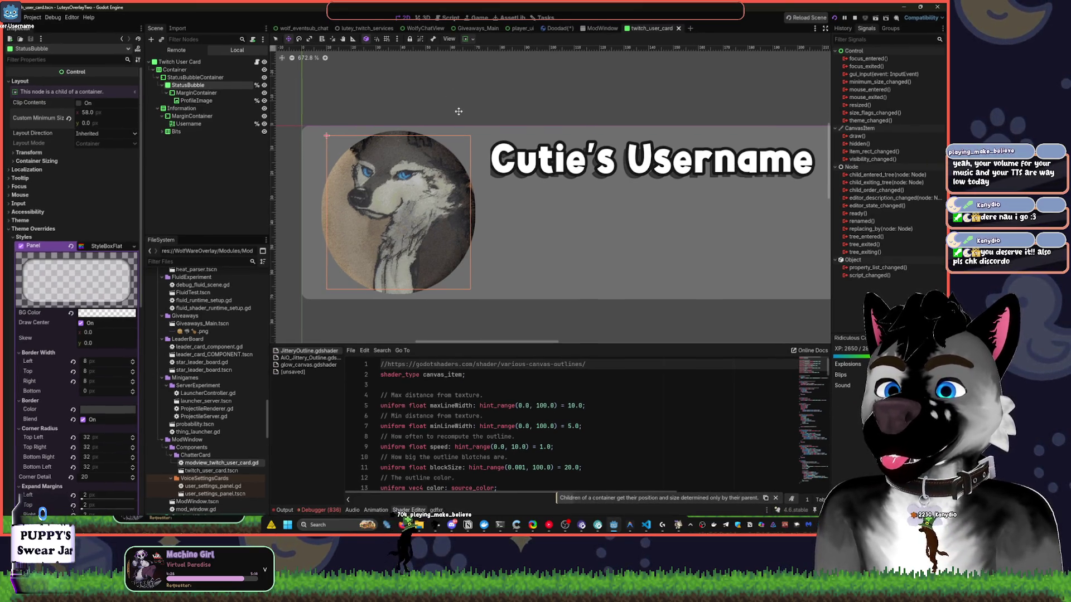
click(481, 373)
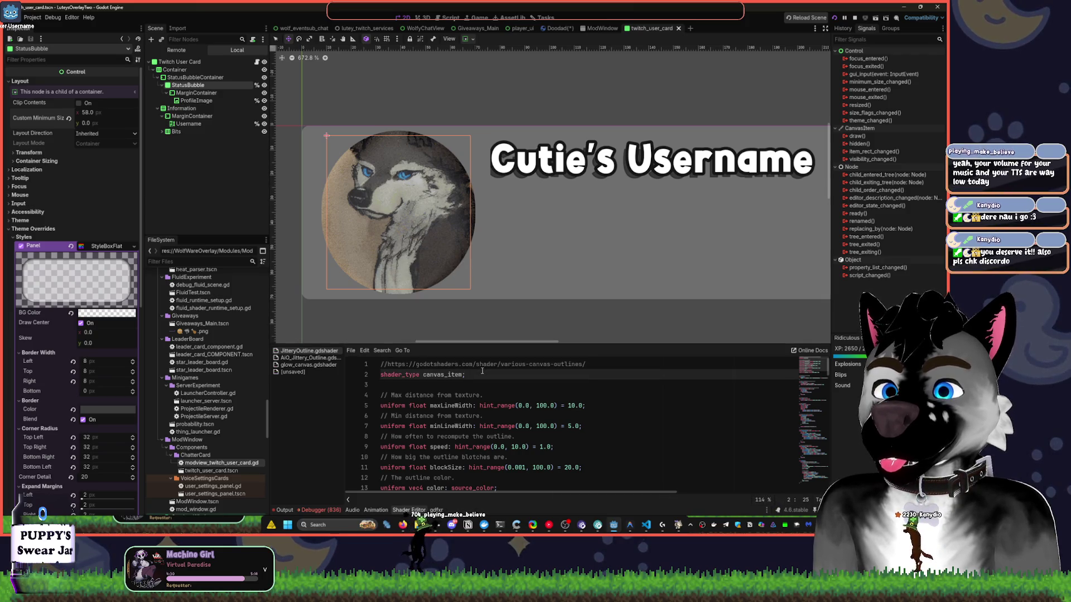
click(195, 94)
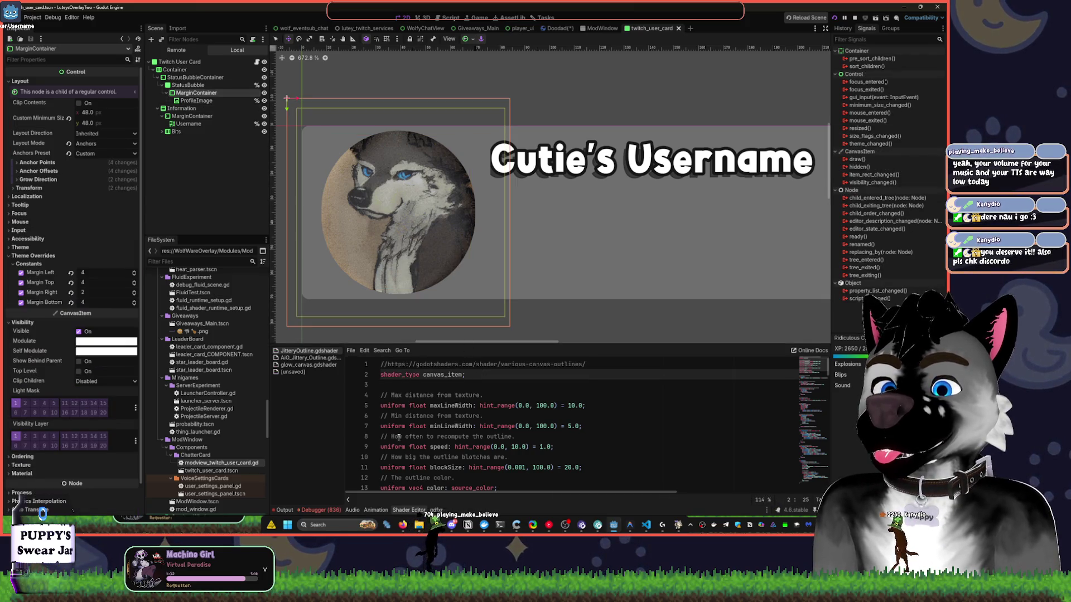
click(196, 101)
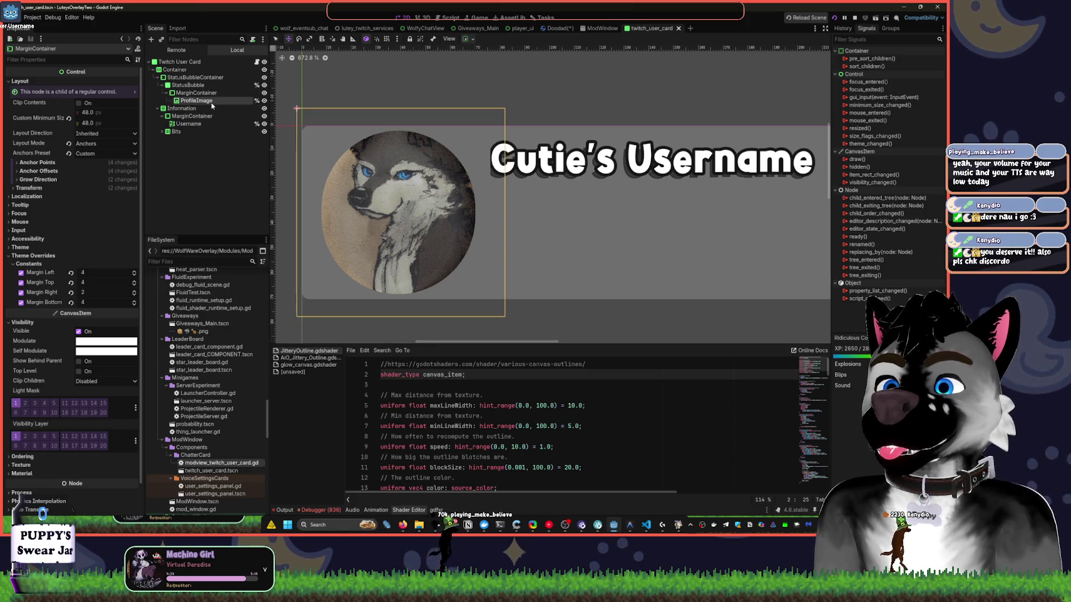
click(549, 527)
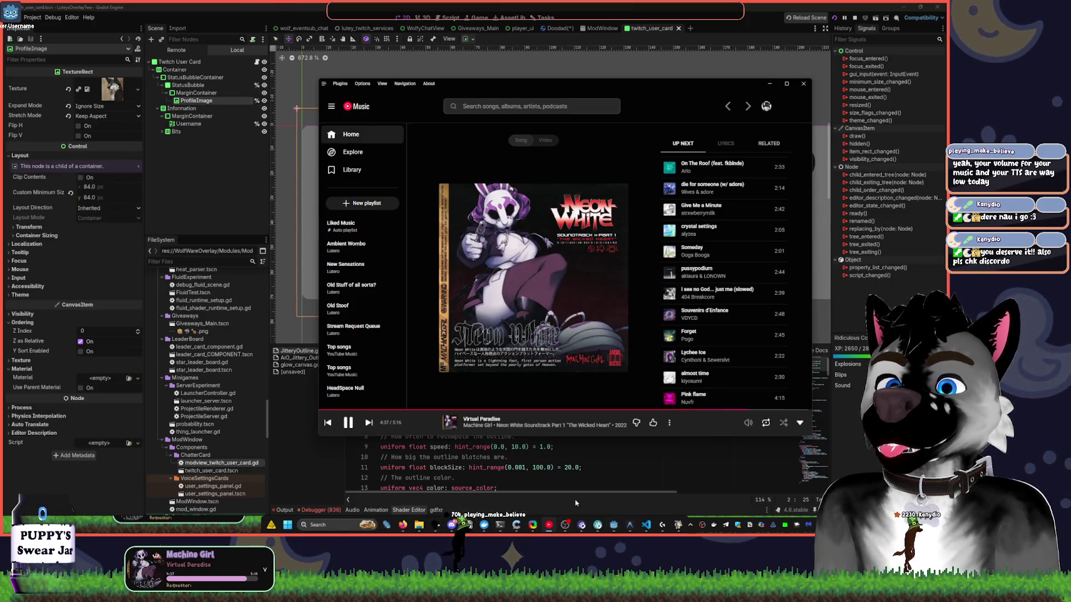
click(579, 468)
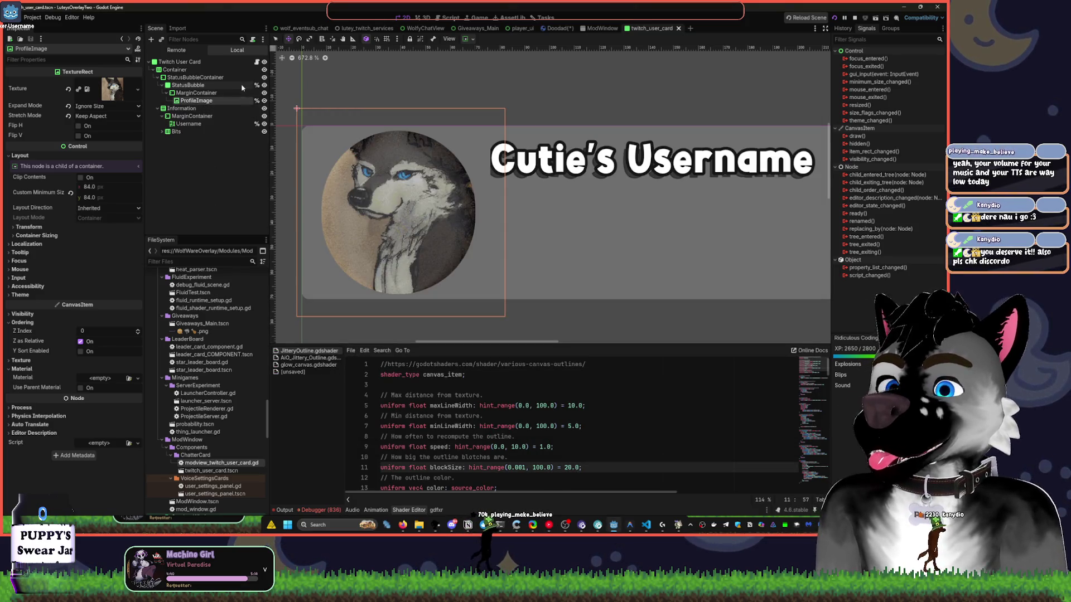
click(565, 212)
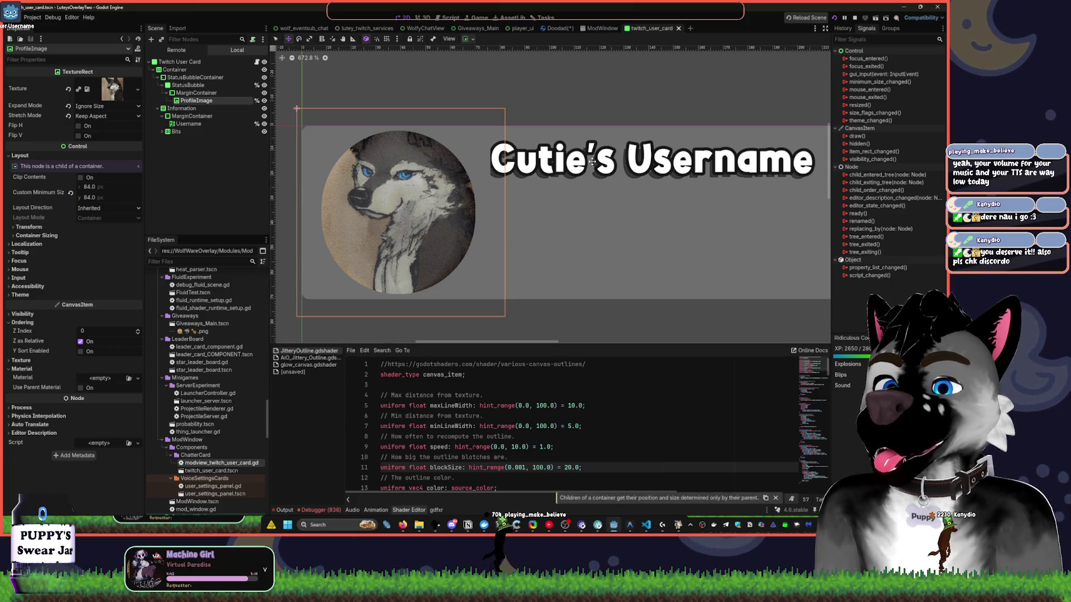
click(396, 159)
click(396, 158)
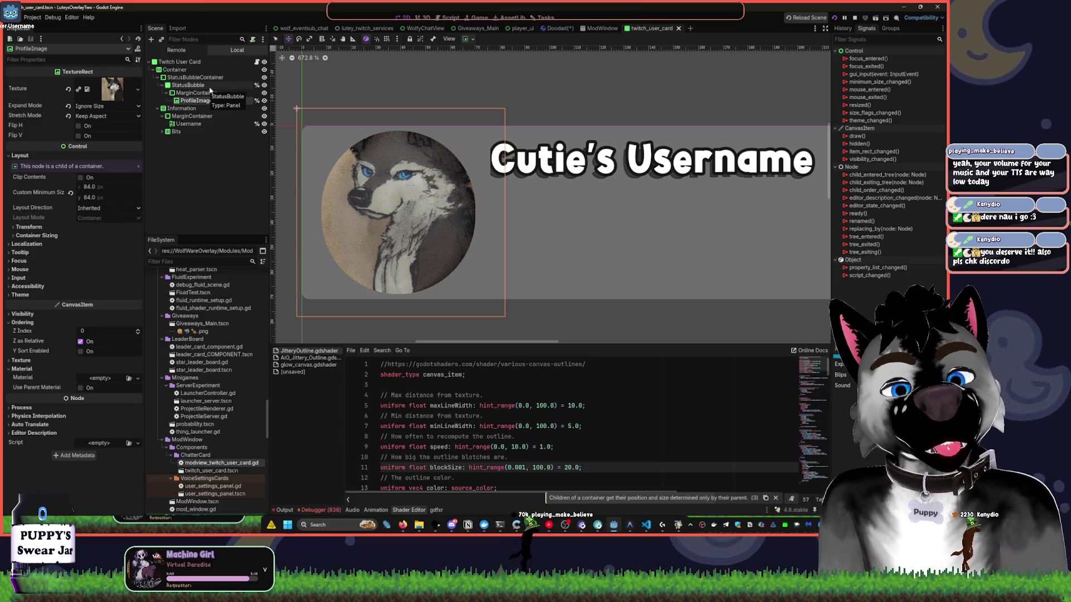
click(201, 86)
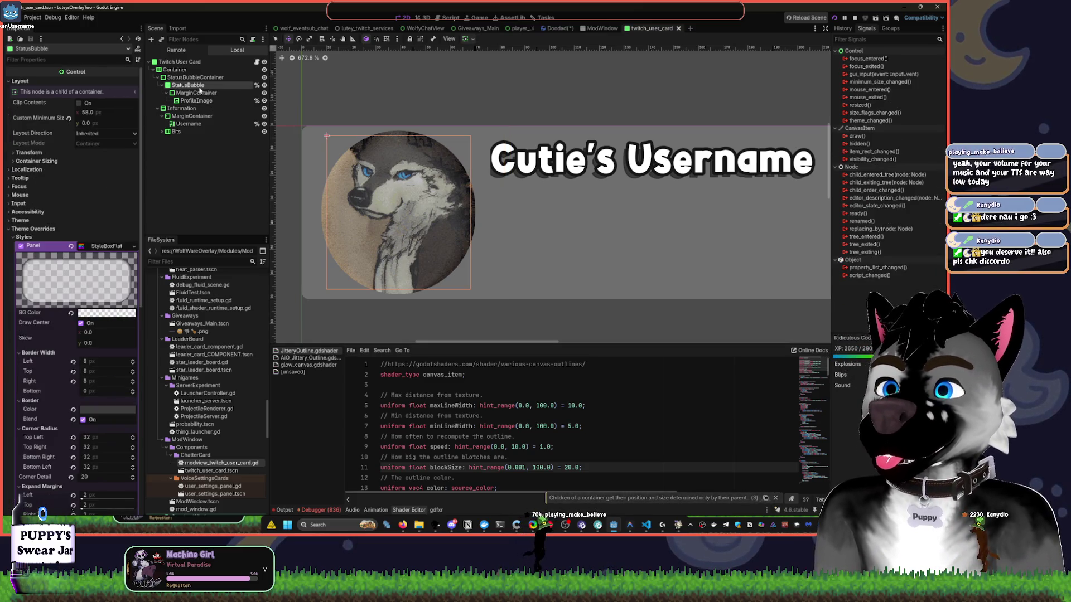
click(96, 317)
mouse_move(154, 109)
mouse_down()
mouse_move(159, 202)
mouse_move(154, 110)
mouse_up()
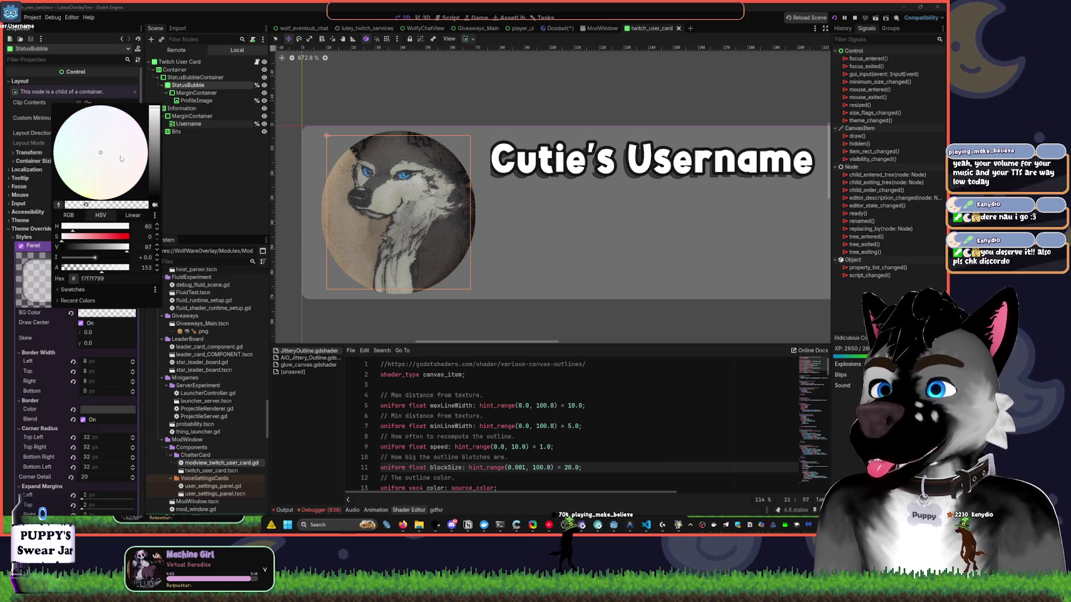
click(146, 145)
click(176, 166)
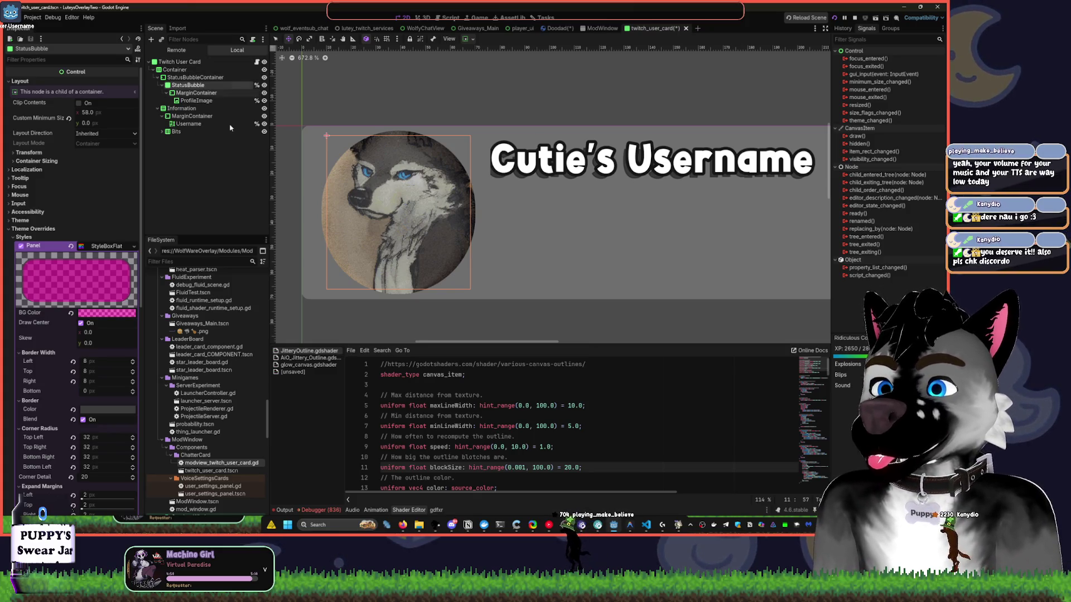
click(71, 246)
key(ctrl+z)
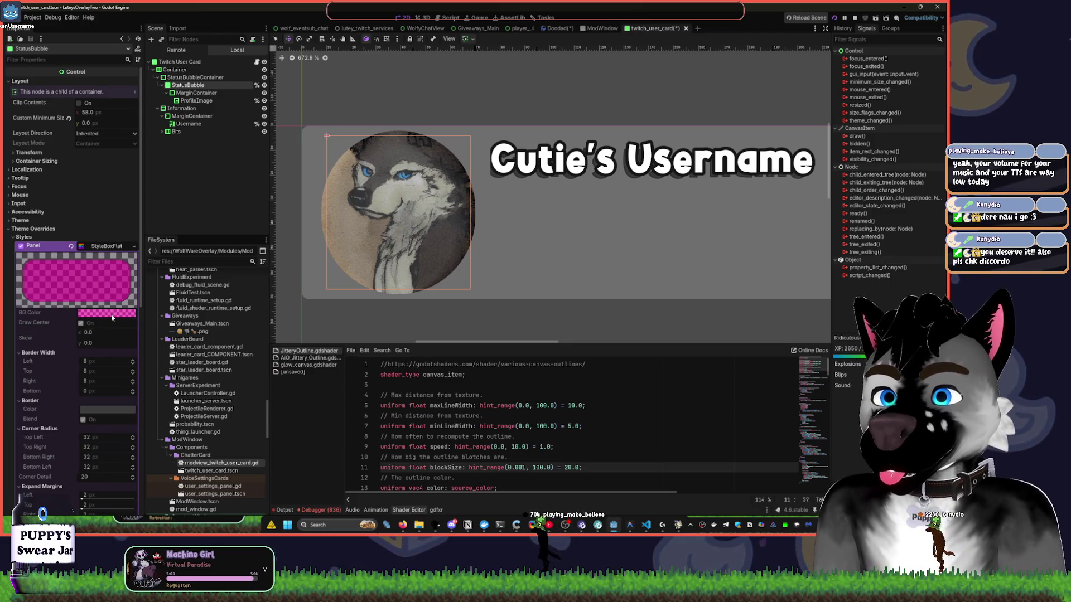
click(70, 246)
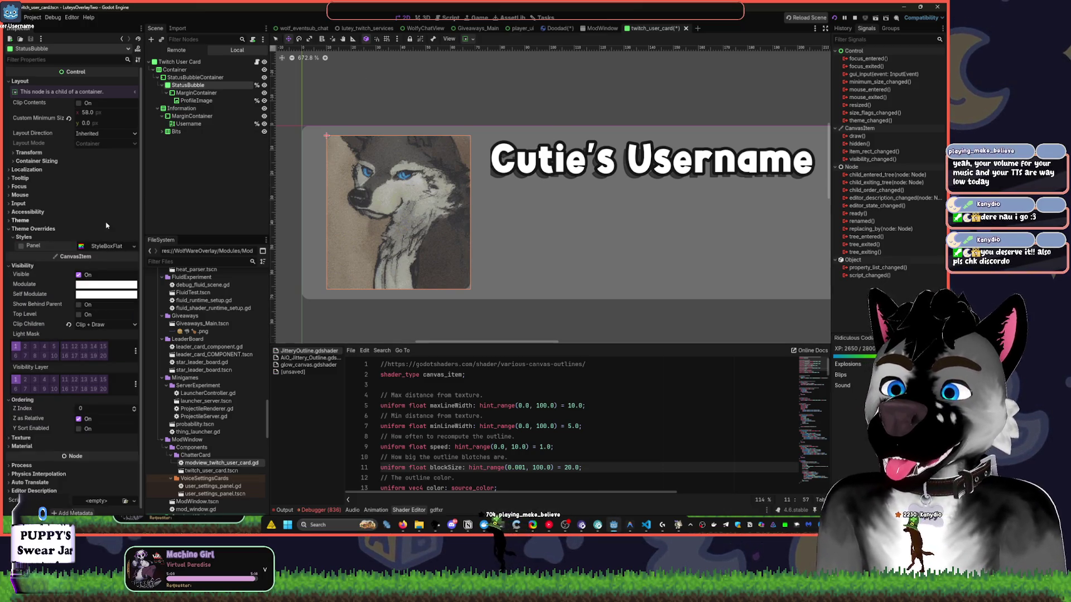
click(181, 181)
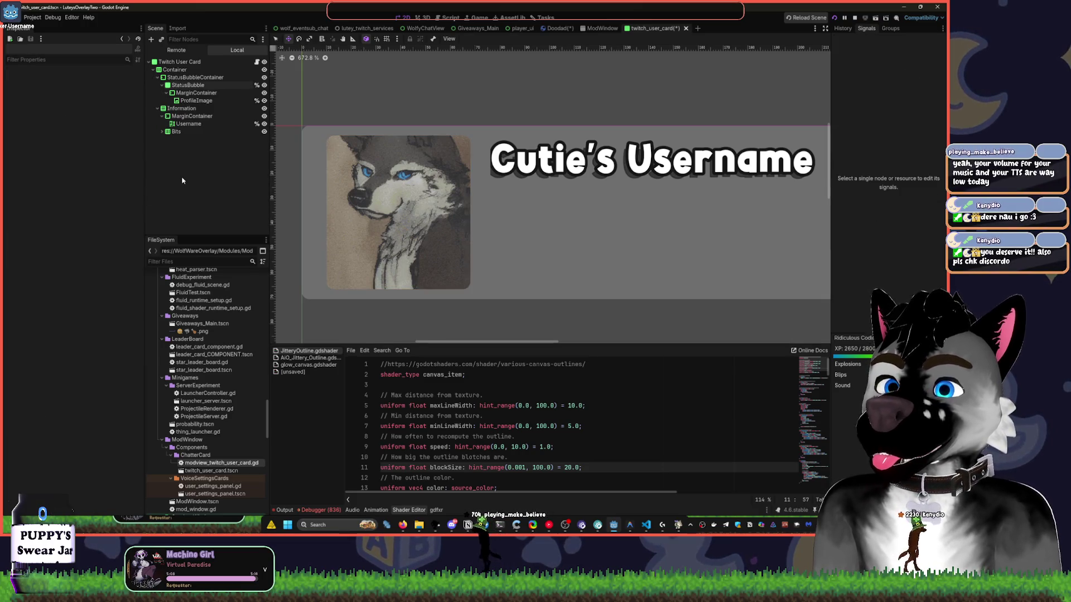
Set StatusBubbleContainer's Margin Left theme constant to 2, leaving the other margins at 4.
click(188, 84)
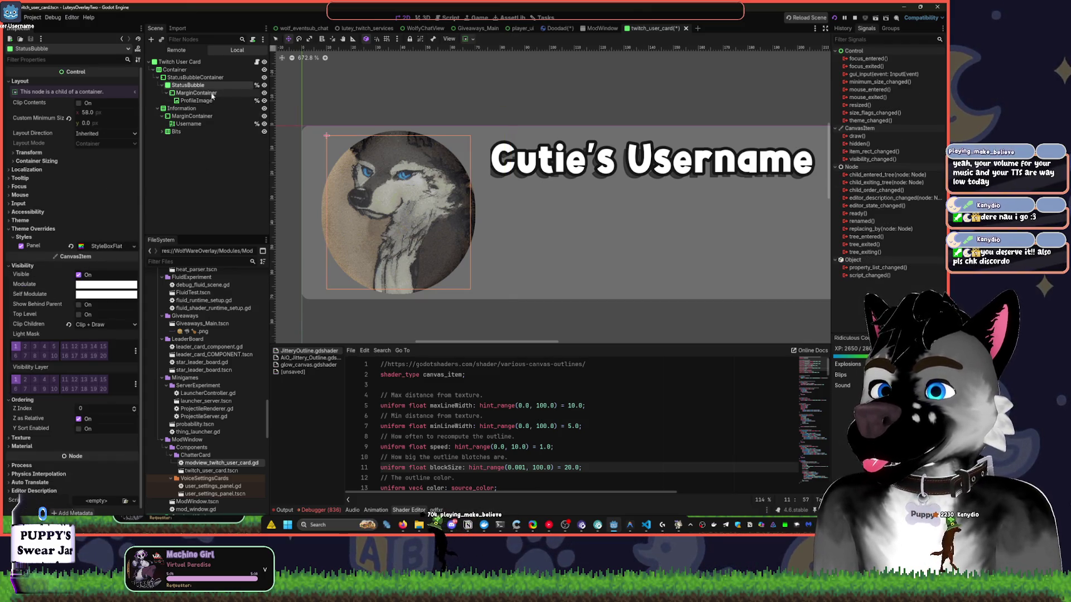
click(195, 77)
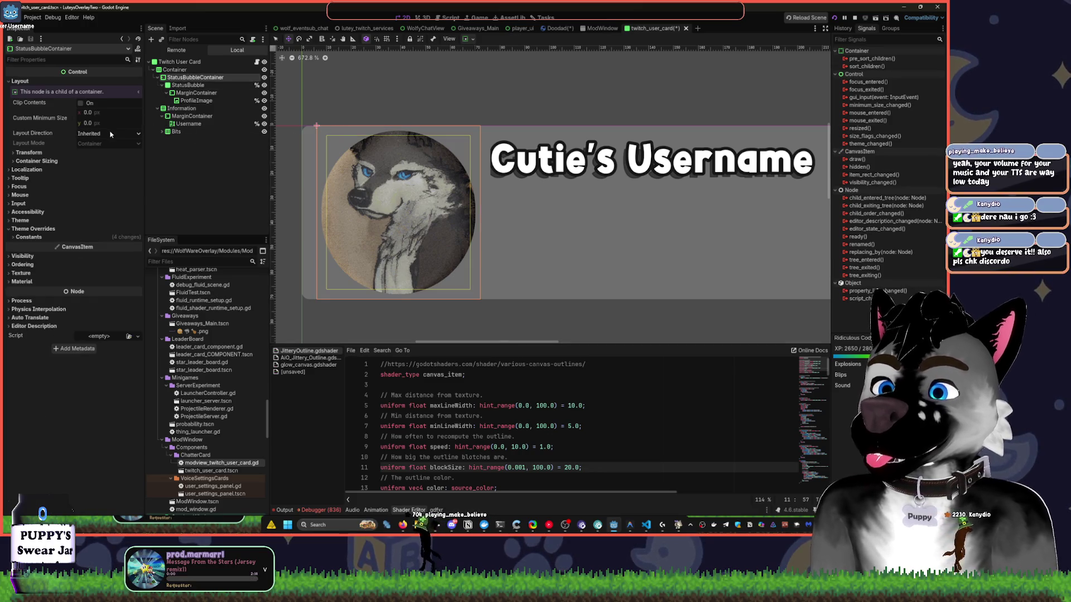
click(53, 237)
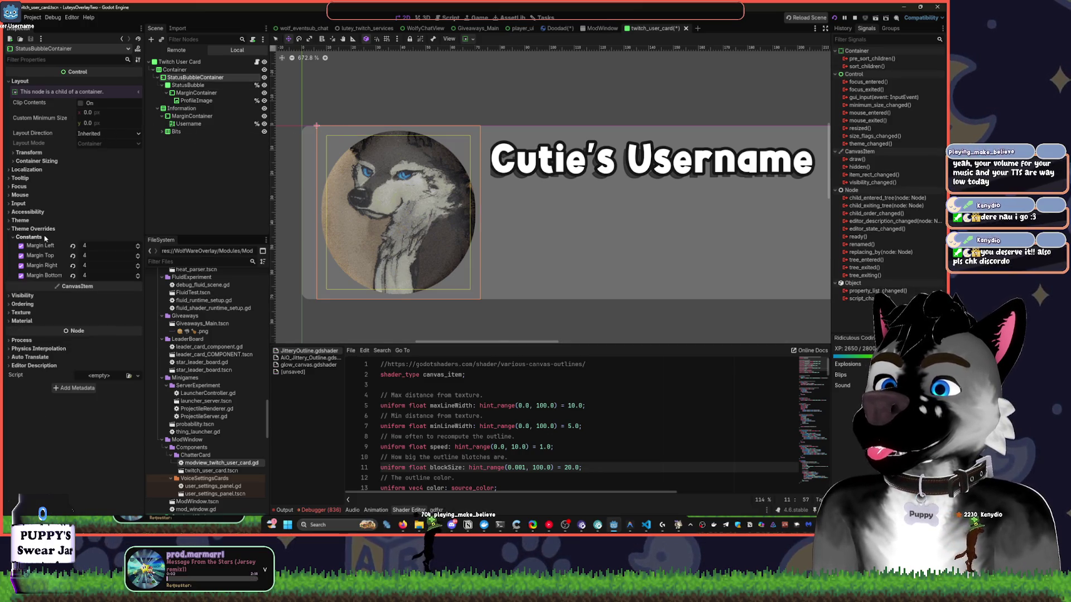
click(40, 222)
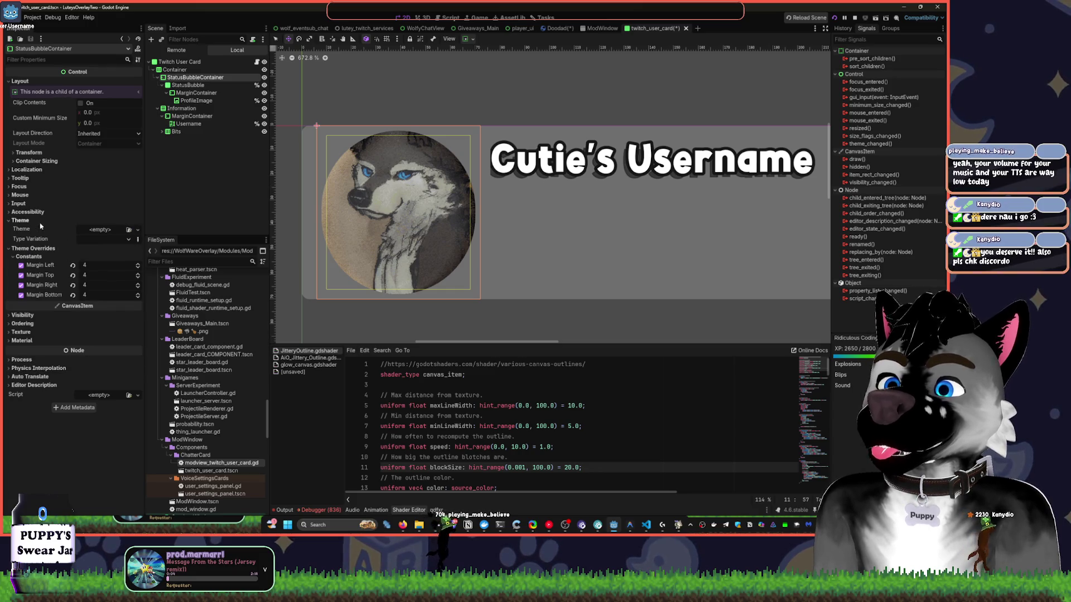
click(33, 221)
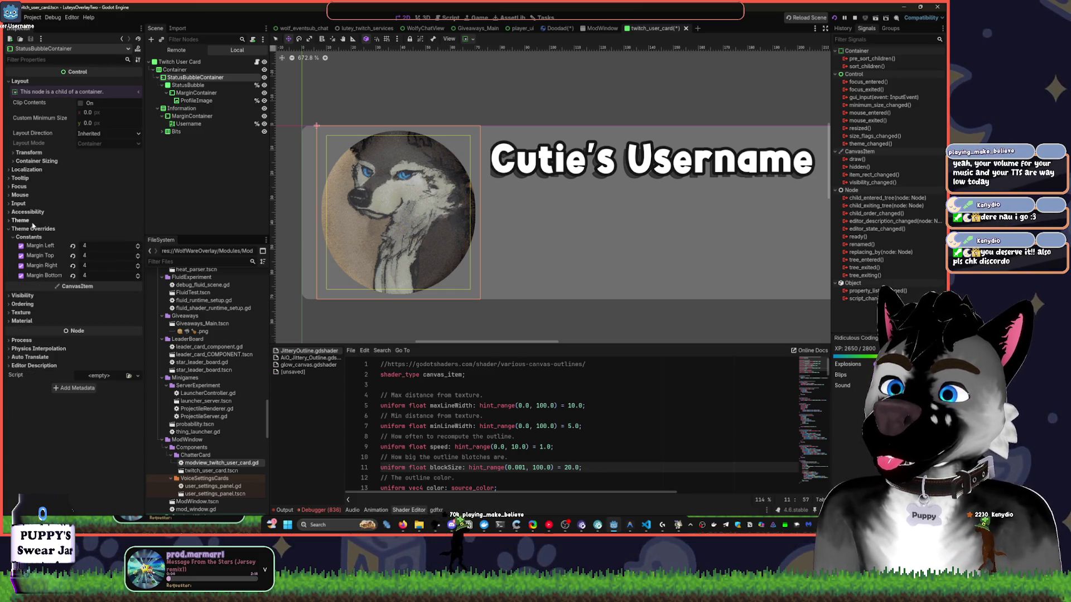
drag(86, 246, 94, 252)
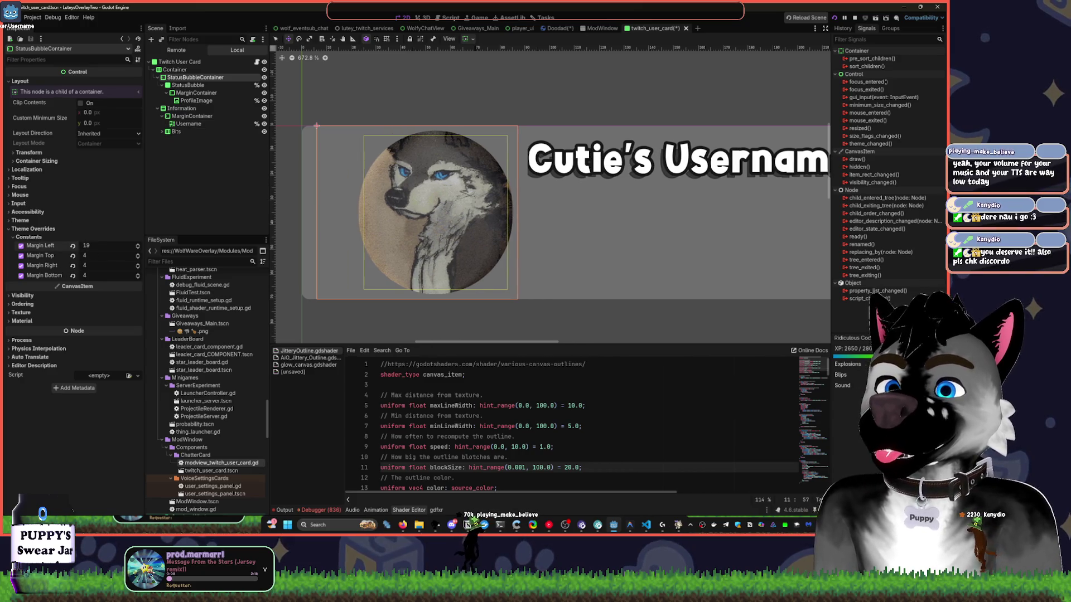
key(ctrl+z)
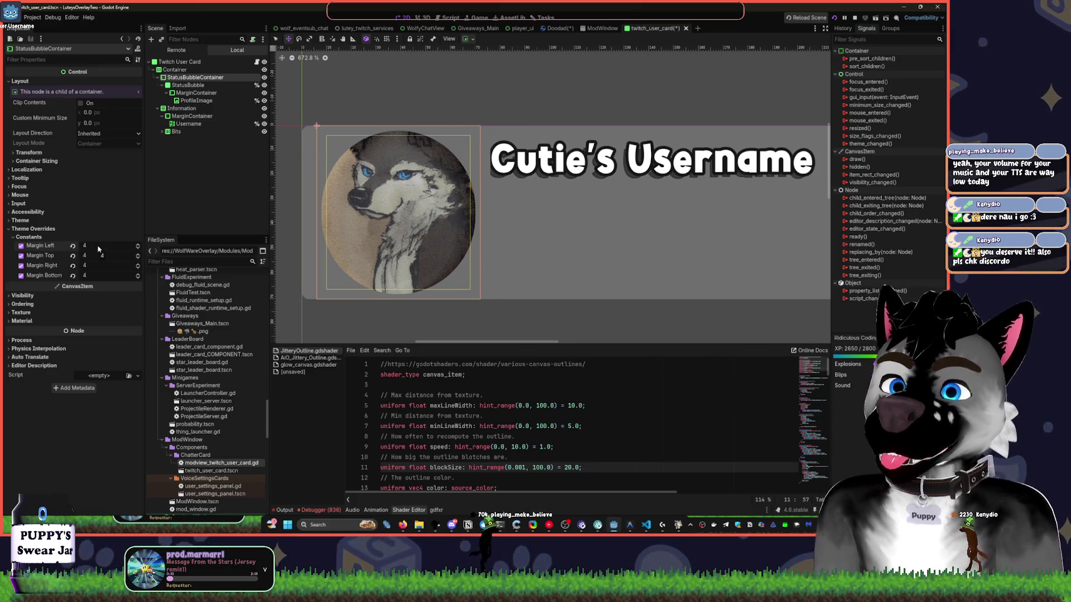
click(102, 245)
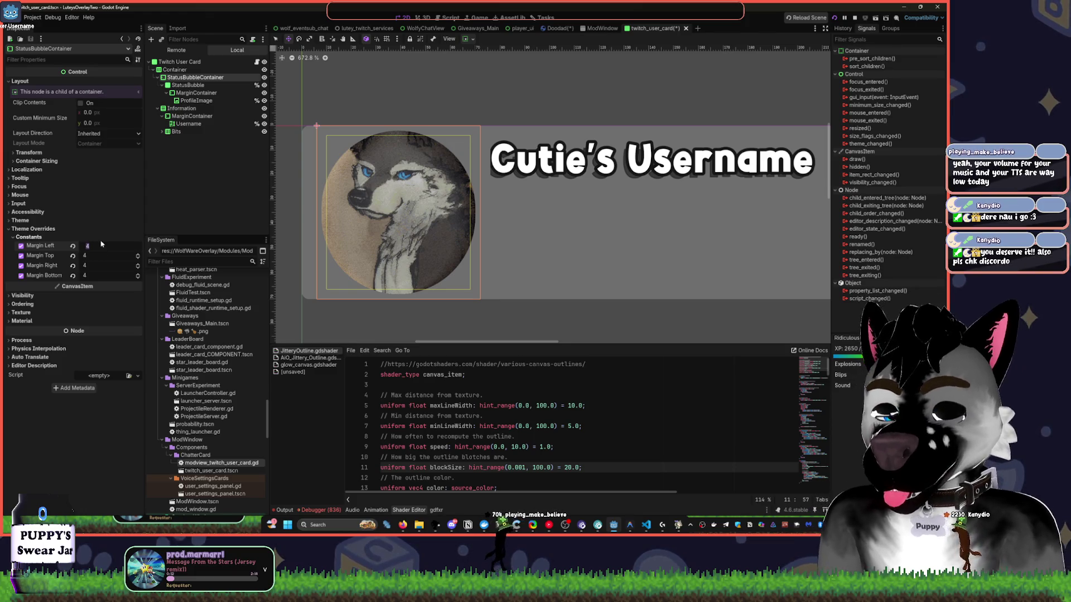
text(2)
key(Tab)
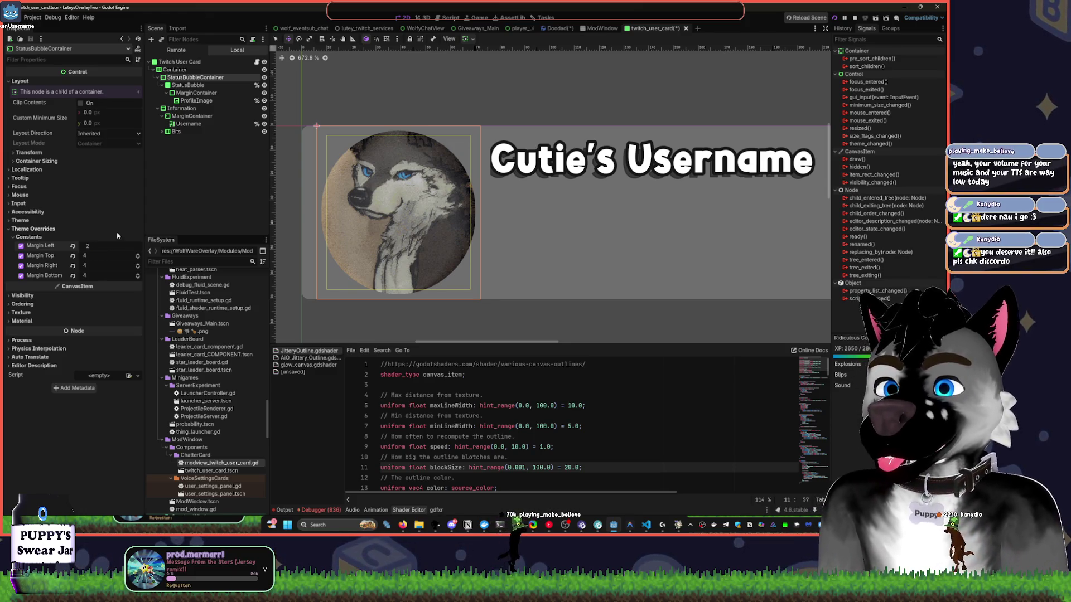
Apply the Full Rect anchor preset to the card's main Container.
key(Tab)
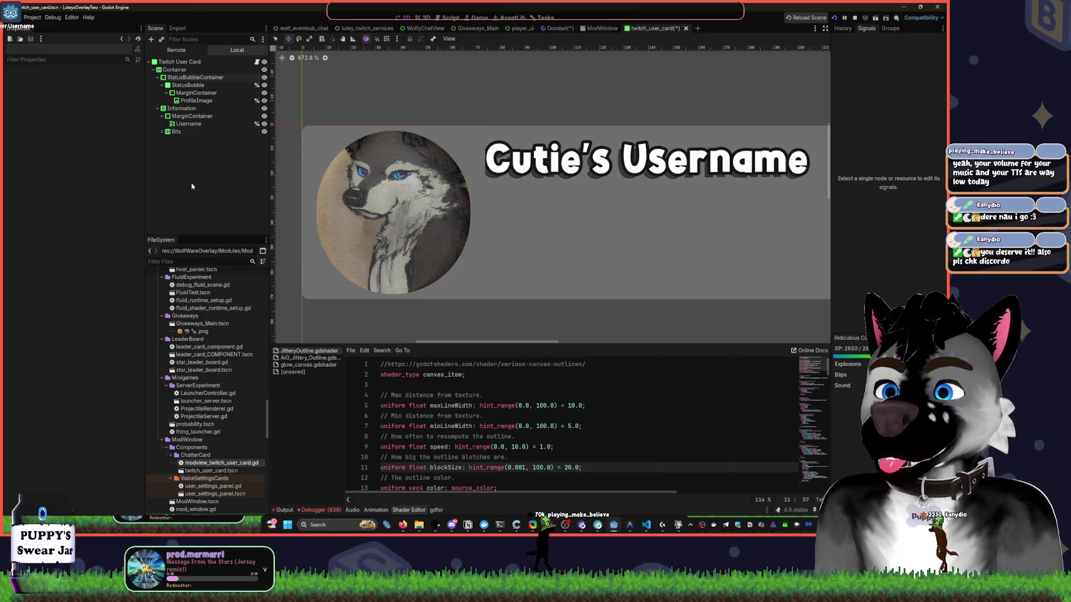
click(188, 71)
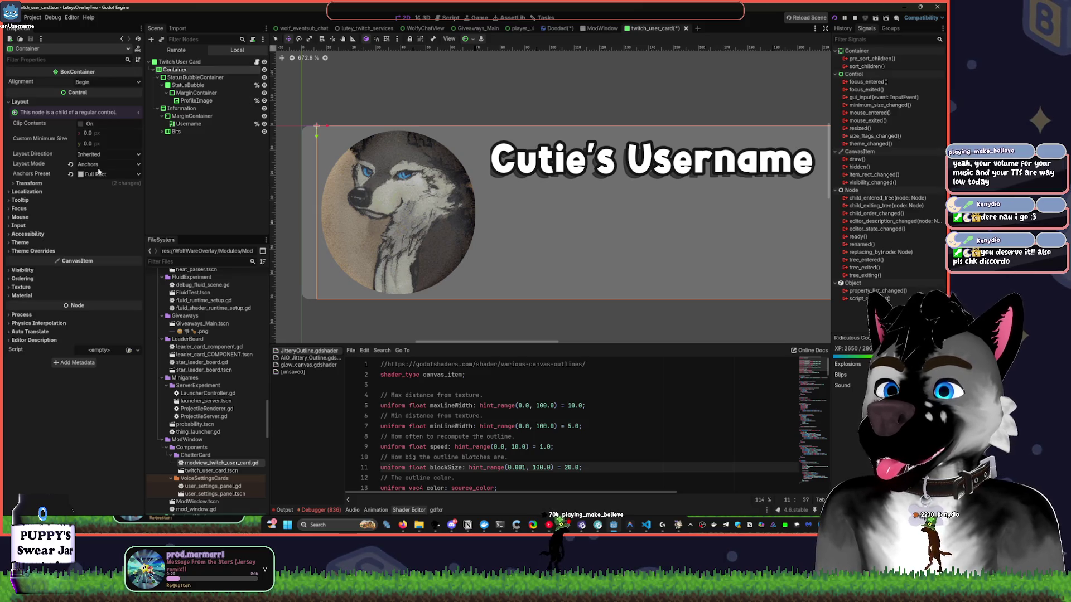
click(472, 40)
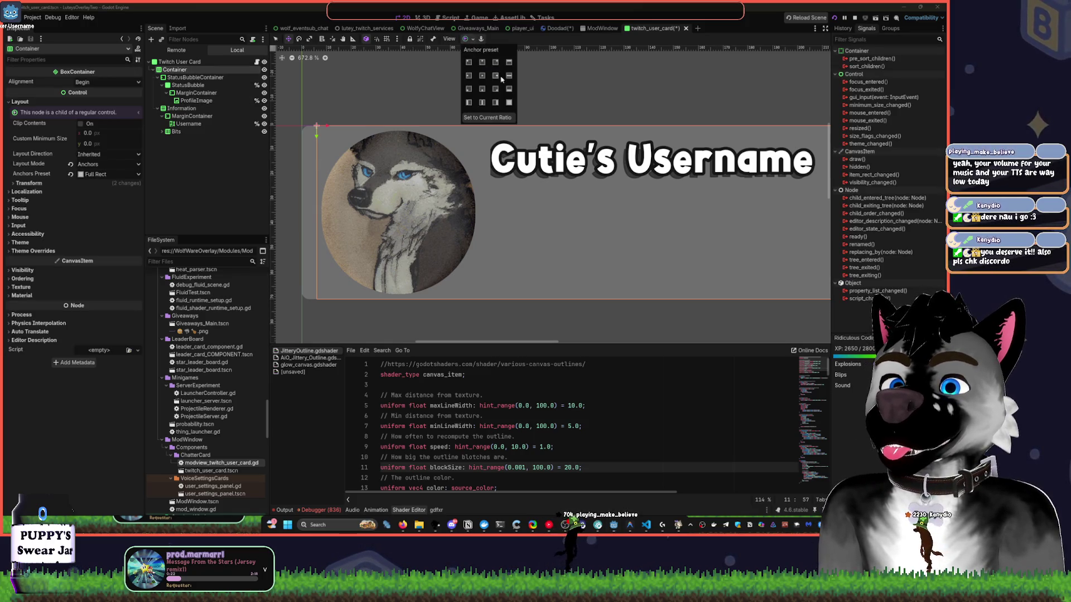
click(505, 89)
click(509, 102)
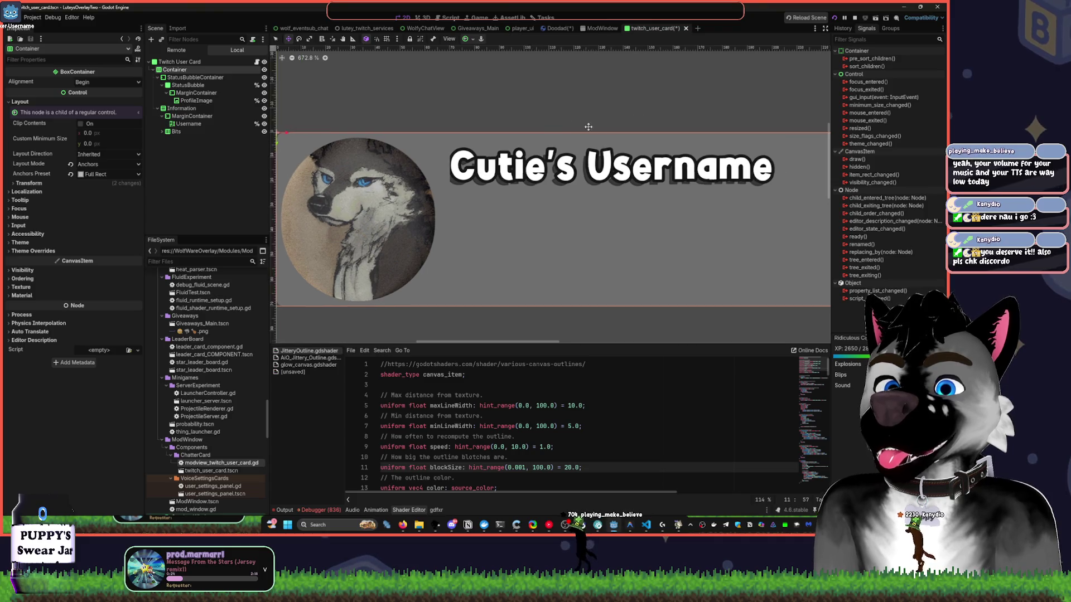
scroll(588, 127, down, 1)
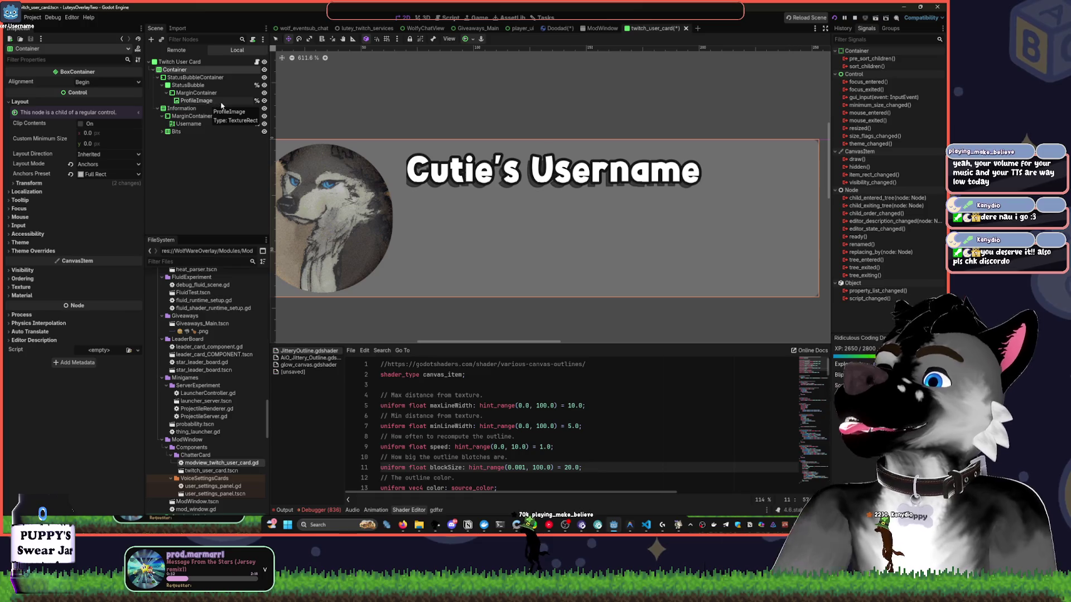
scroll(502, 111, right, 5)
scroll(491, 145, up, 1)
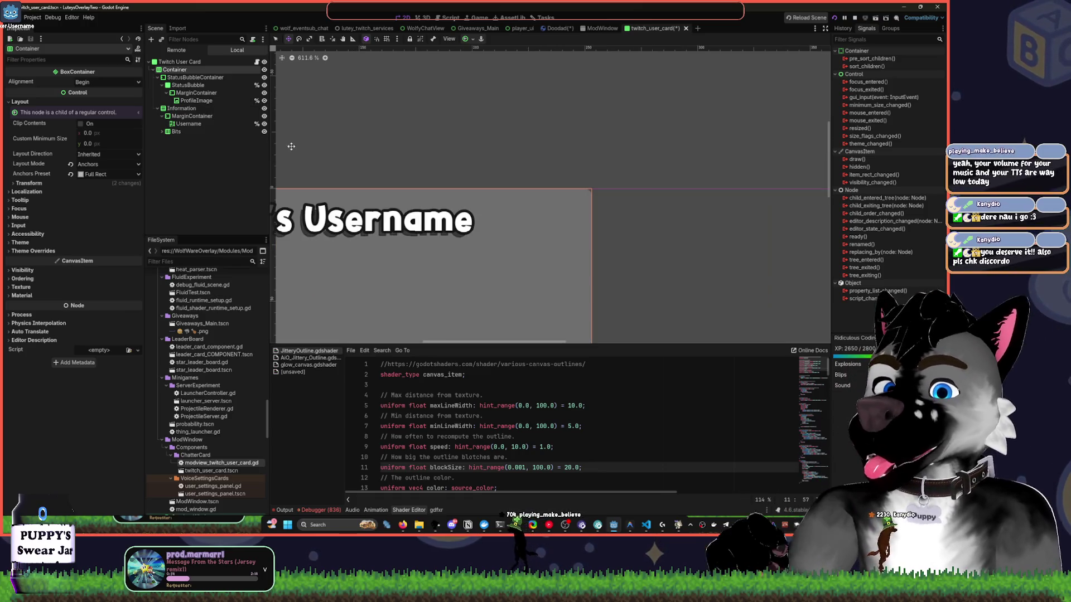
Collapse the MarginContainer under Information, then duplicate the main Container and undo it.
click(181, 108)
click(162, 116)
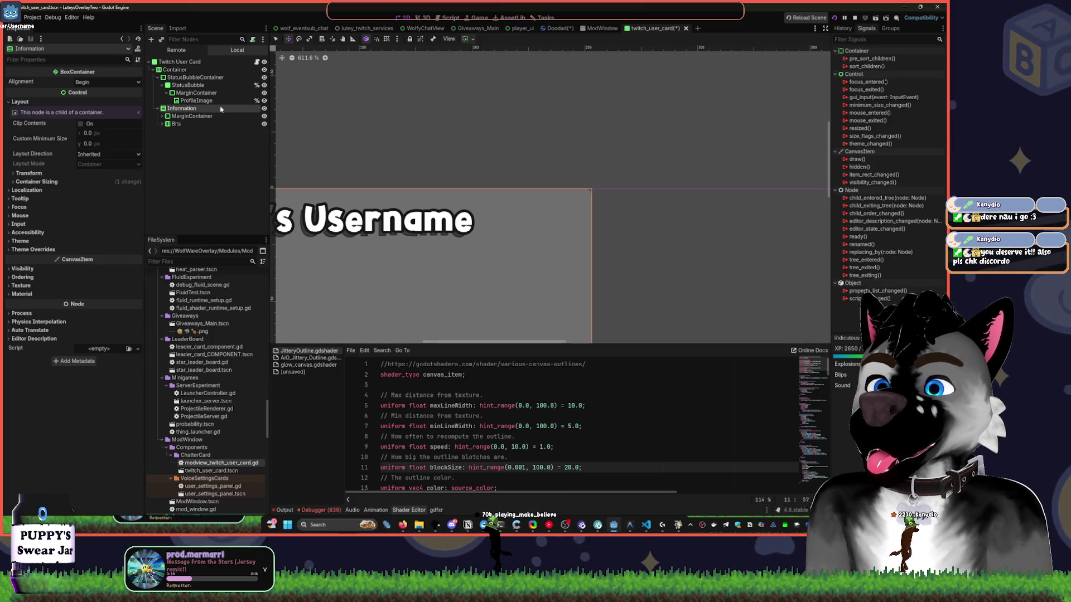
key(q)
scroll(518, 157, down, 2)
scroll(518, 156, left, 3)
scroll(474, 144, down, 2)
click(165, 69)
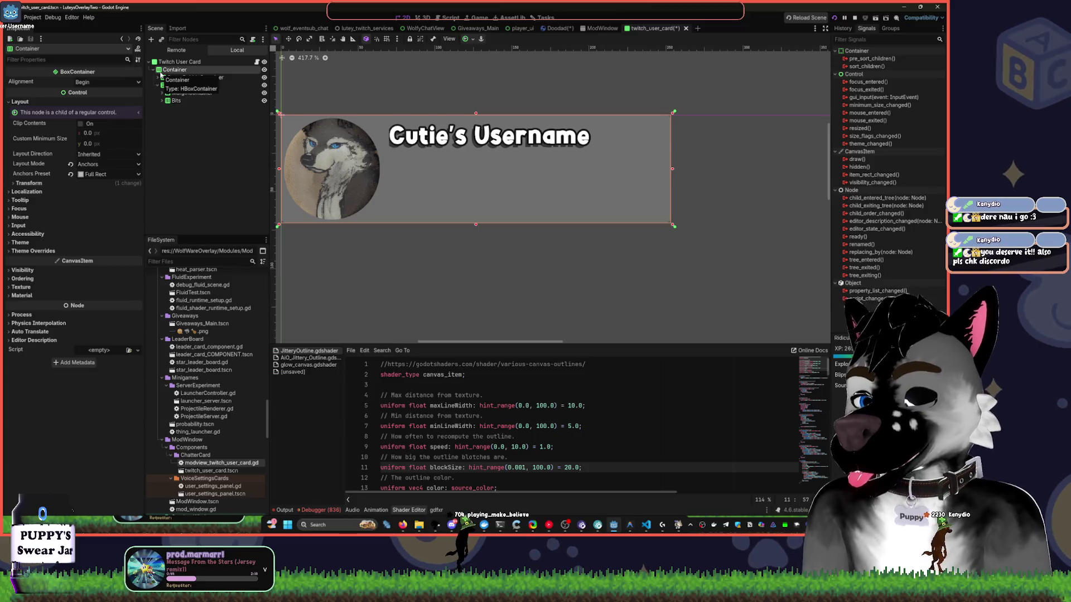
key(ctrl+d)
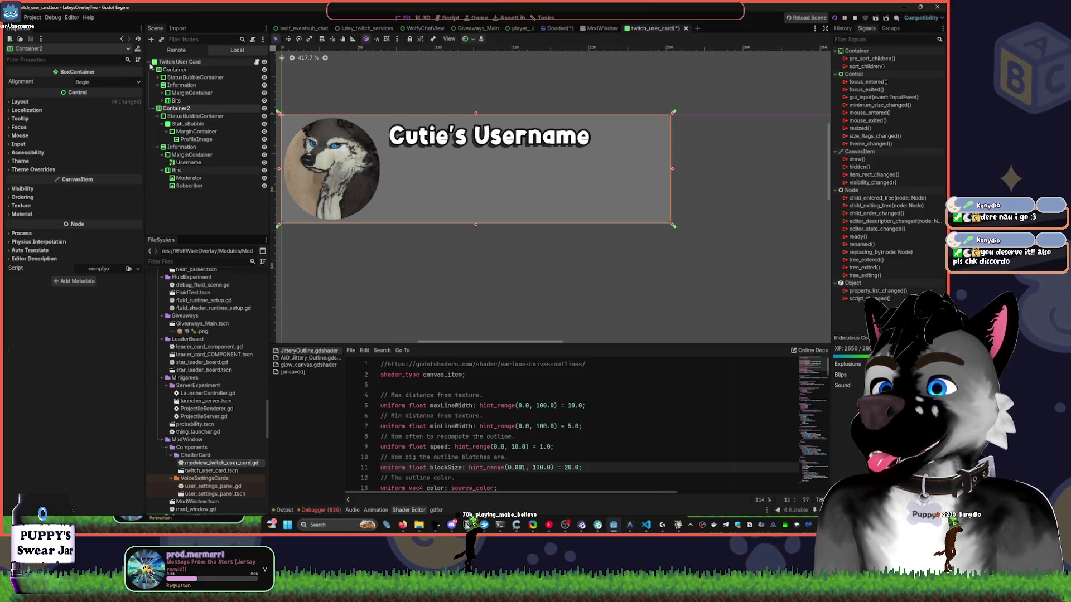
key(ctrl+z)
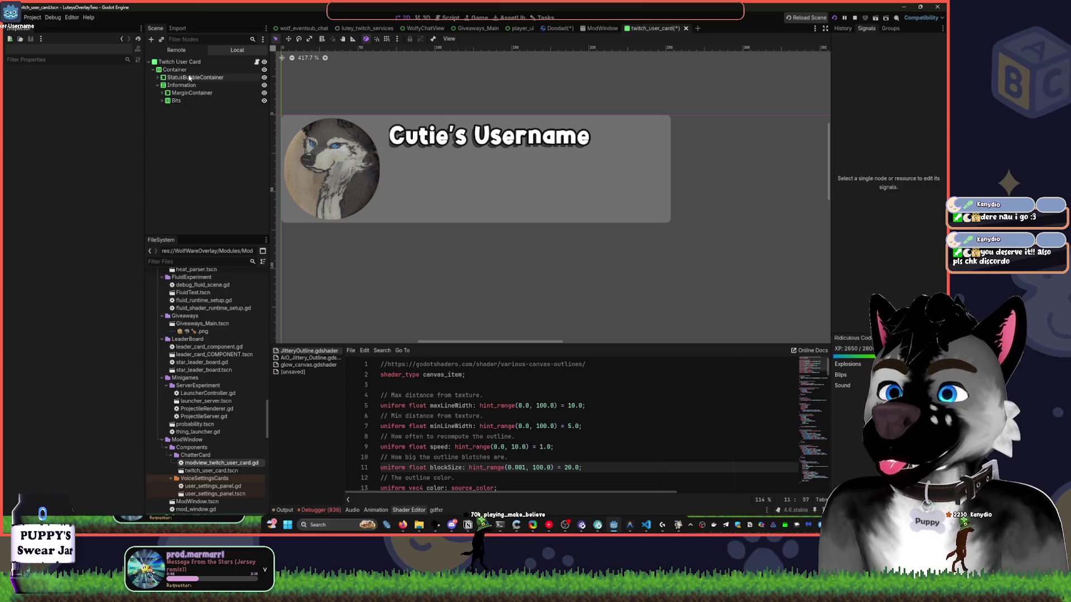
click(175, 77)
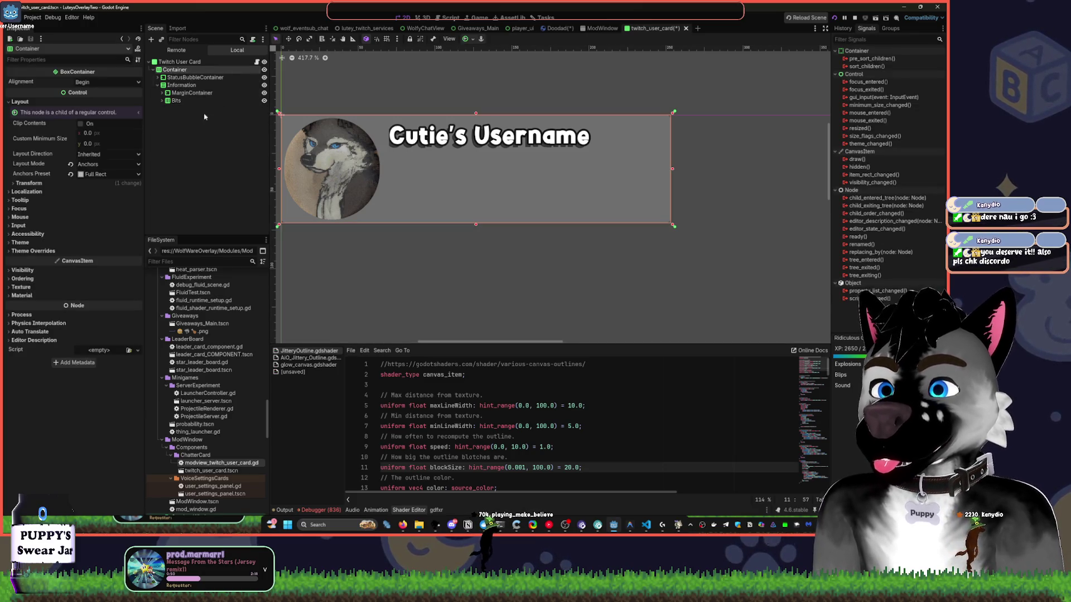
Collapse the Information node and add a VBoxContainer placed under Container.
click(158, 85)
click(178, 129)
key(ctrl+a)
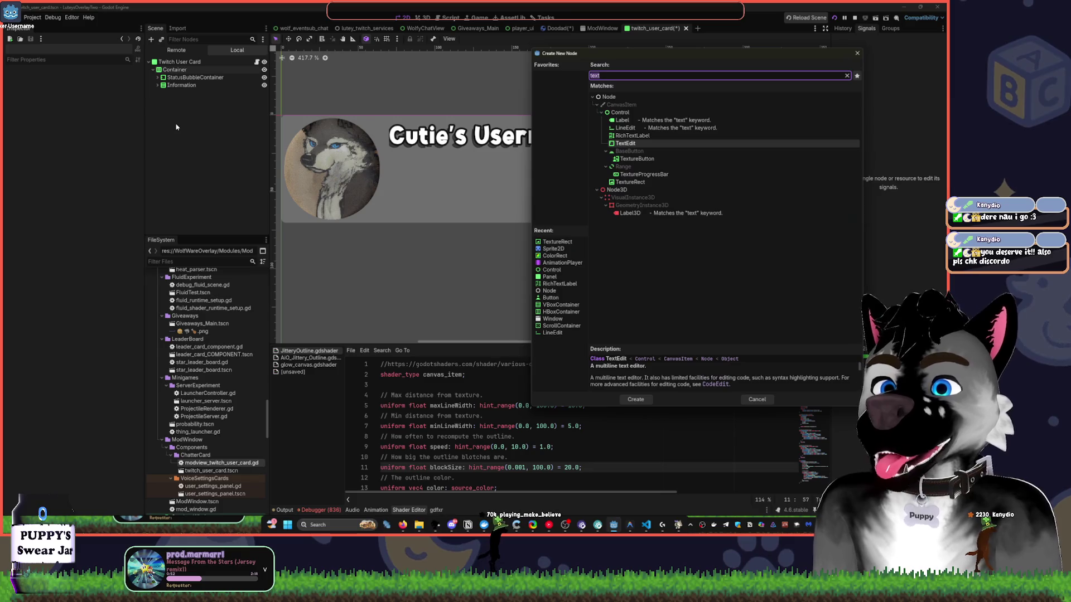
text(vb)
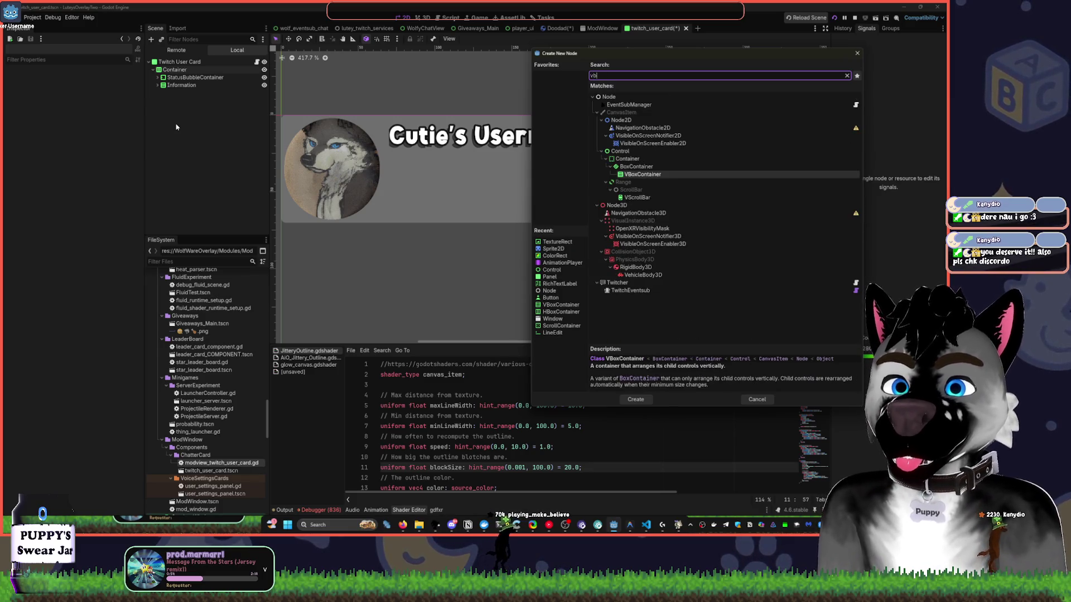
key(Return)
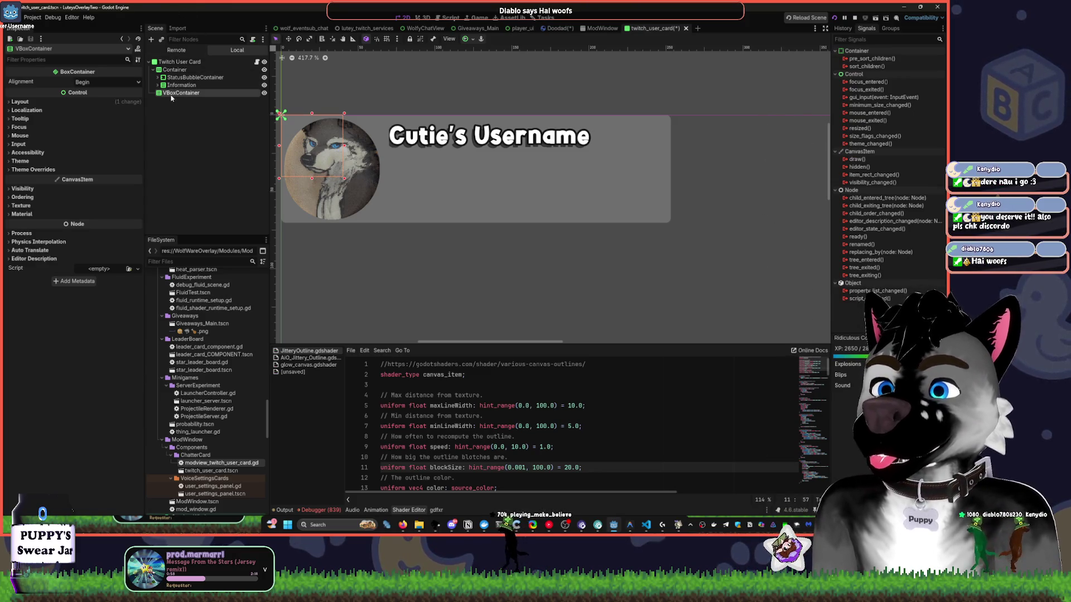
drag(173, 93, 177, 73)
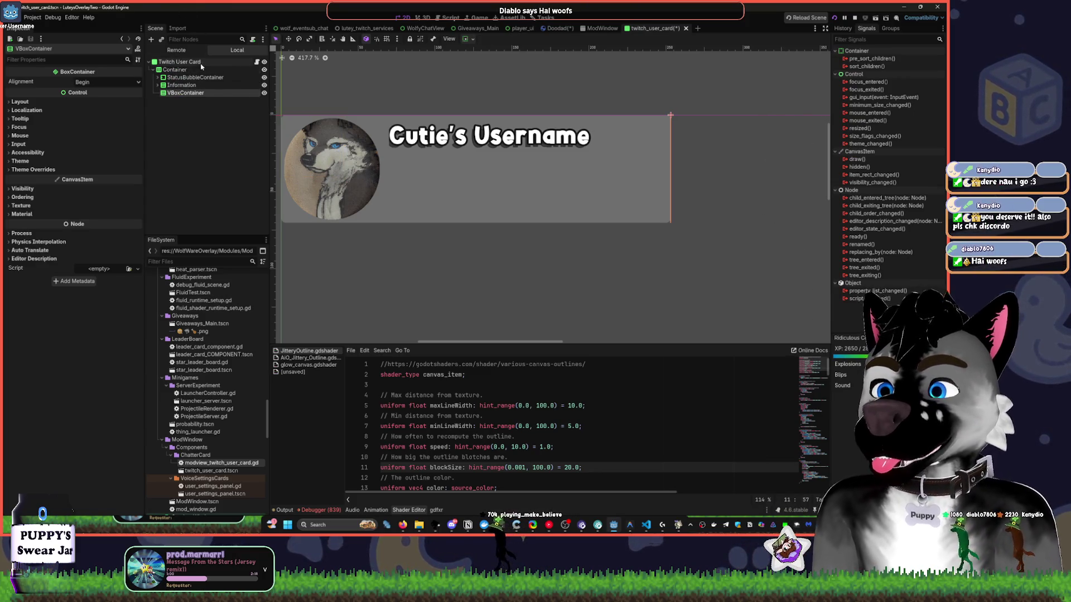
double_click(192, 92)
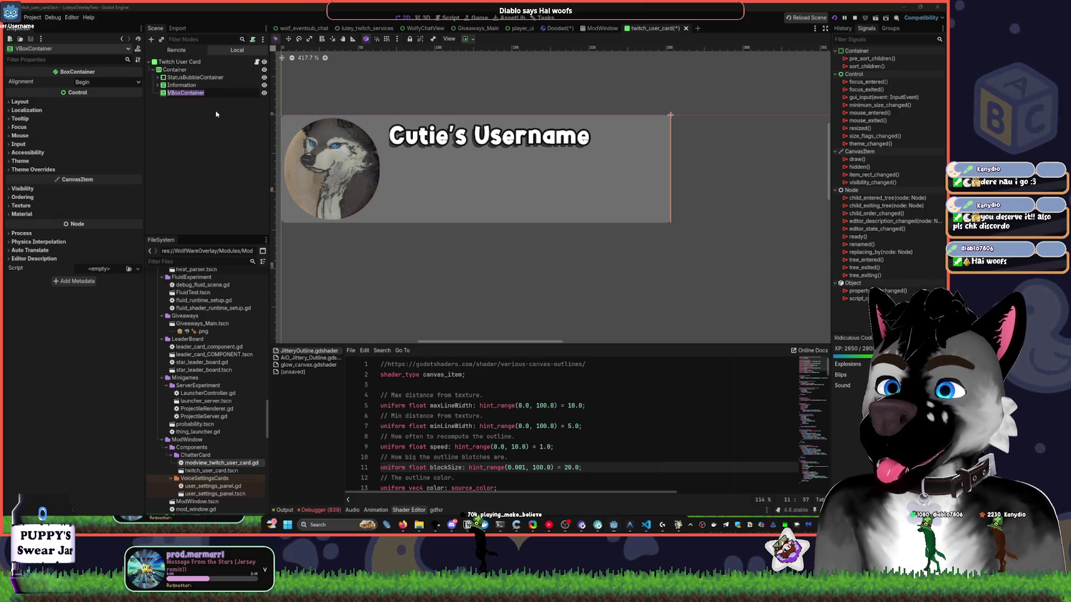
key(Escape)
Add a Button node under the VBoxContainer and set its text to 'Ban'.
key(ctrl+a)
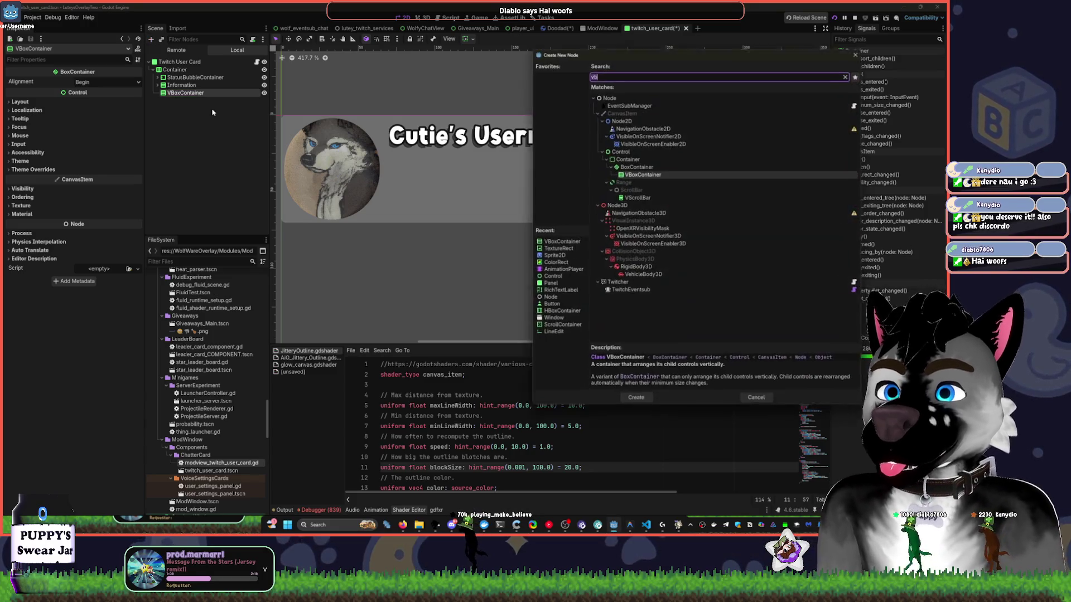
text(vb)
key(BackSpace)
key(BackSpace)
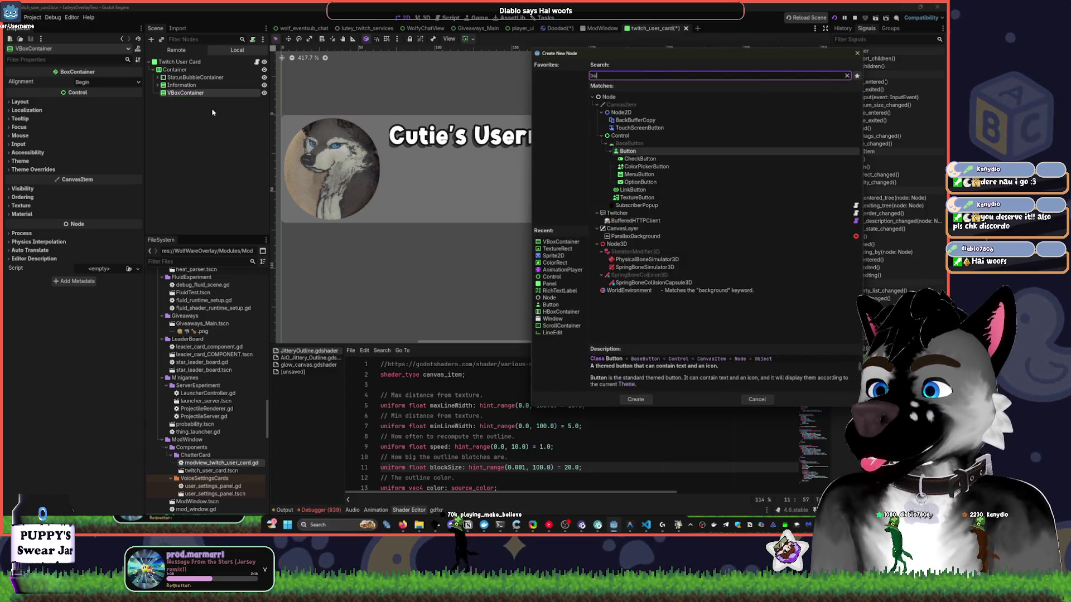
text(butt)
key(Return)
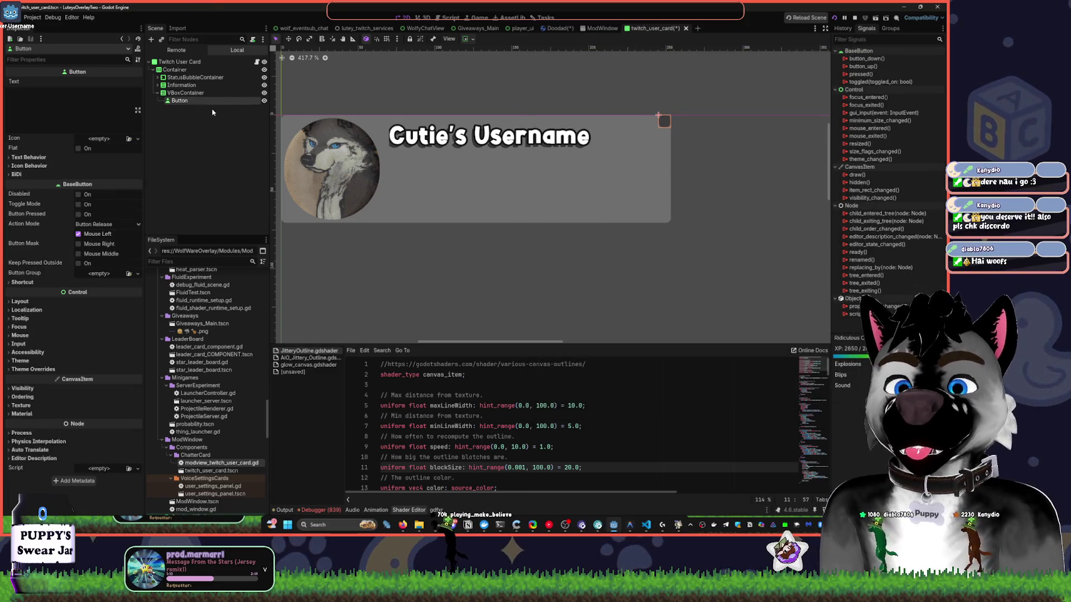
click(93, 103)
text(Ban)
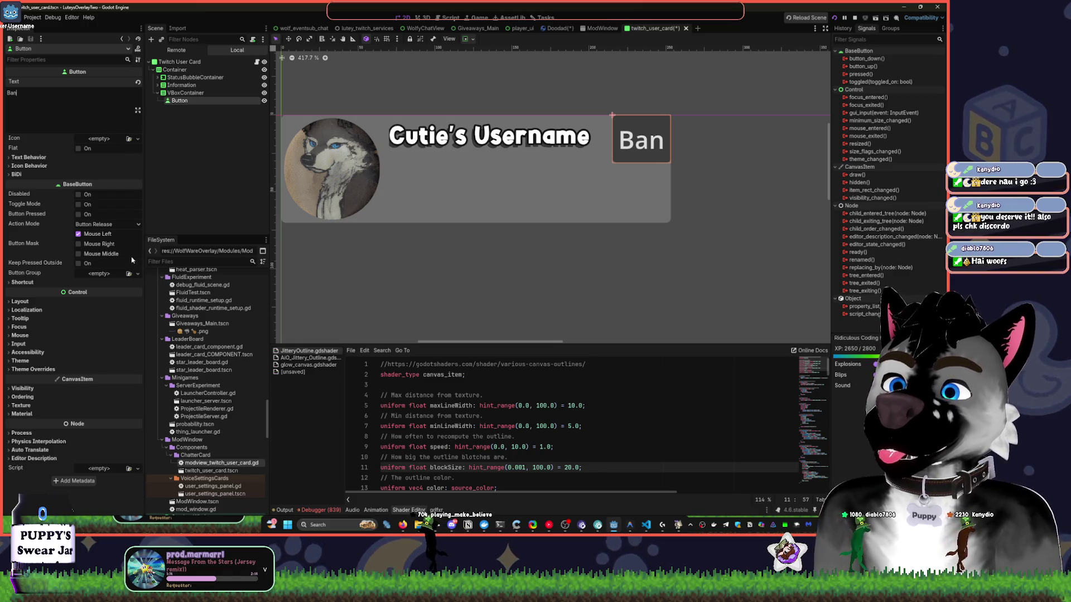
Try giving the button a new button group, then clear it and leave the group unset.
click(139, 275)
click(133, 279)
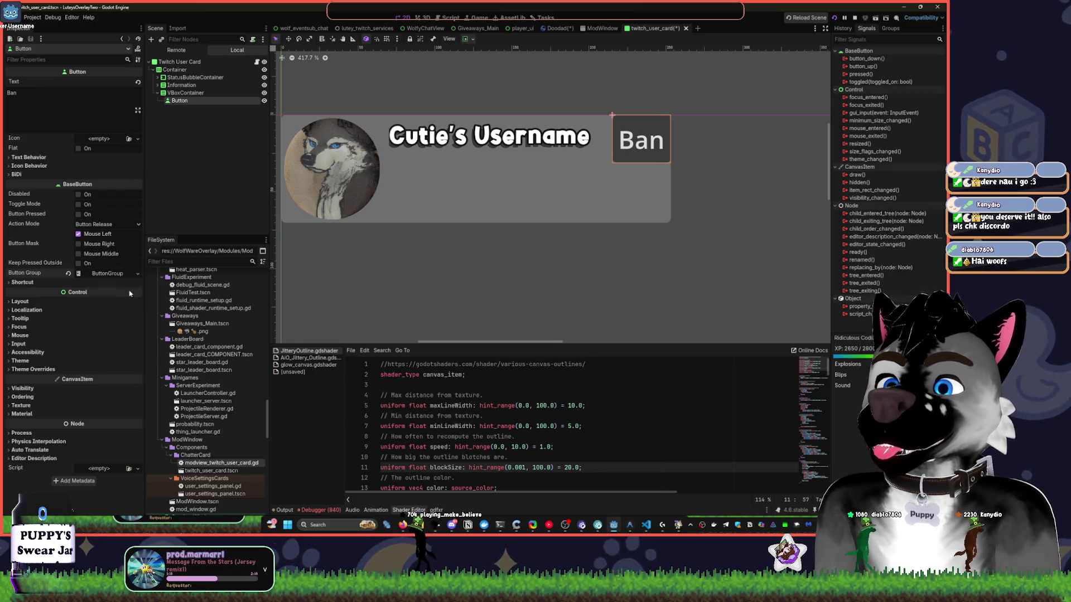
click(69, 273)
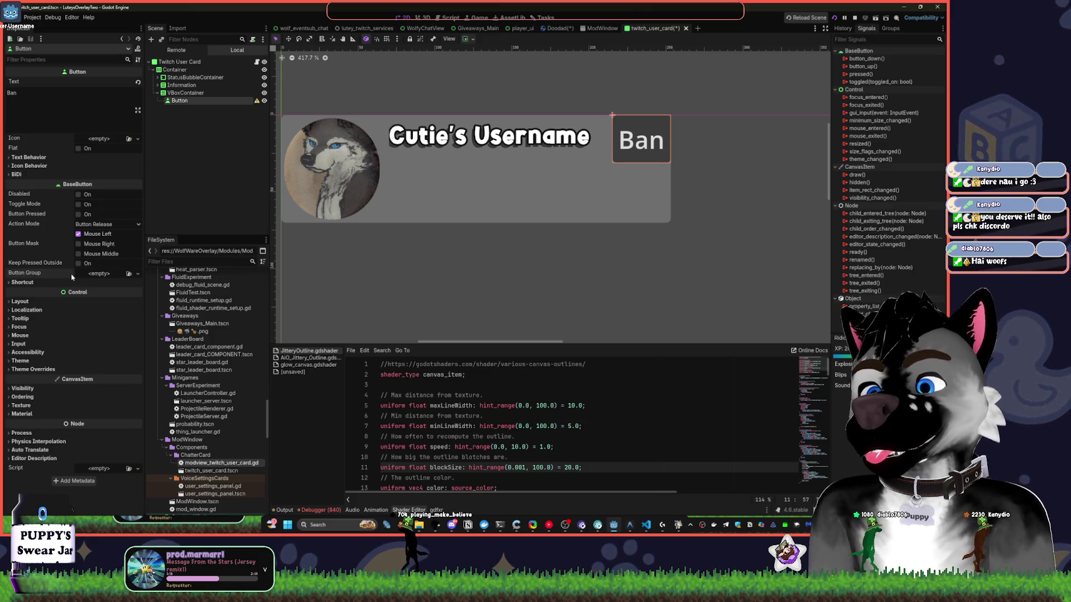
click(138, 273)
click(214, 221)
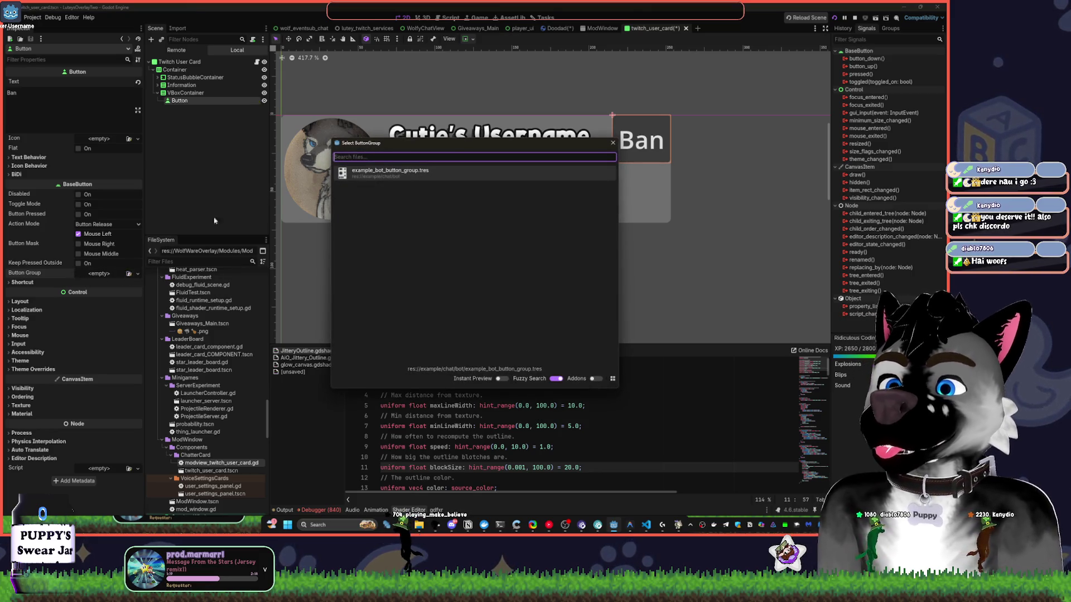
click(613, 143)
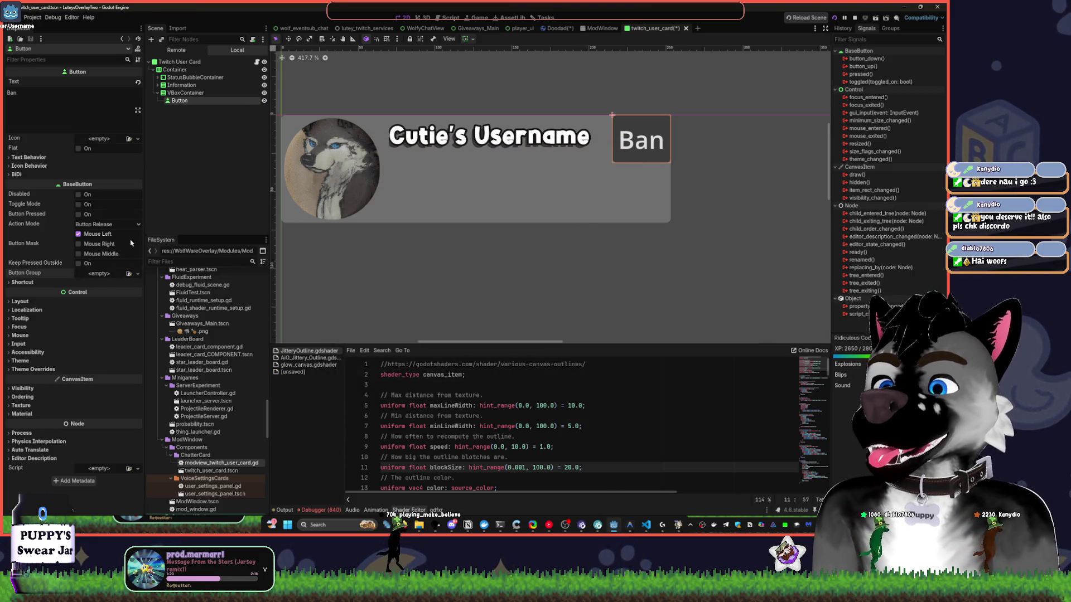
Load Main.tres as the button's theme, remove it, and create a New Theme instead.
click(28, 369)
click(27, 362)
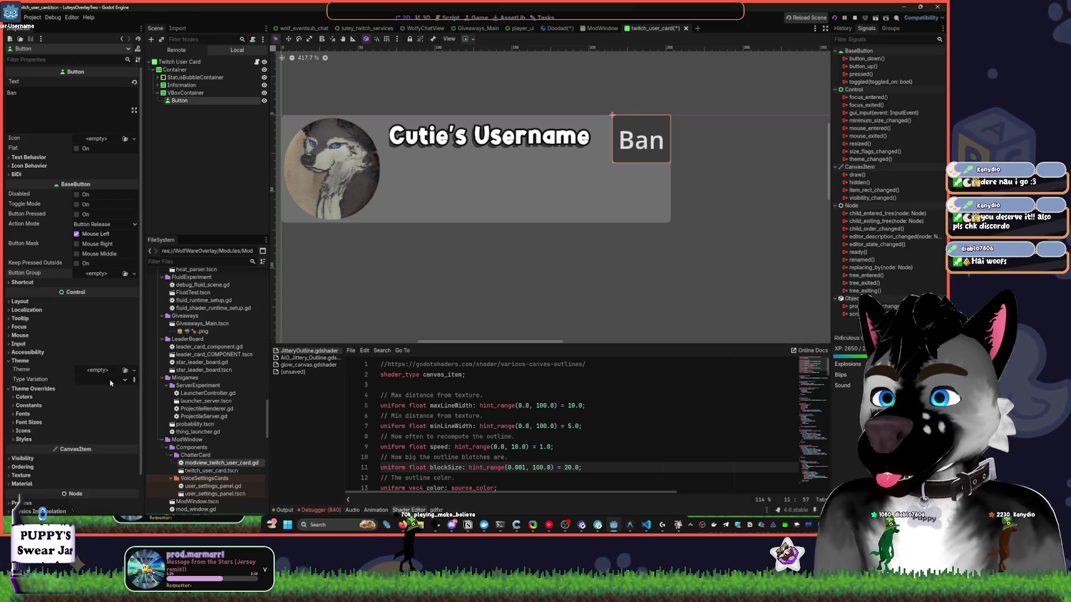
click(134, 370)
click(212, 383)
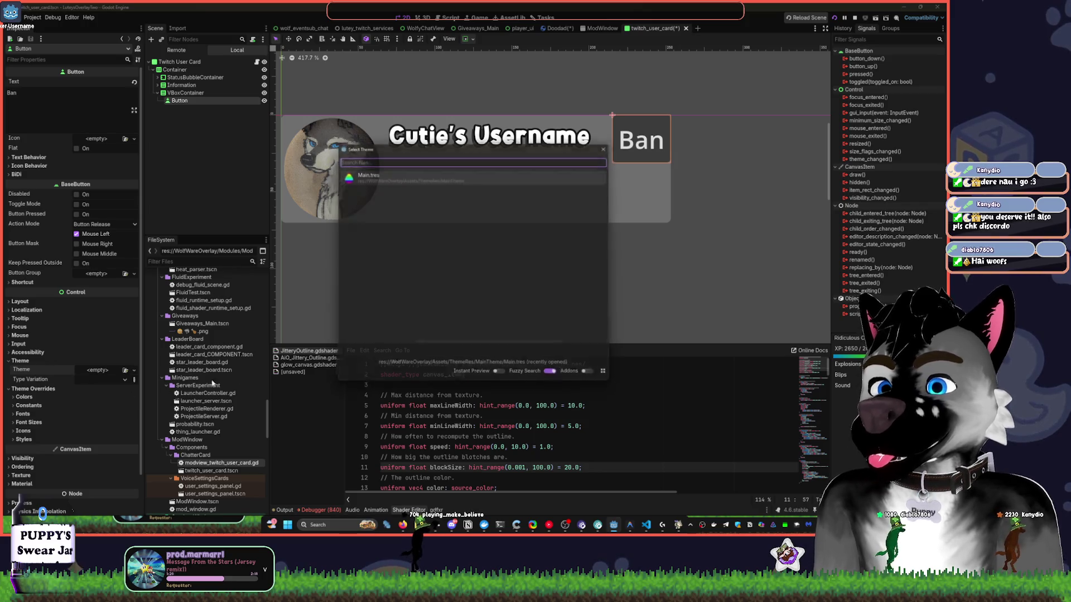
key(Return)
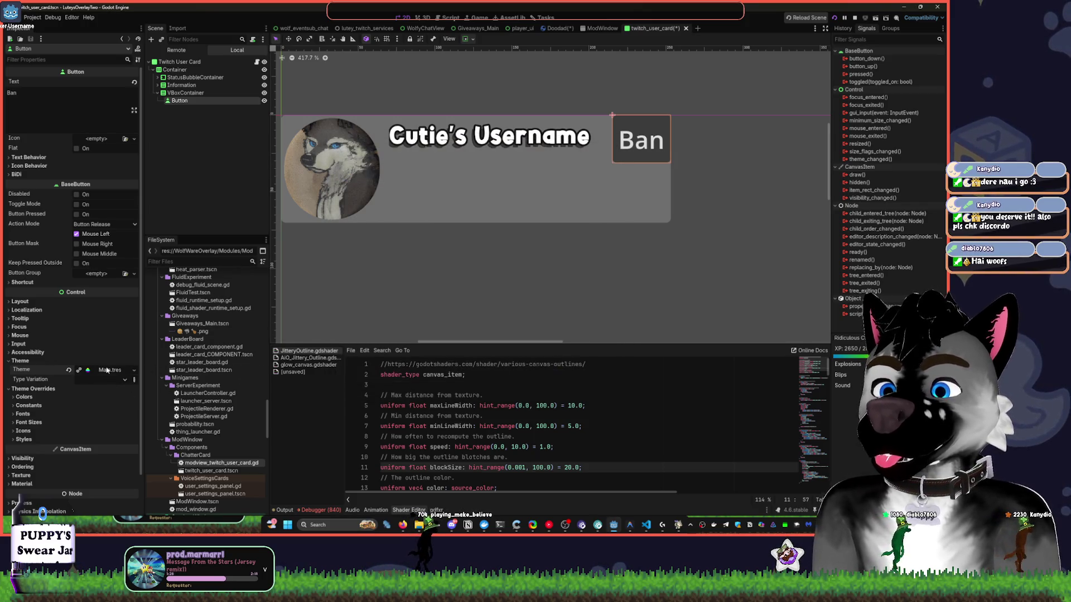
click(108, 370)
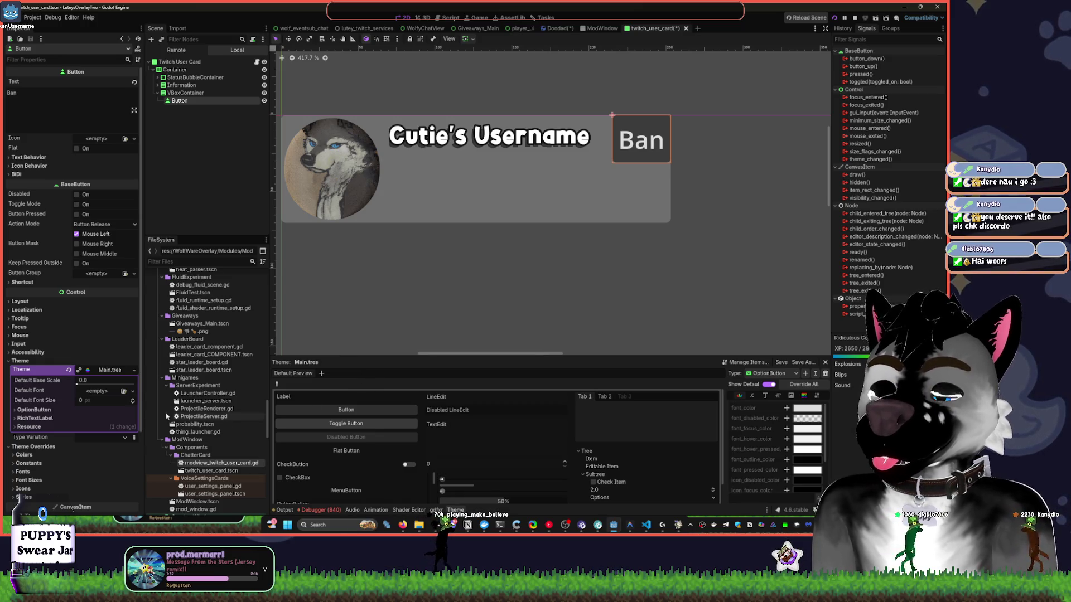
click(69, 370)
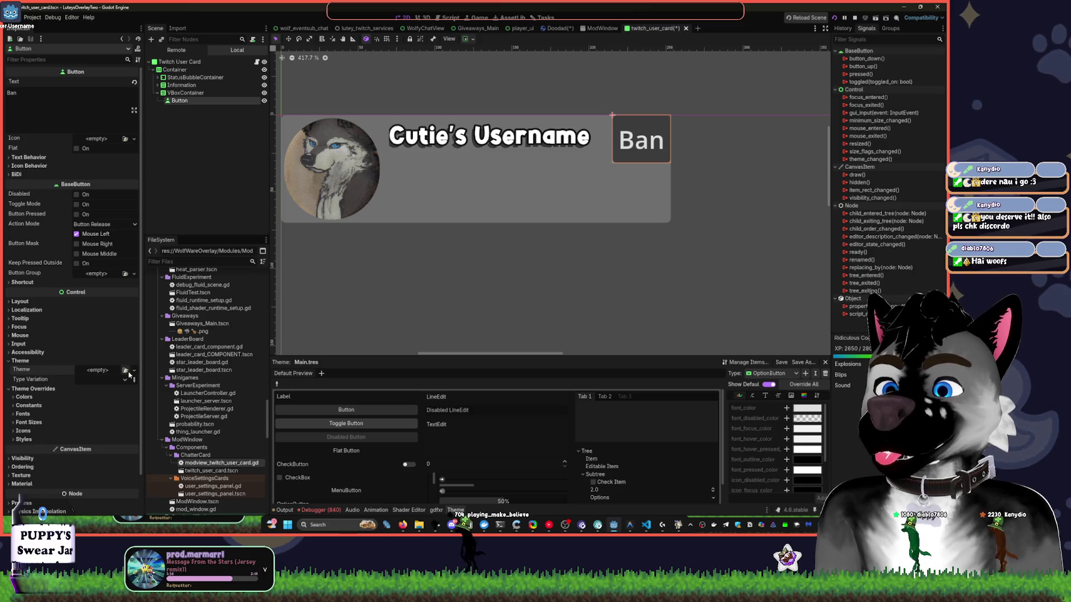
click(134, 371)
click(120, 386)
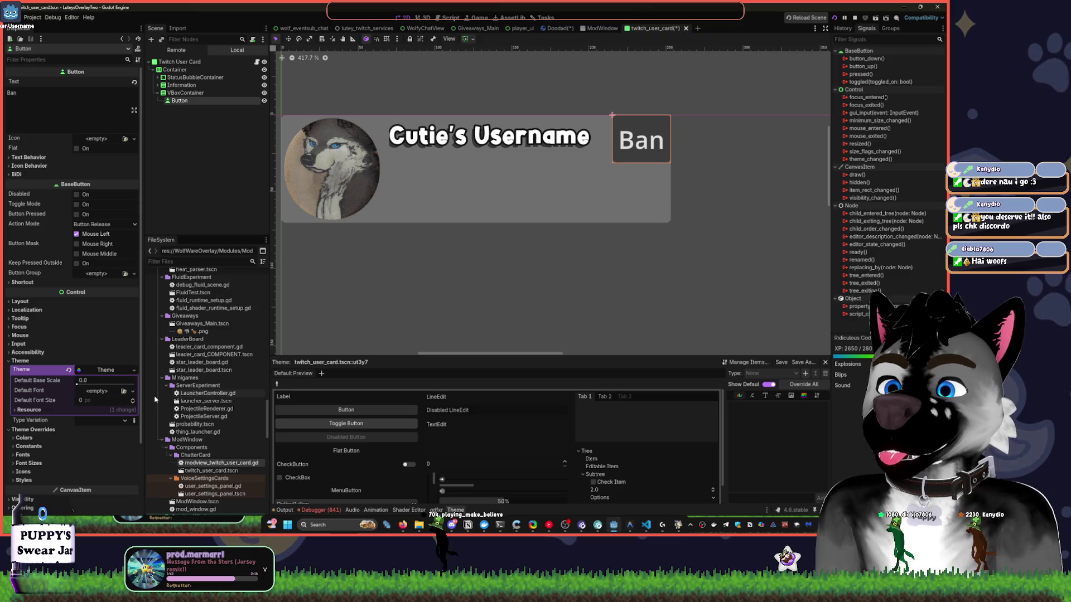
Quick Load a font file and set Alphakind as the theme's Default Font.
click(133, 392)
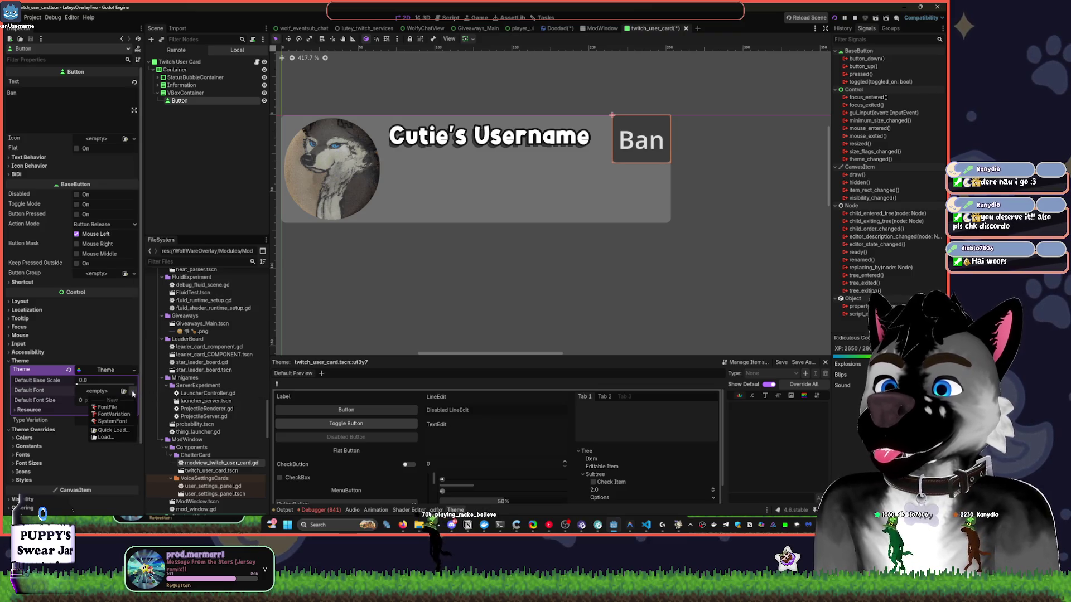
click(112, 430)
double_click(351, 191)
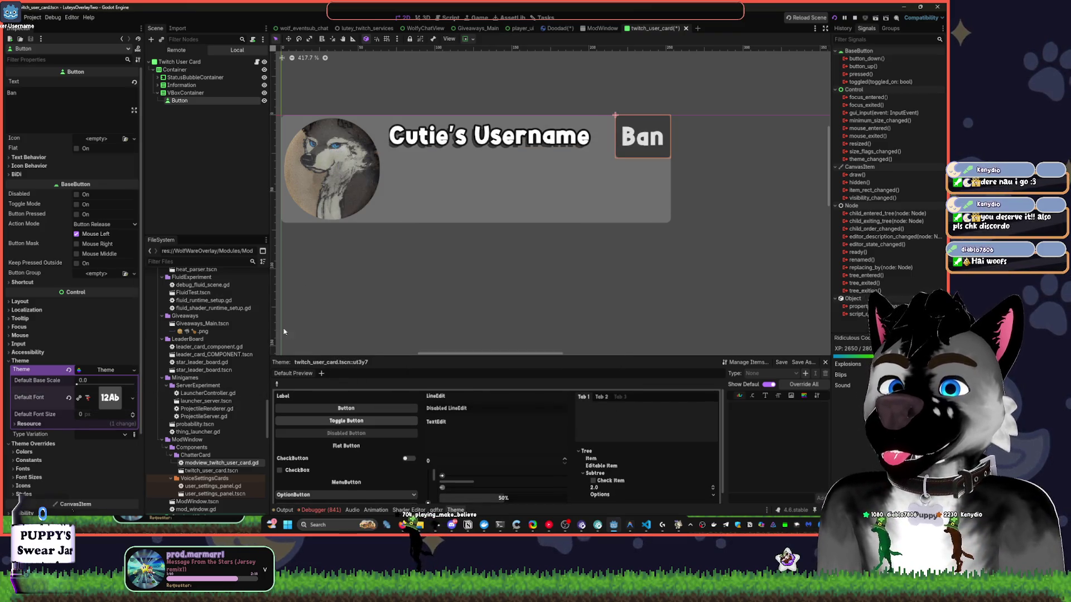
click(133, 398)
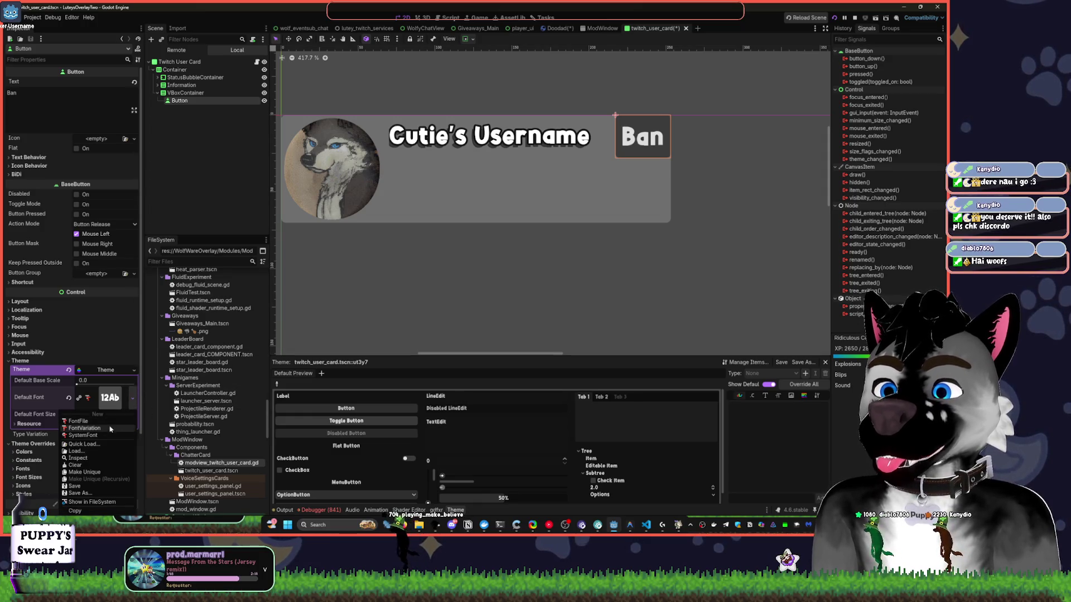
click(97, 445)
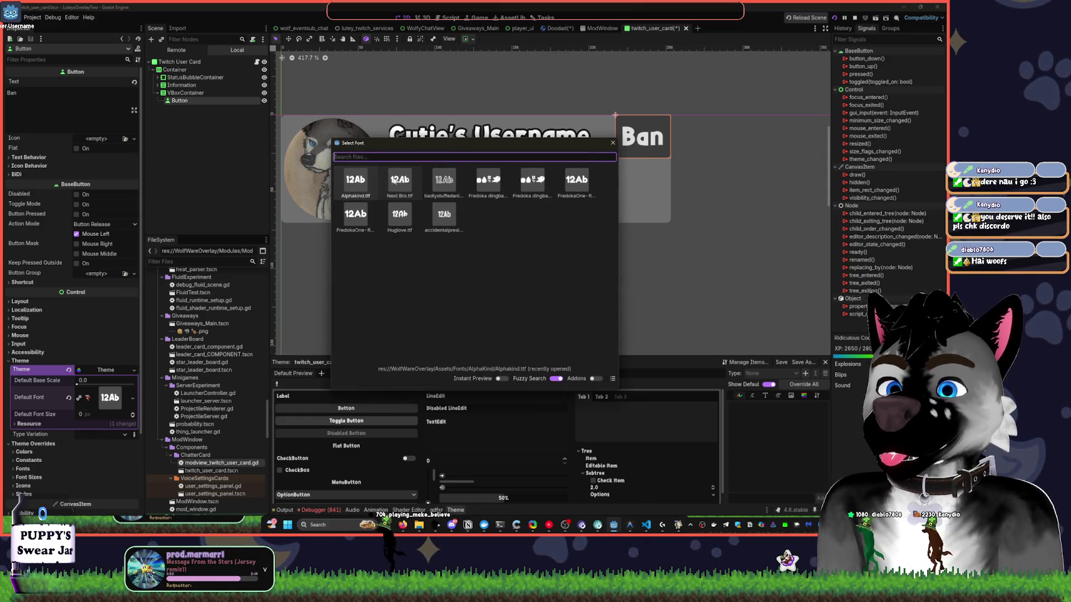
key(Return)
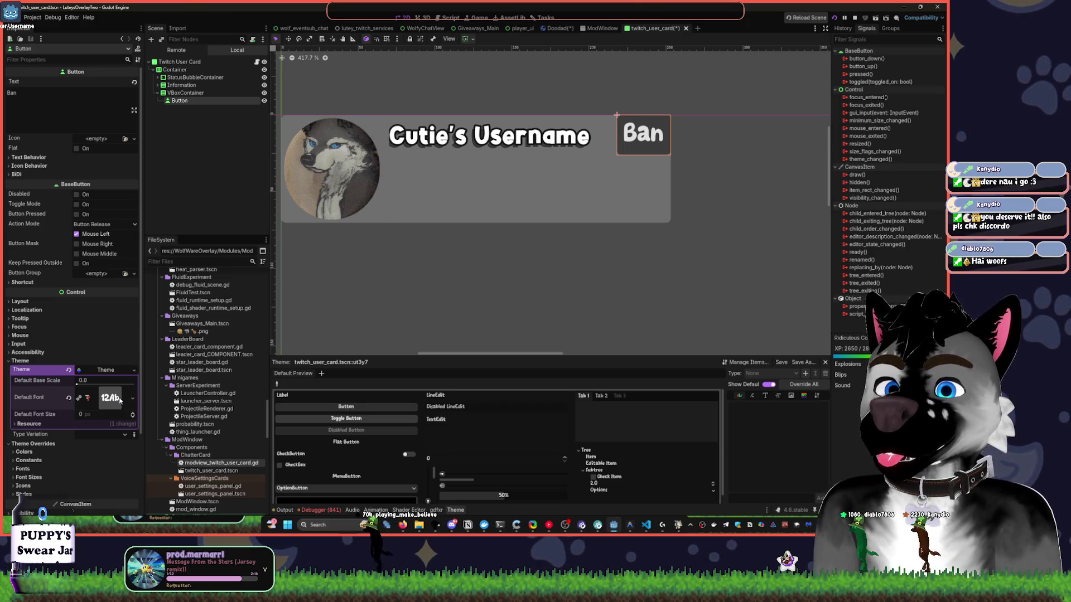
Swap the Default Font to Huglove, then settle on Fredoka One.
click(115, 407)
click(133, 398)
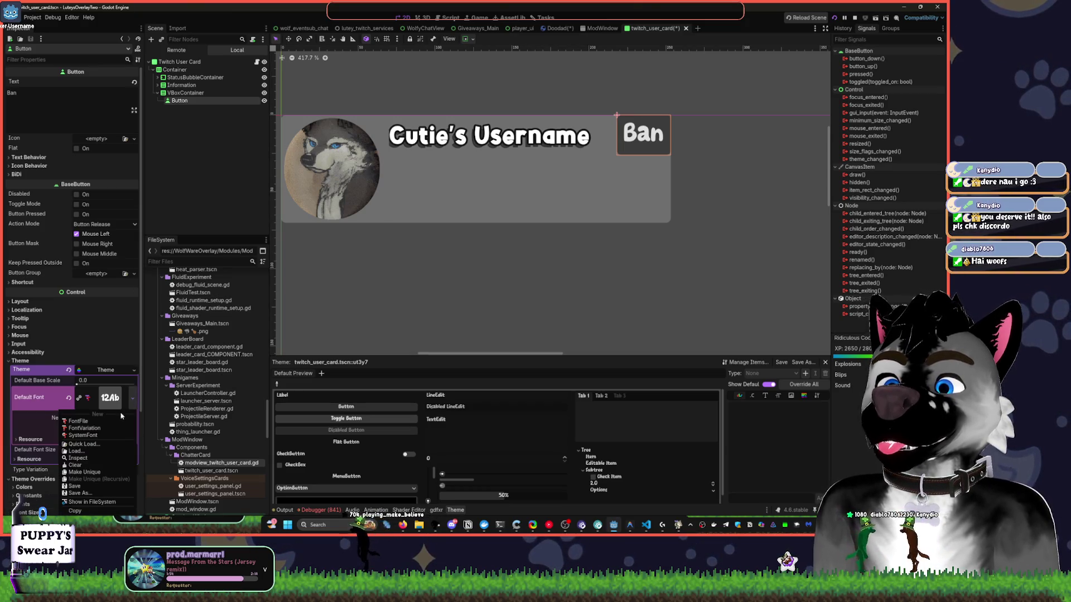
click(106, 444)
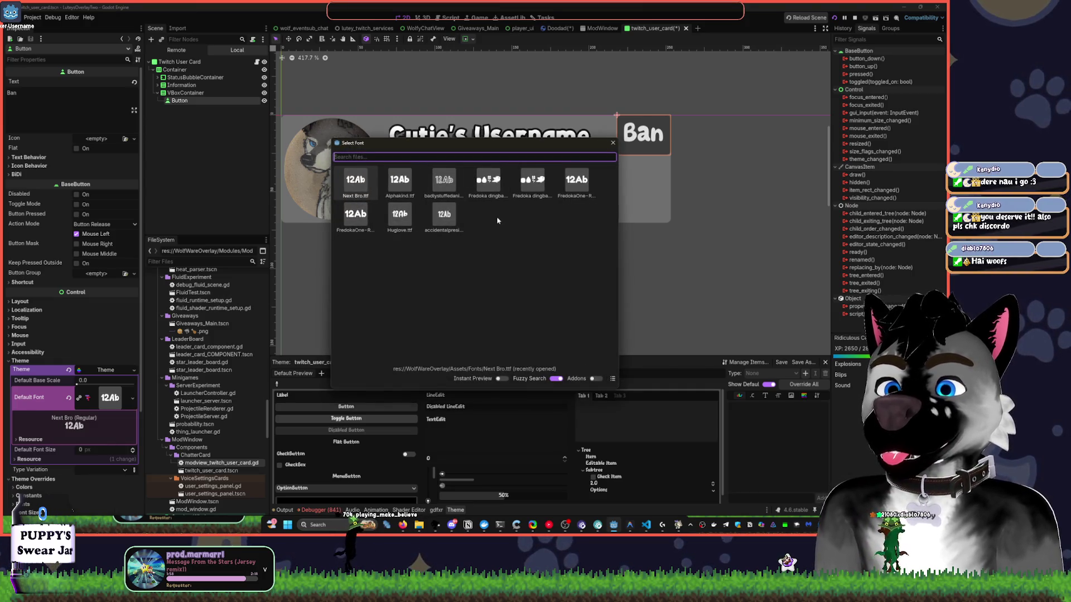
double_click(392, 217)
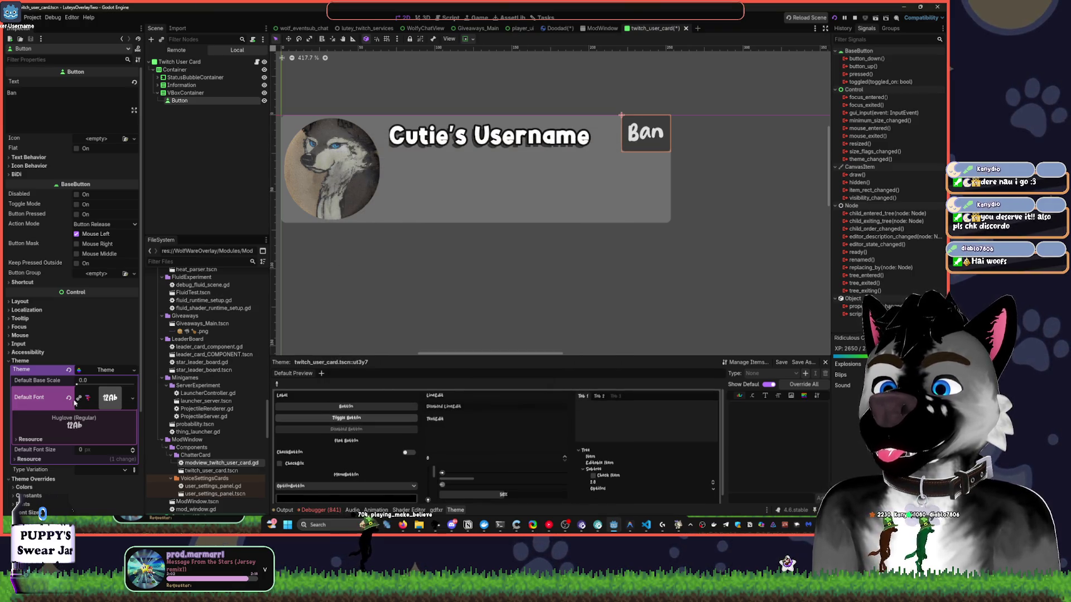
click(132, 398)
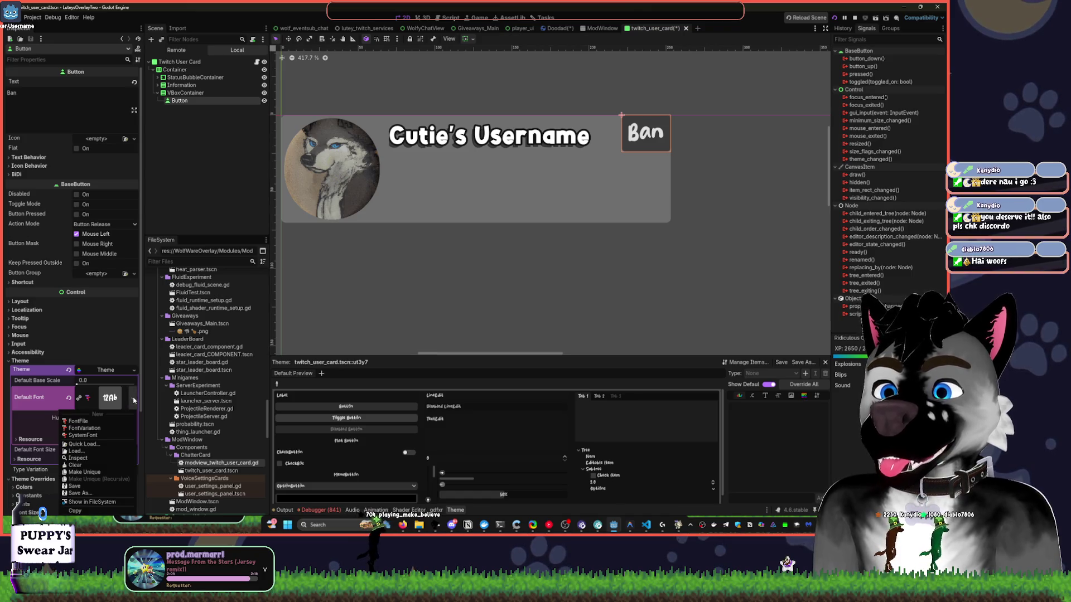
click(99, 444)
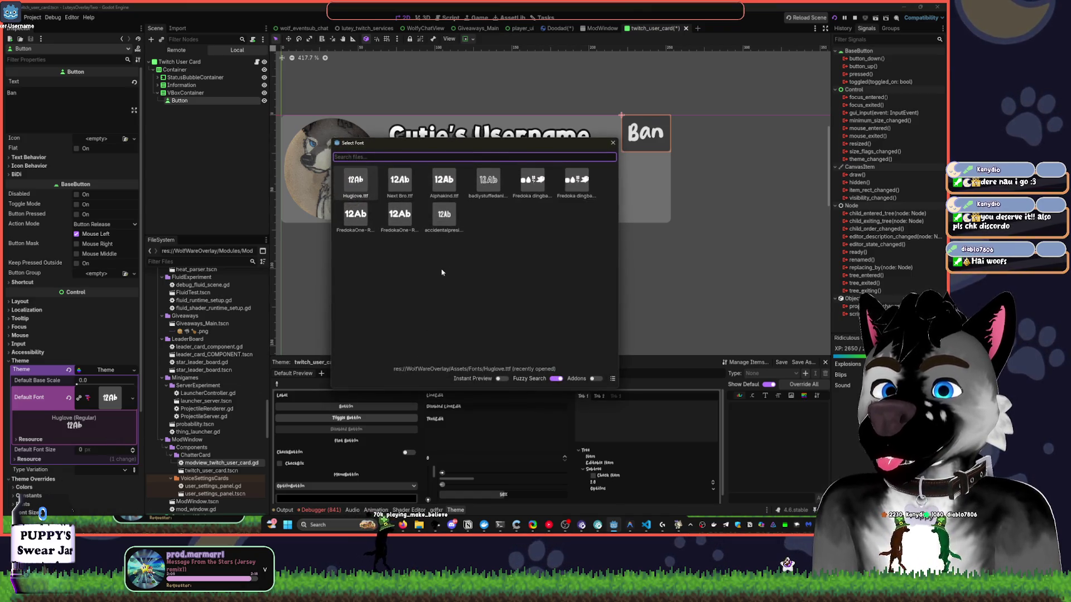
click(360, 215)
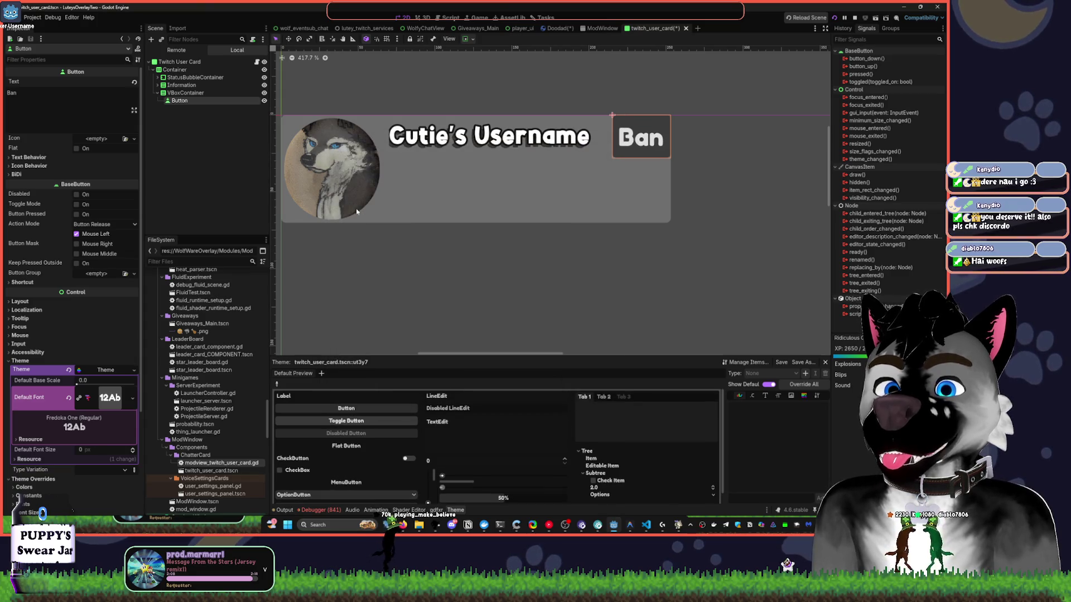
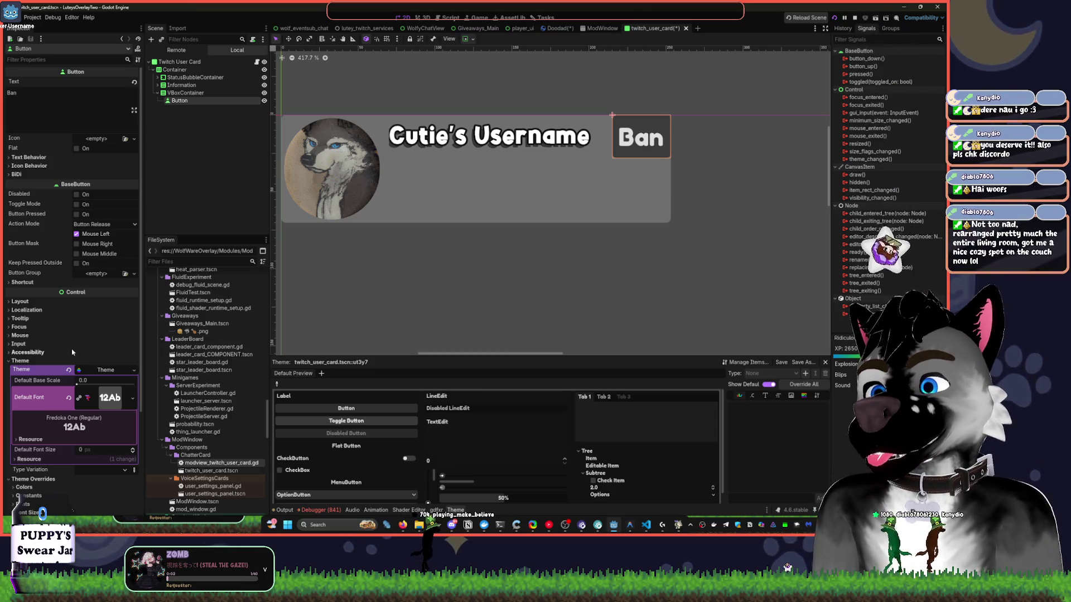
Skip YouTube Music ahead to 'Real' by Hans Glader & Isenberg, then return to Godot.
click(549, 525)
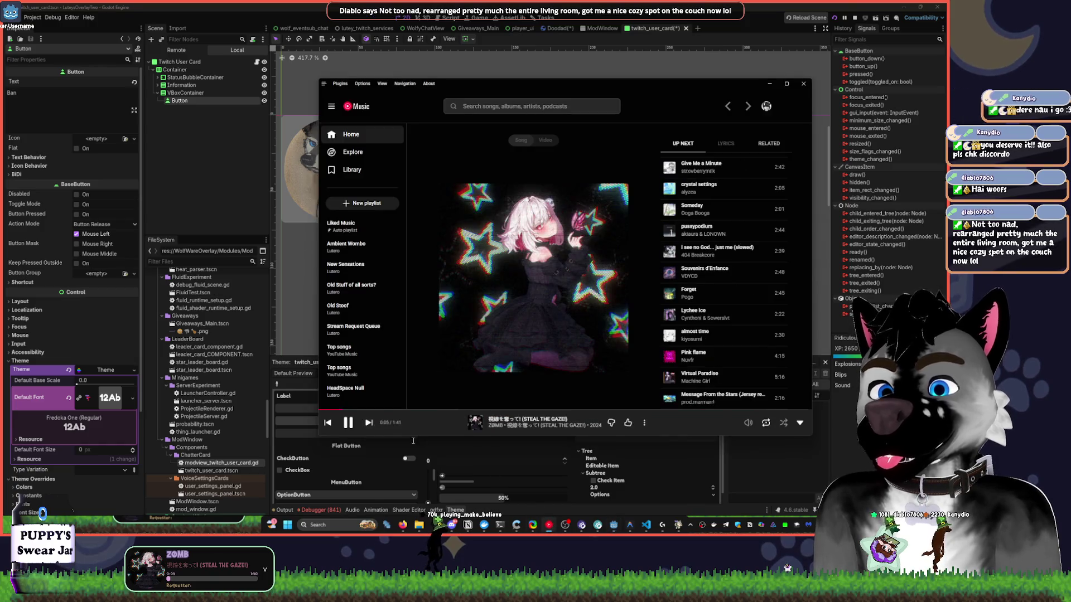
click(363, 432)
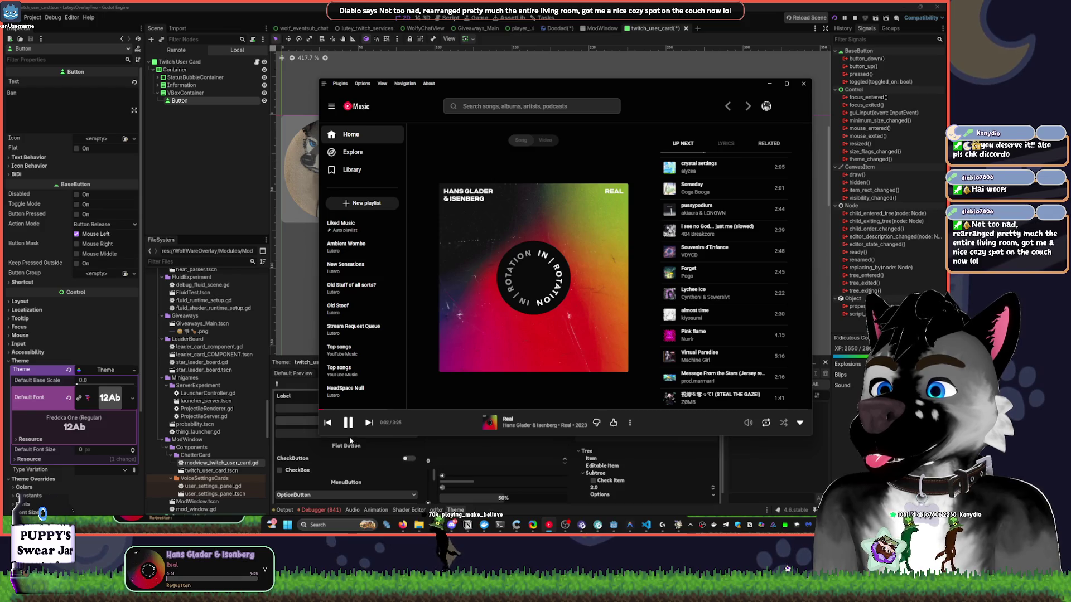
click(296, 297)
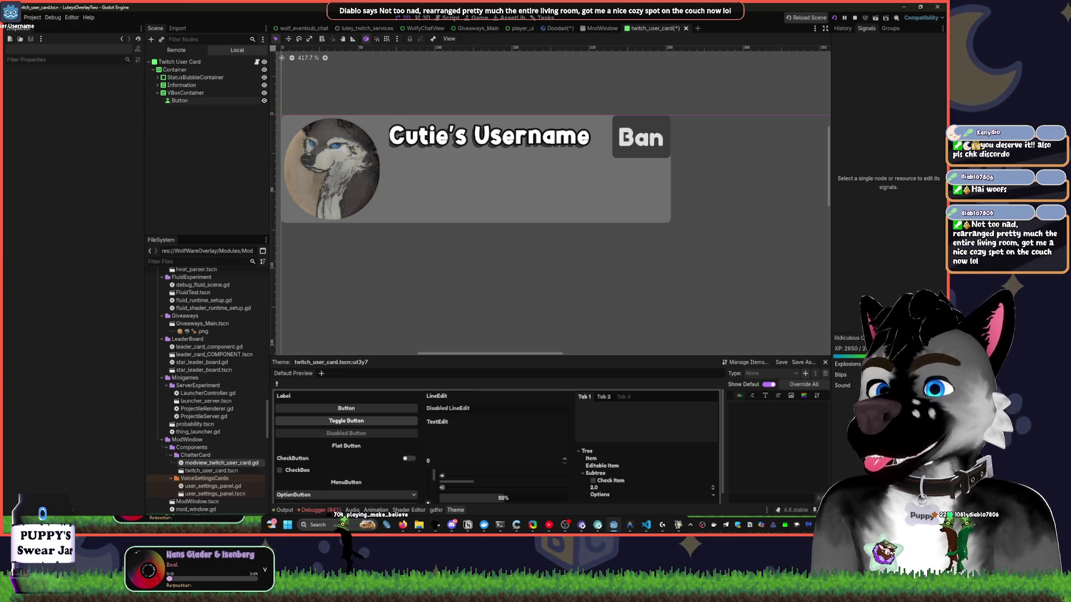
Hide the ProfileImage node so the status bubble behind it shows.
click(345, 156)
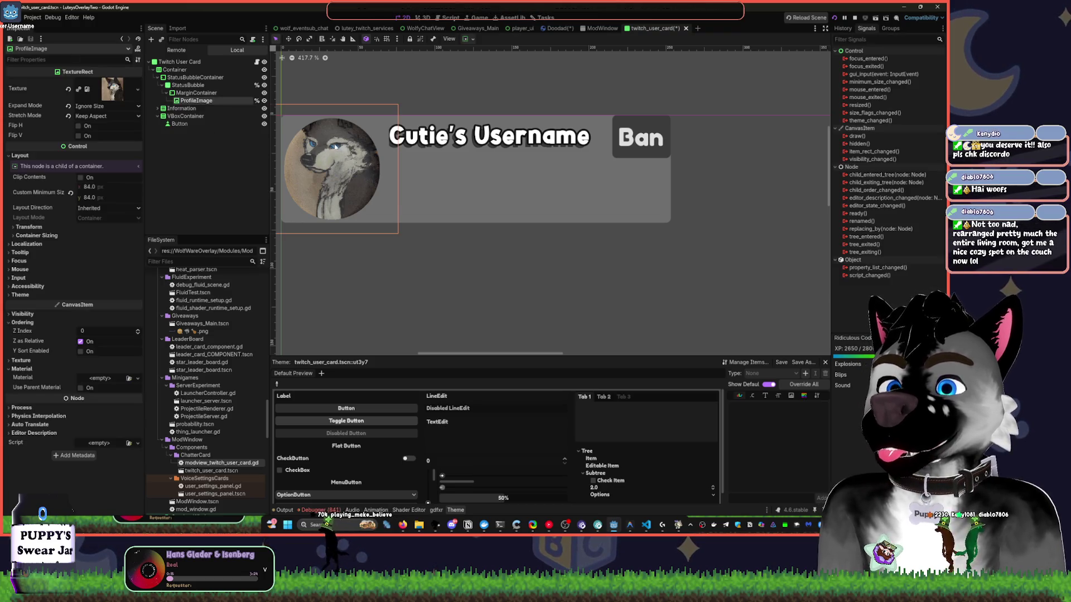
click(265, 100)
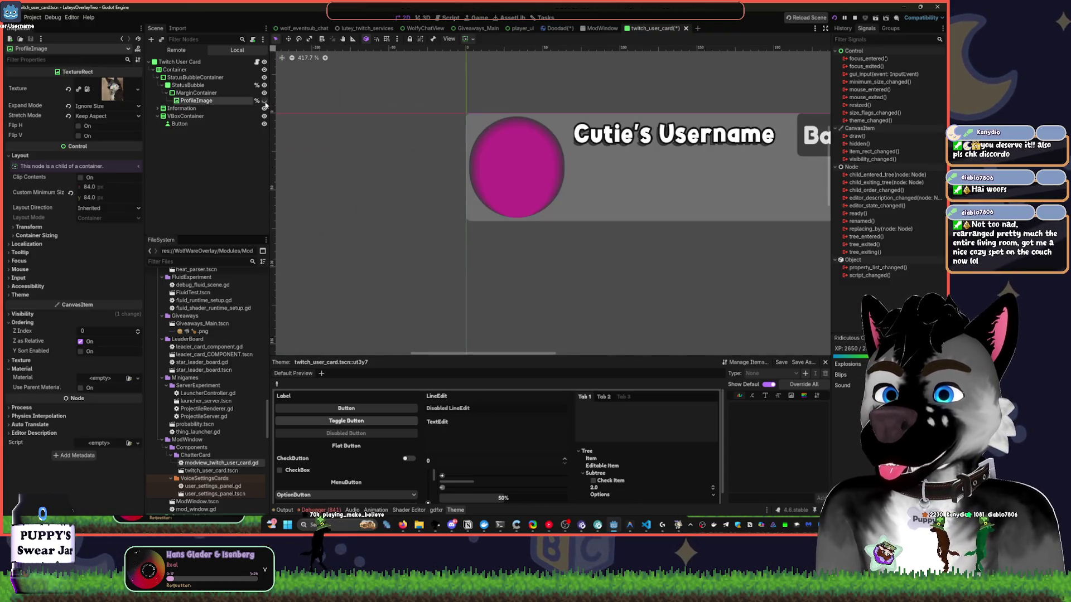
click(264, 101)
click(264, 100)
Browse the card's Scene tree nodes and settle on the StatusBubble node.
scroll(384, 185, up, 2)
scroll(384, 185, up, 3)
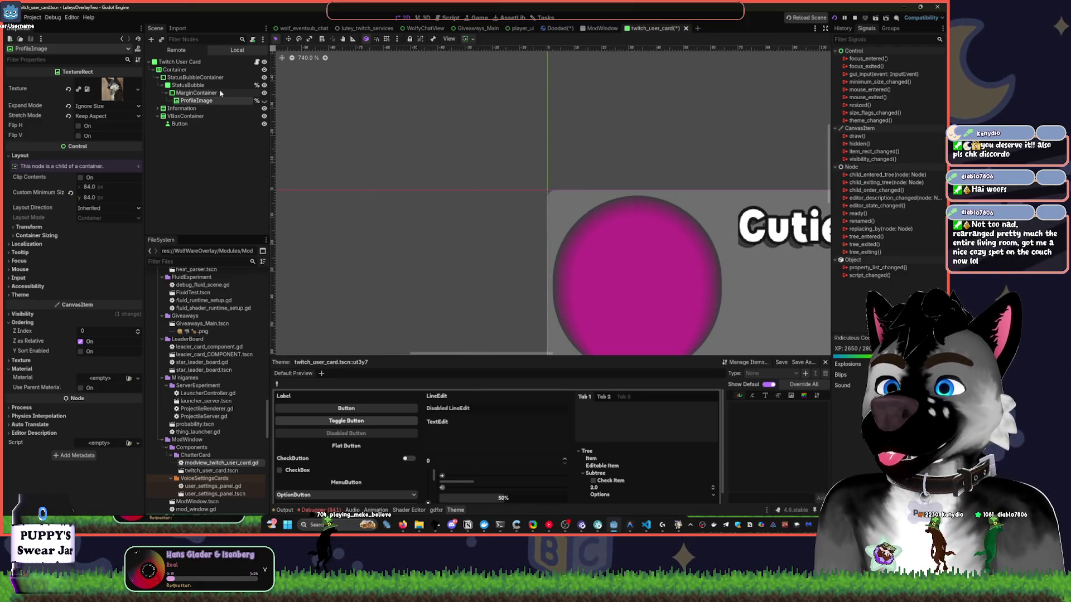
click(196, 93)
scroll(502, 223, right, 3)
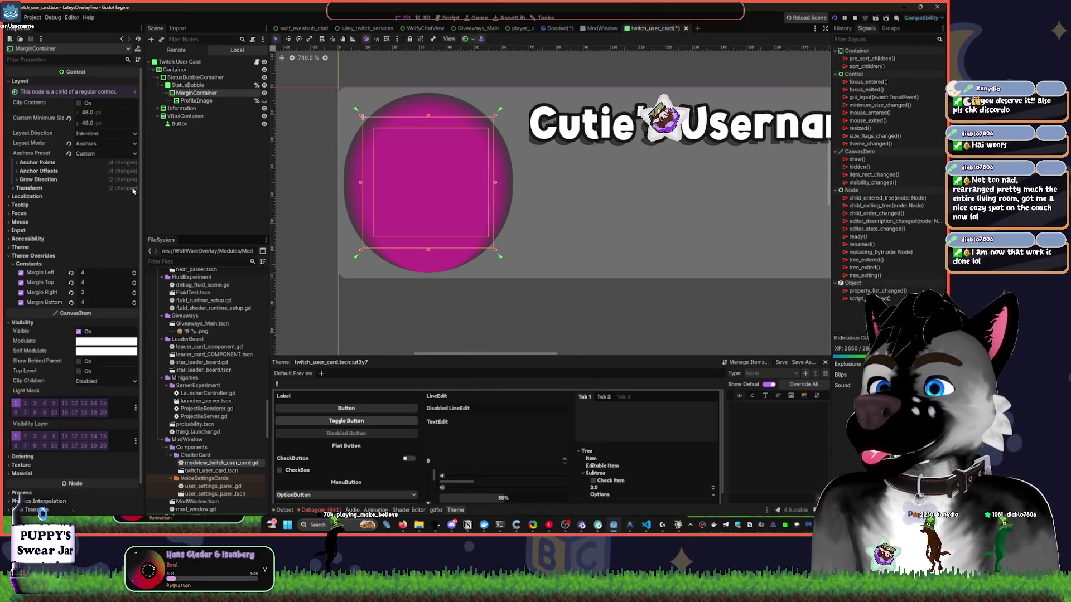
click(188, 85)
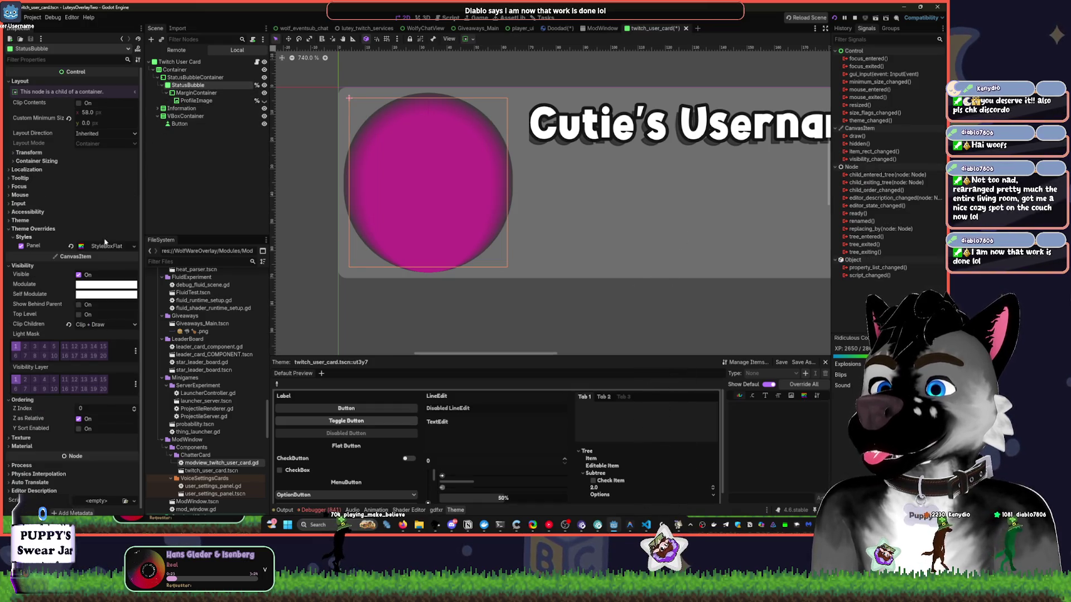
click(199, 77)
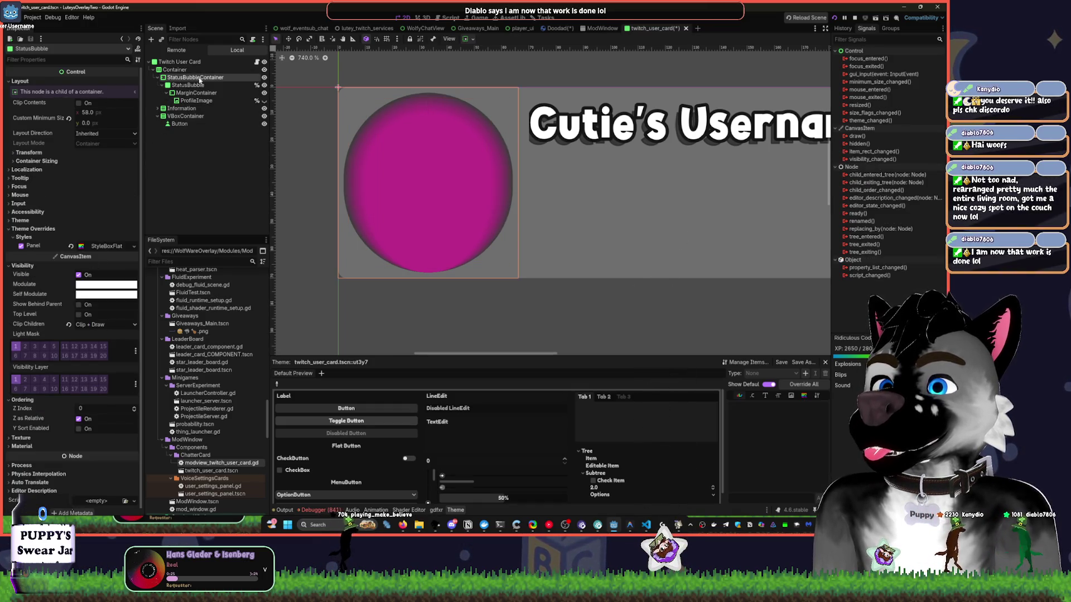
click(173, 63)
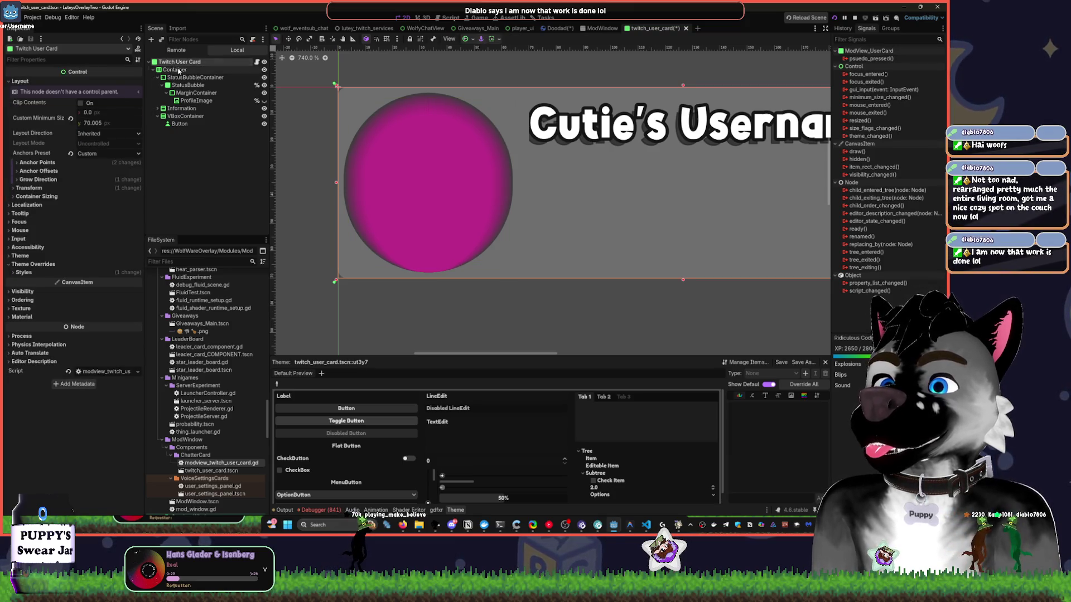
click(189, 77)
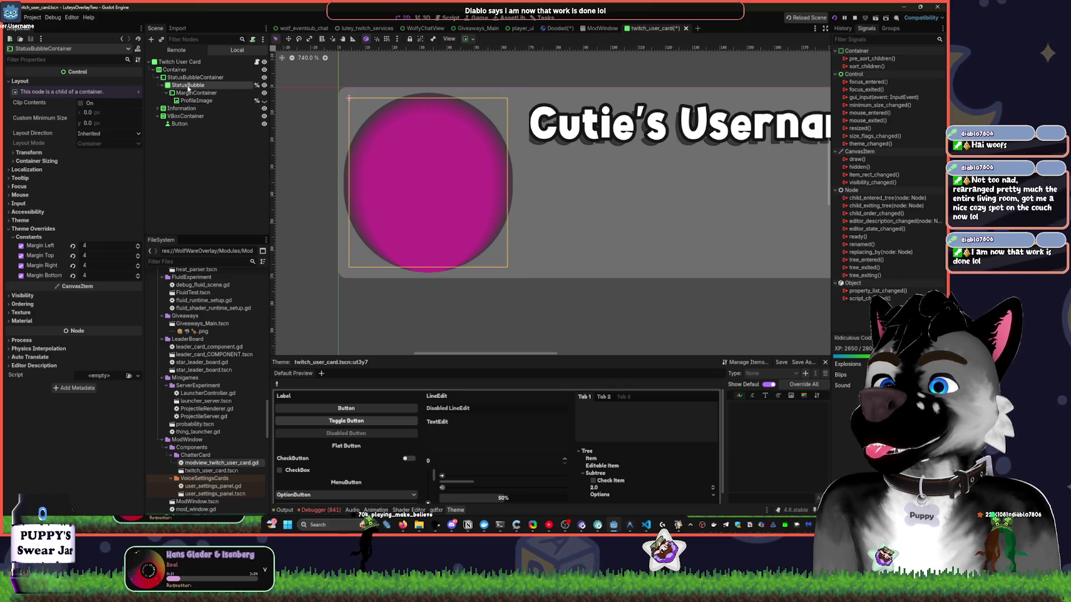
click(188, 86)
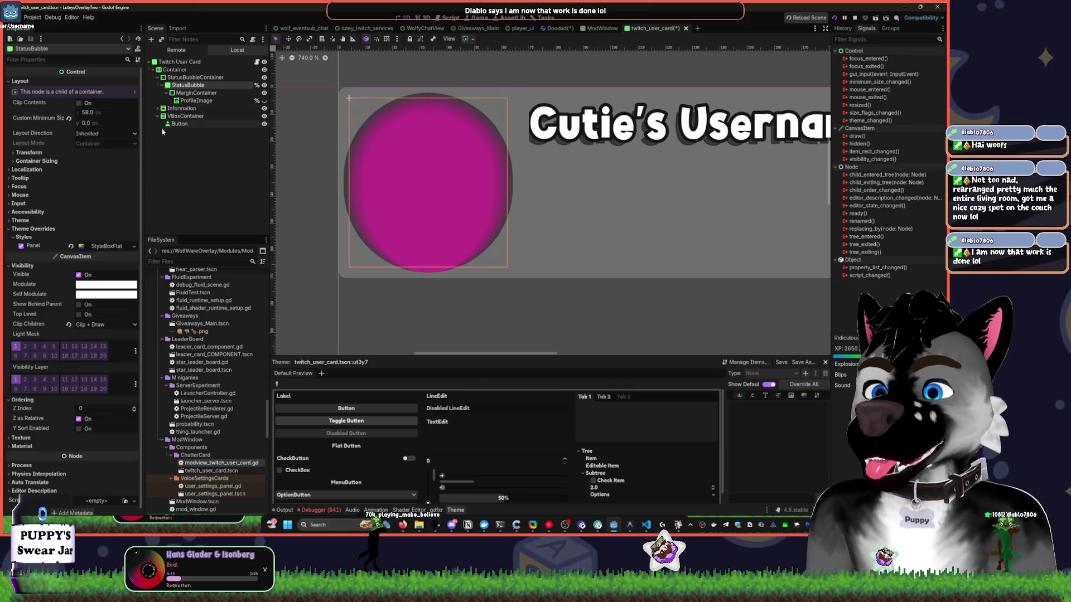
Try a transparent black Panel background for the bubble, then unhide the profile image.
click(98, 248)
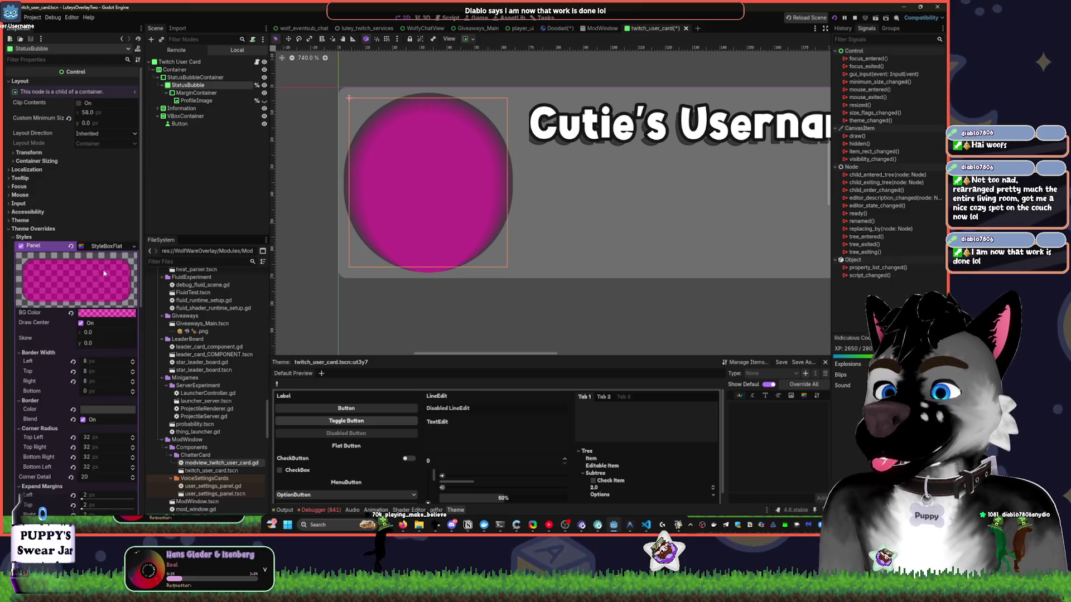
click(87, 314)
mouse_move(156, 153)
mouse_down()
mouse_move(152, 216)
mouse_move(152, 118)
mouse_move(149, 200)
mouse_up()
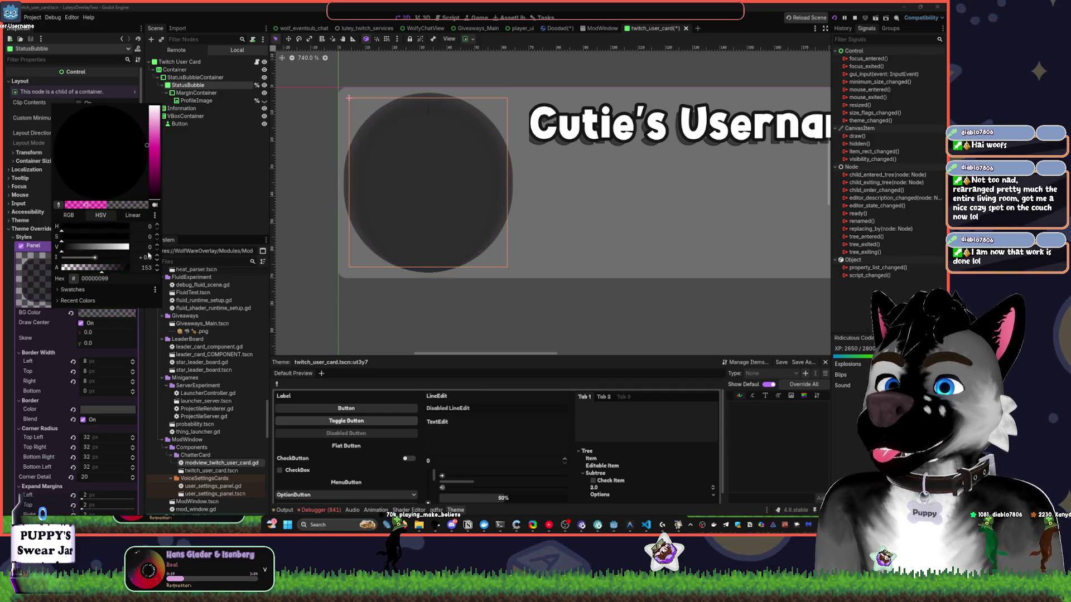
drag(84, 270, 39, 272)
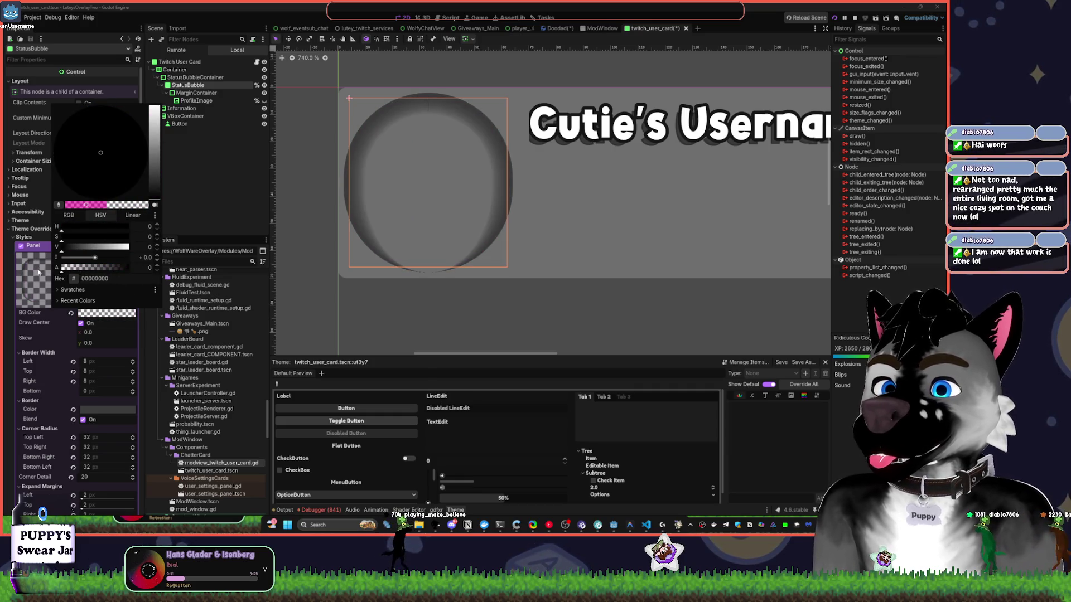
click(204, 141)
click(196, 93)
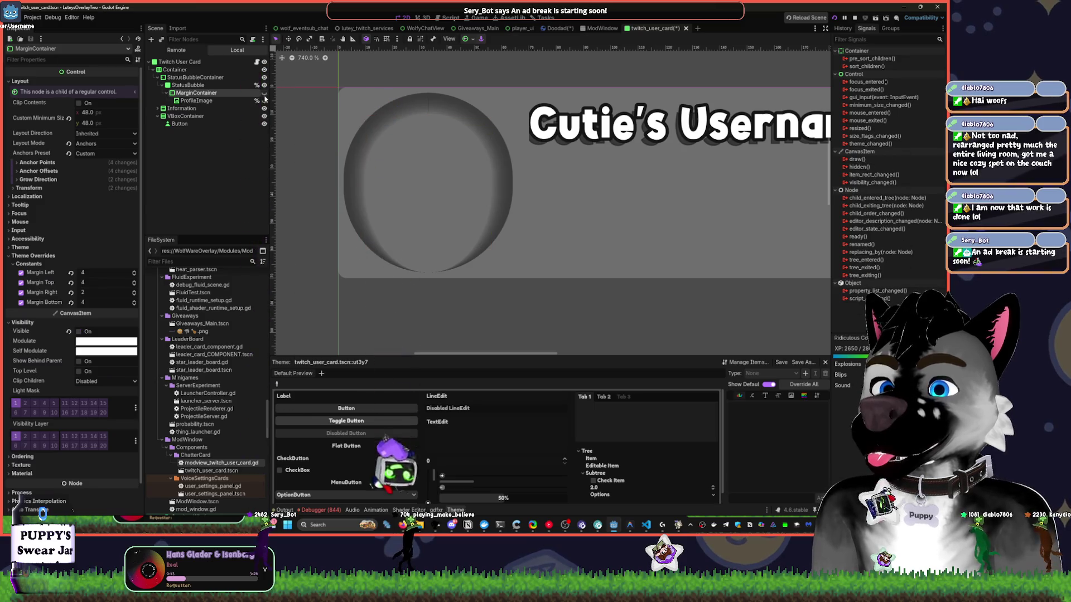
click(265, 100)
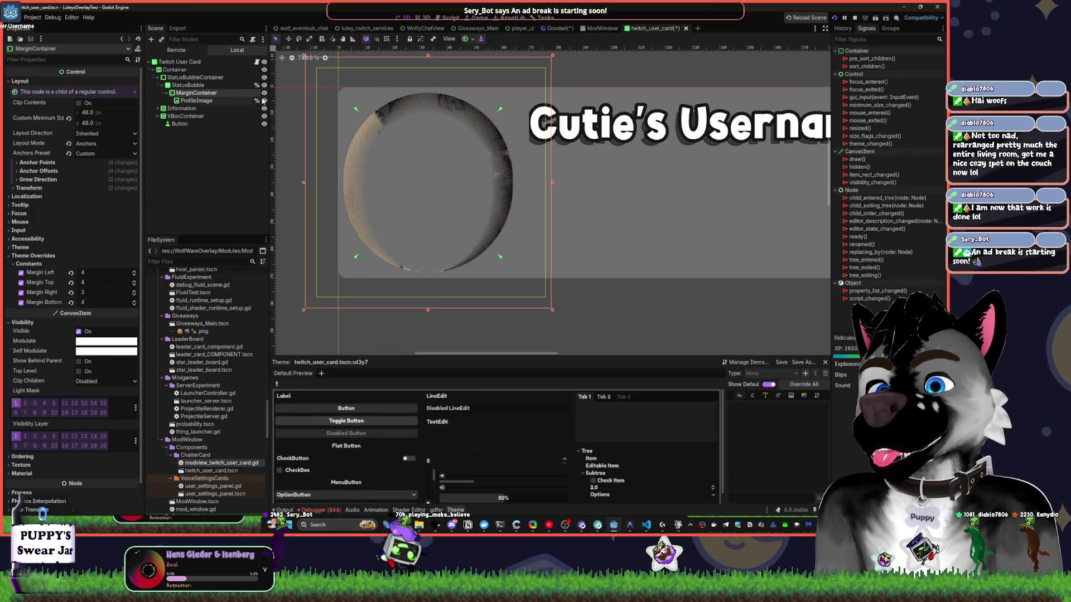
Set the StatusBubble Panel BG Color to fully opaque white (ffffff).
click(198, 86)
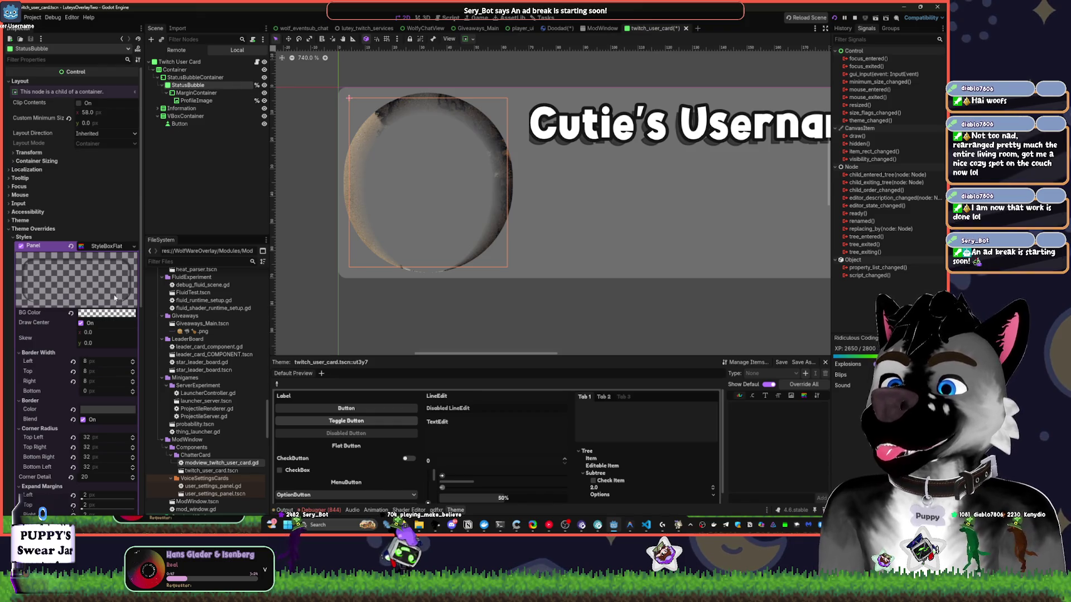
click(112, 313)
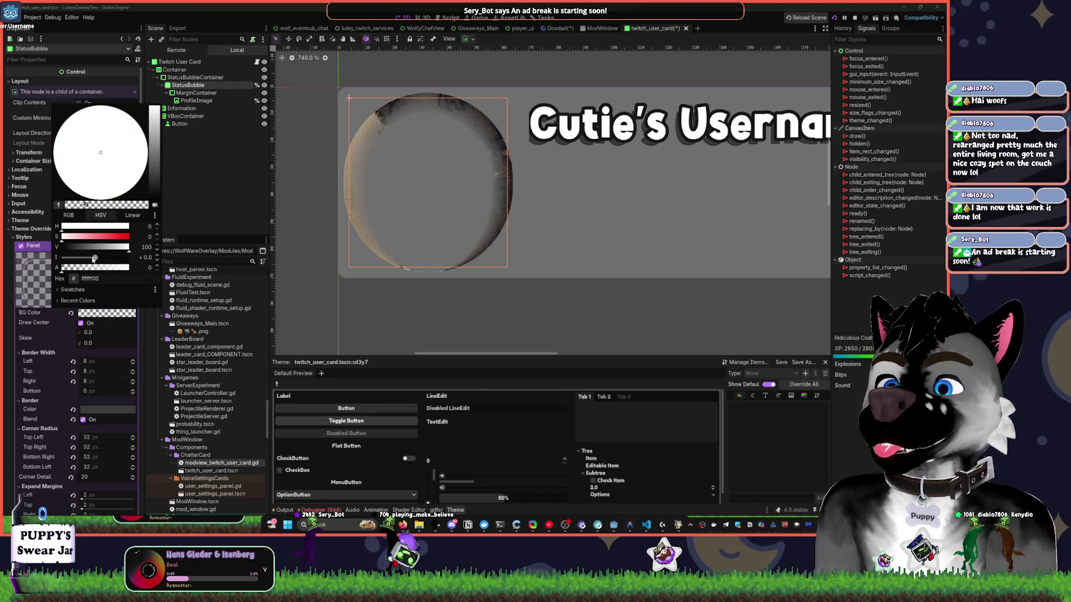
click(112, 268)
drag(111, 268, 186, 267)
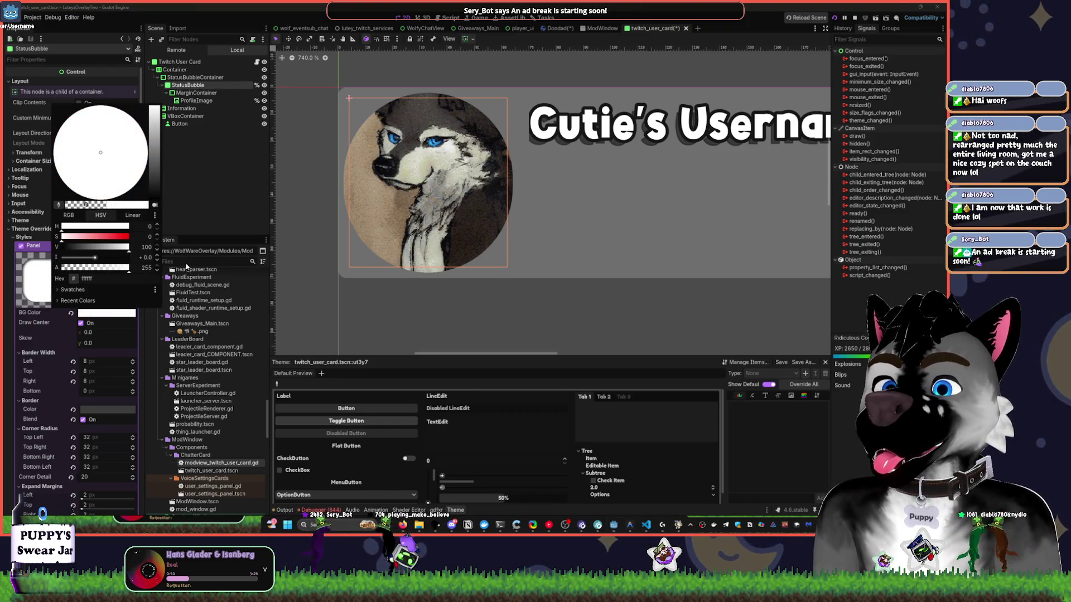
click(209, 182)
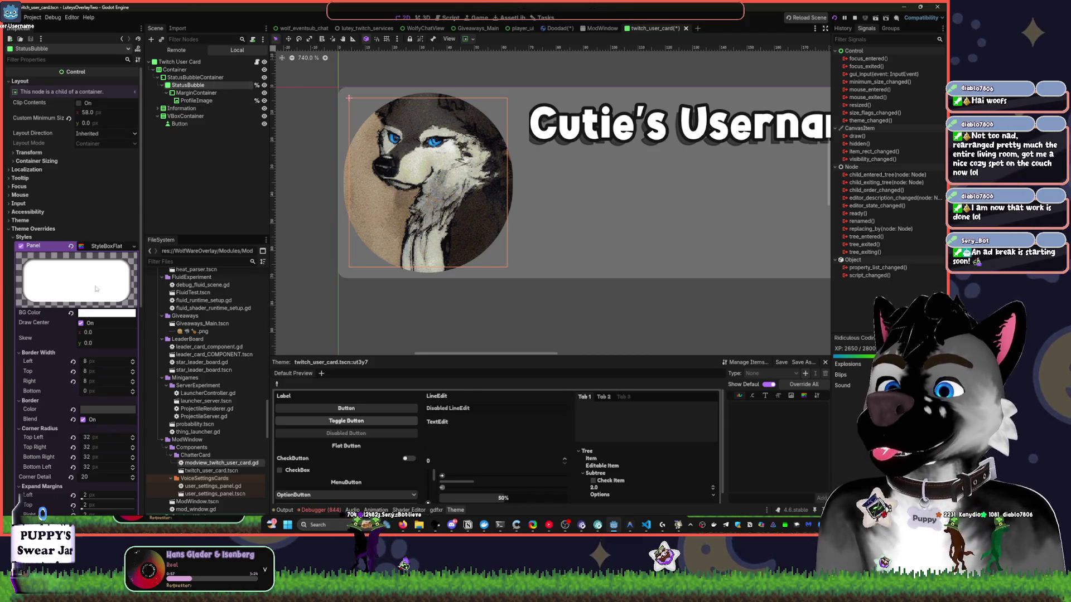
Raise the bubble's Border Width Left to 63 px and deselect all nodes.
scroll(96, 289, down, 3)
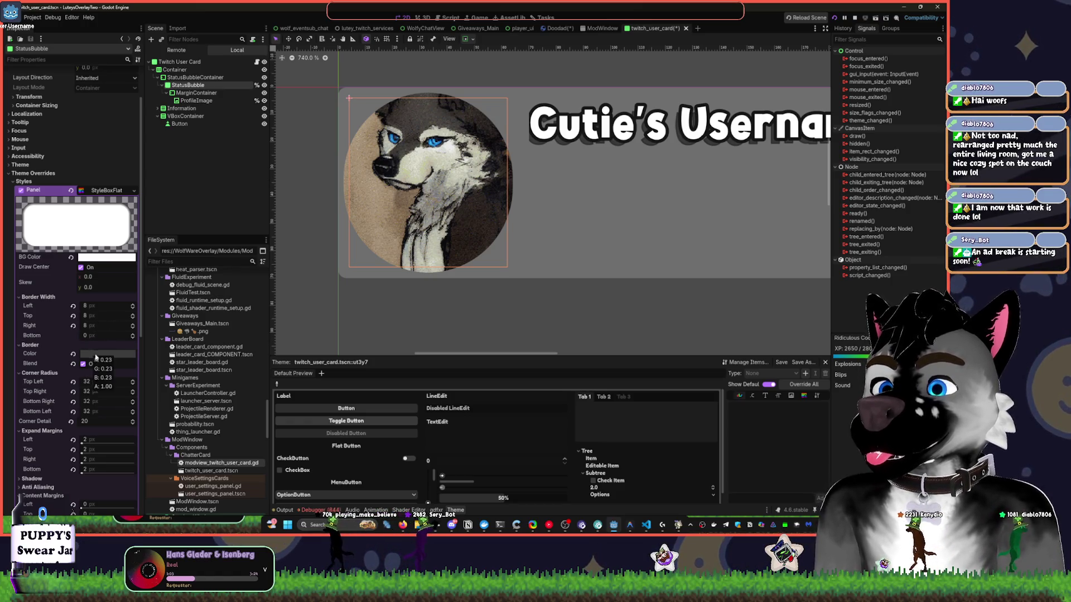
drag(87, 306, 114, 305)
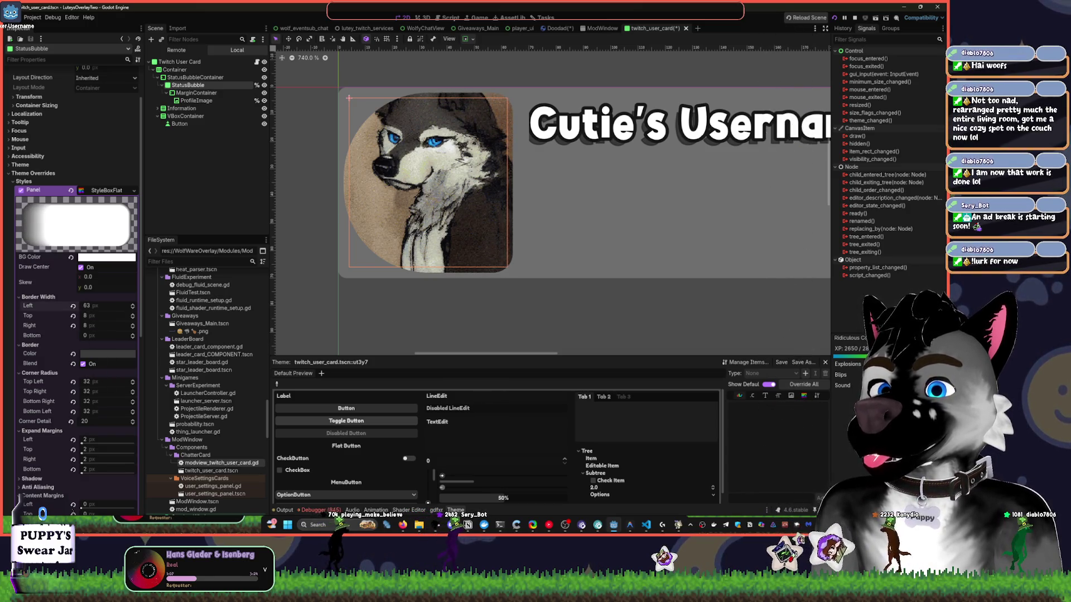
click(500, 303)
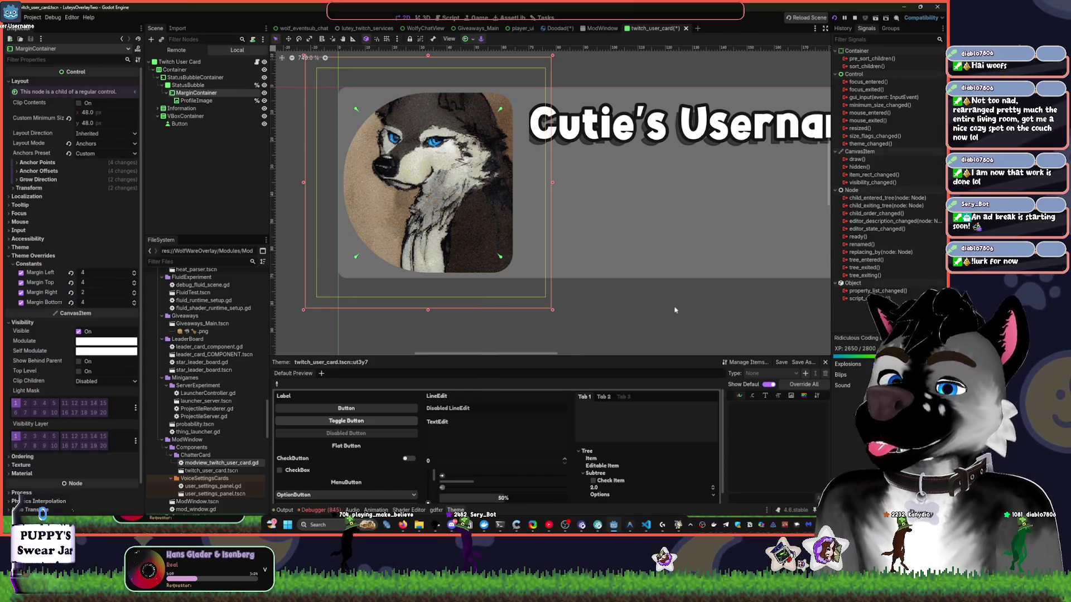
click(695, 297)
Save the twitch_user_card scene and check the running ModView window before returning to Godot.
key(ctrl+s)
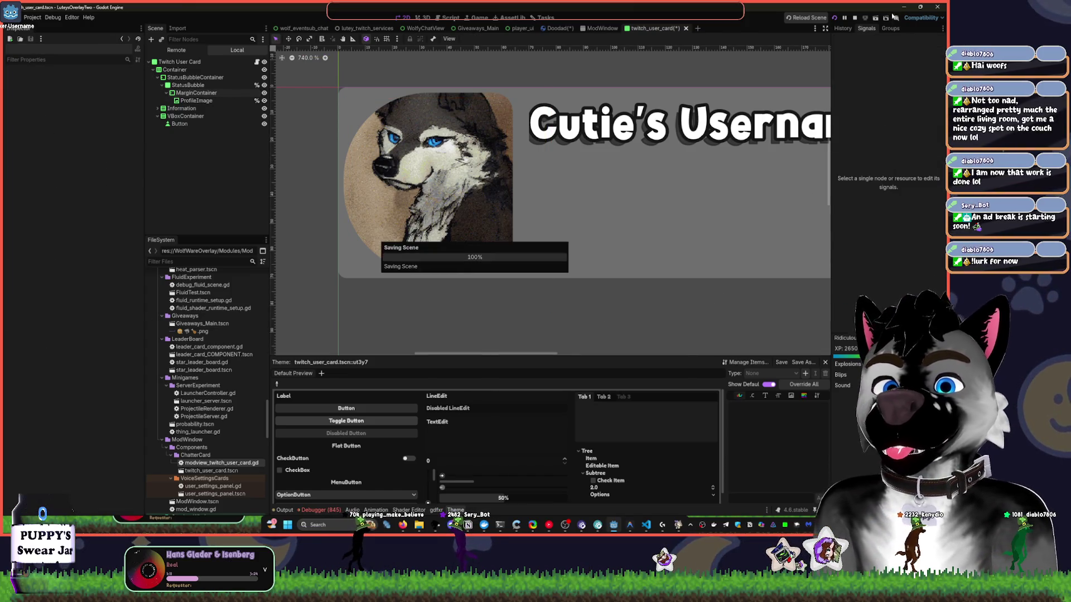
click(676, 524)
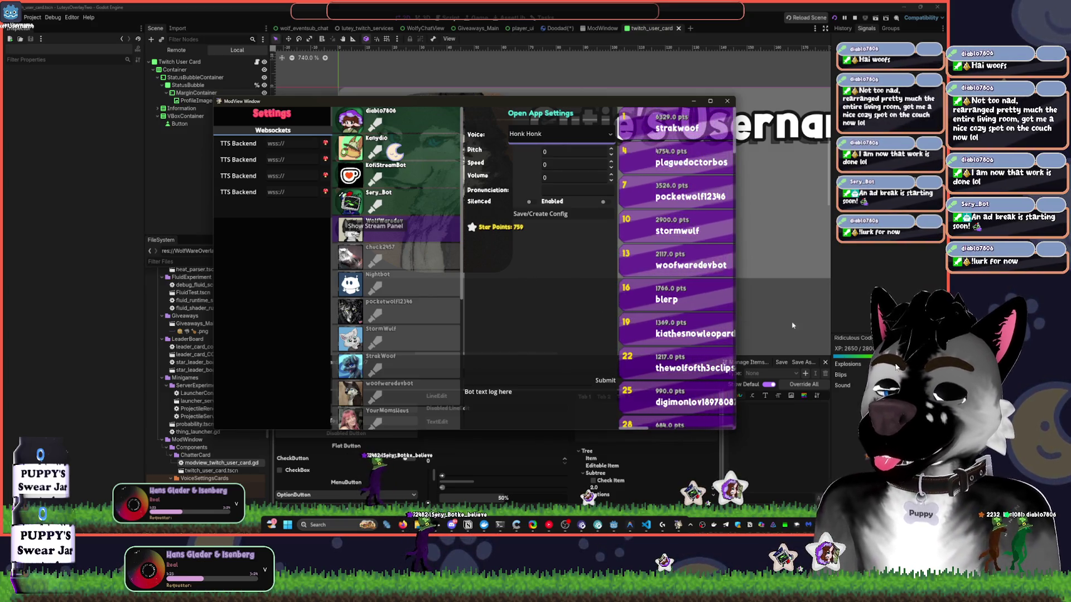
key(alt+Tab)
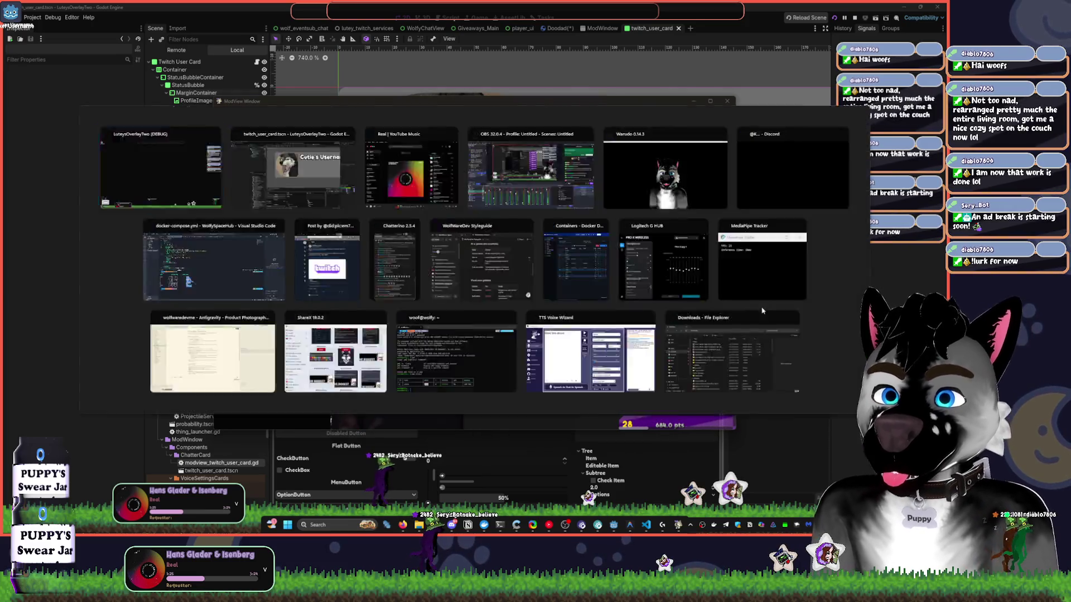
key(alt+Tab)
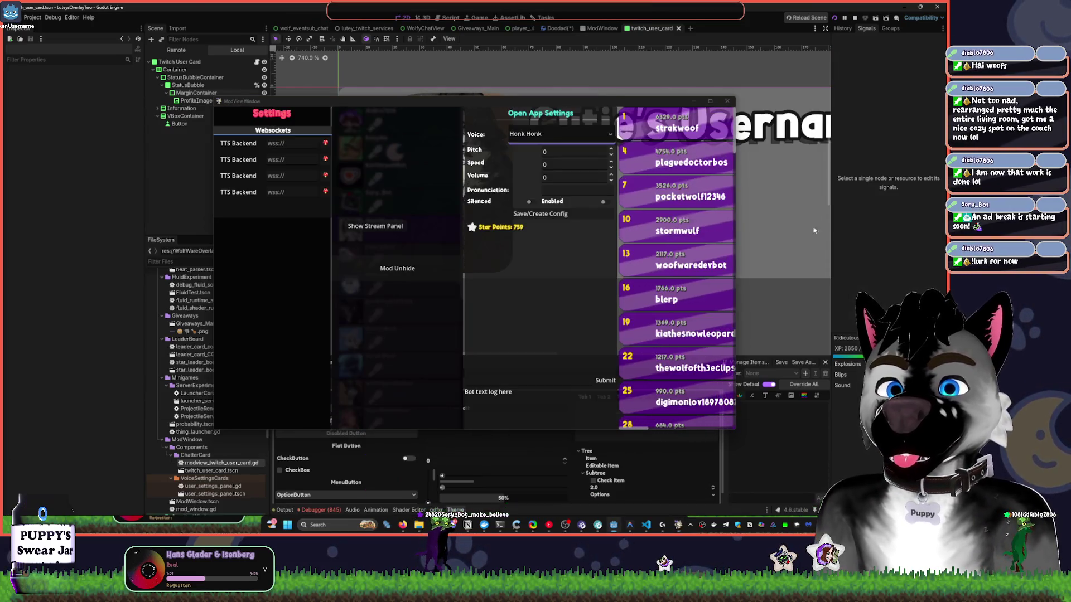
click(795, 263)
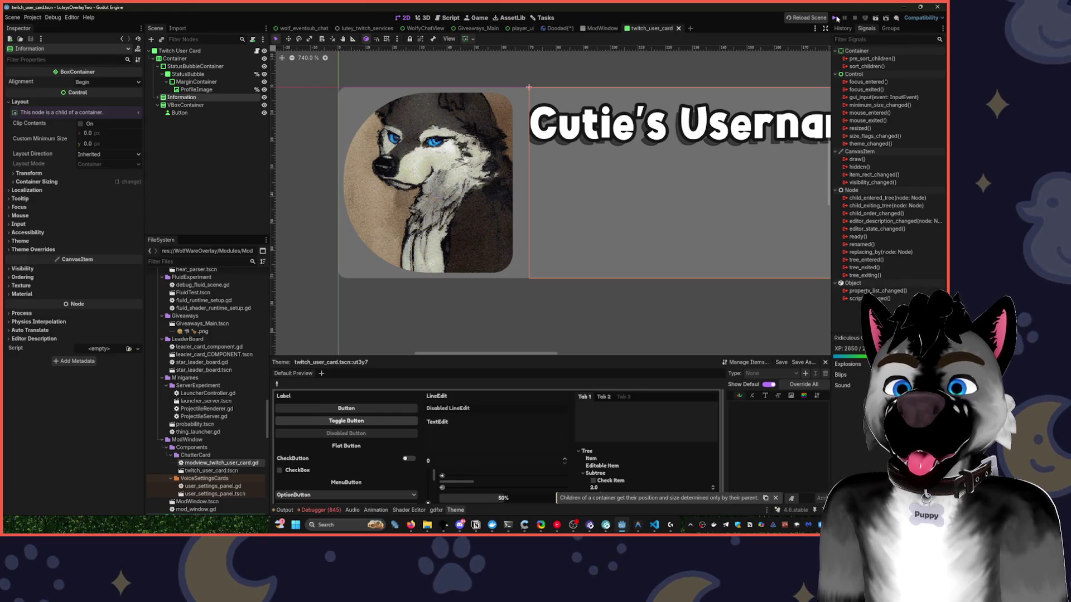
click(836, 18)
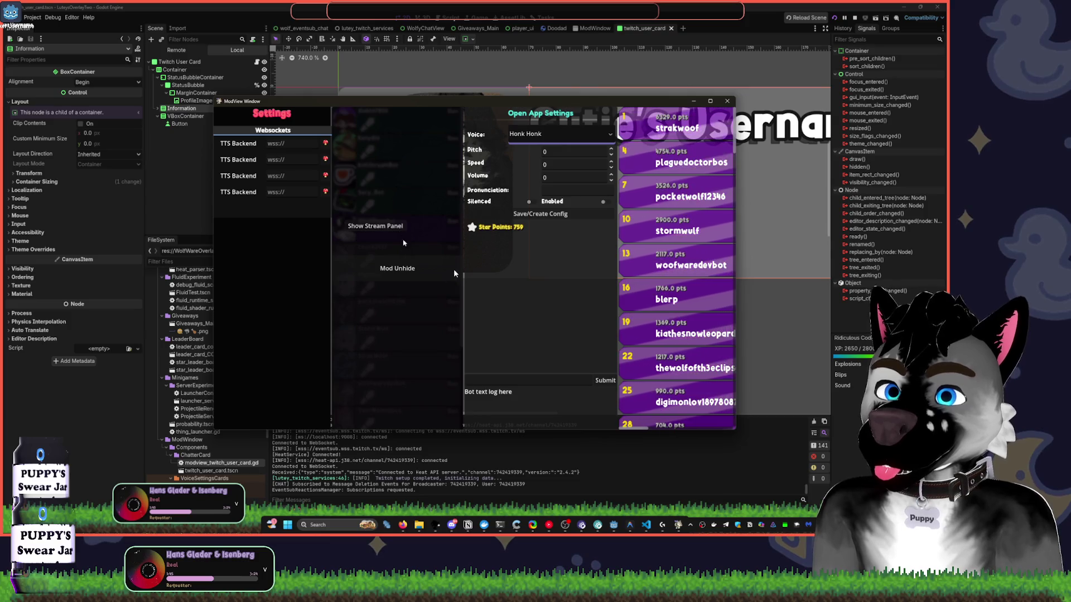
click(453, 272)
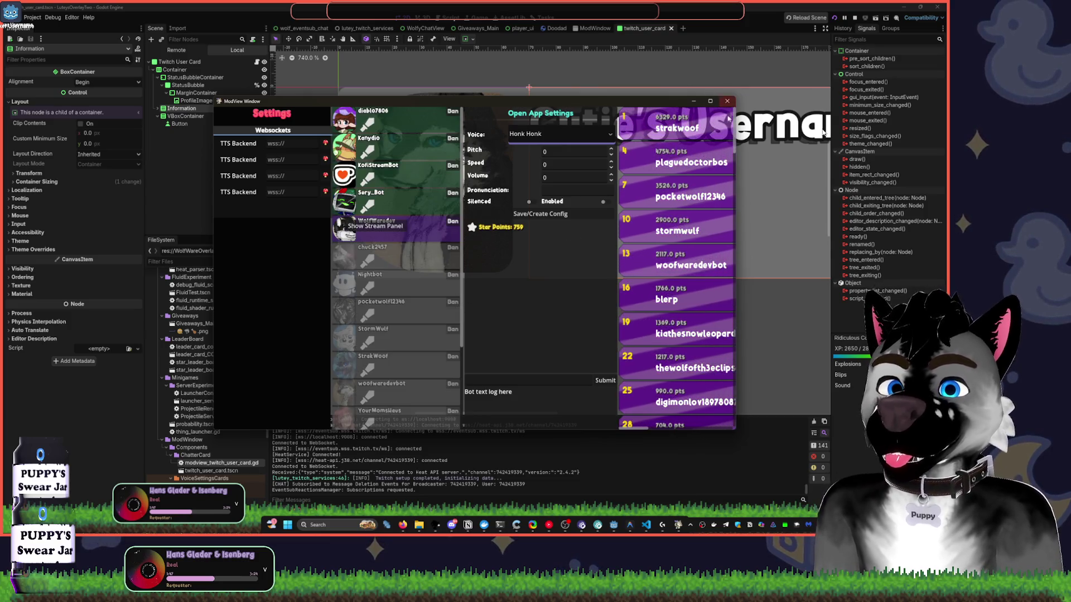
click(710, 101)
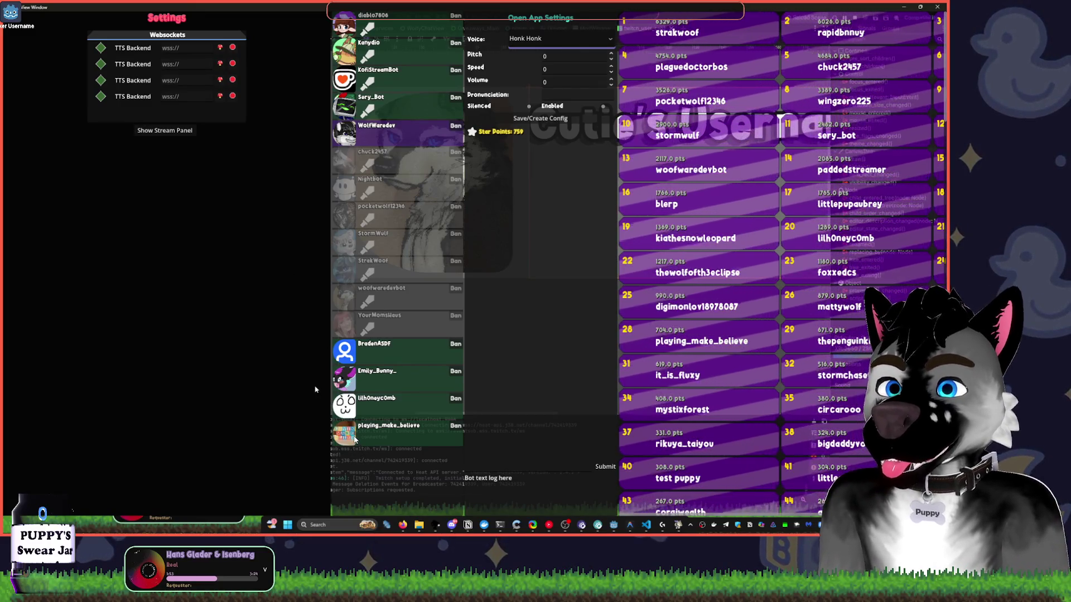
click(430, 32)
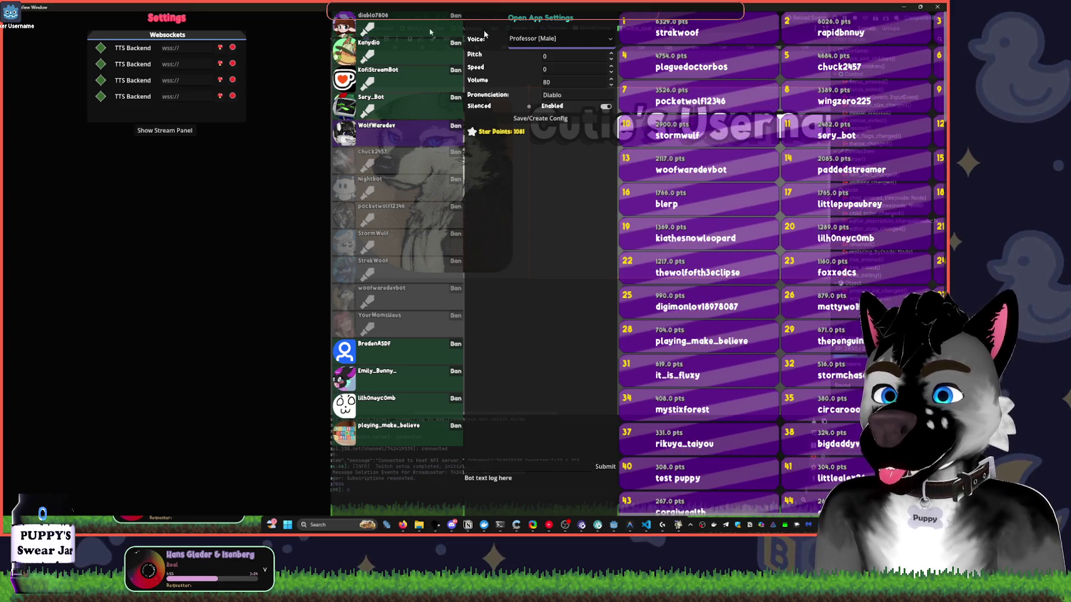
key(super+Down)
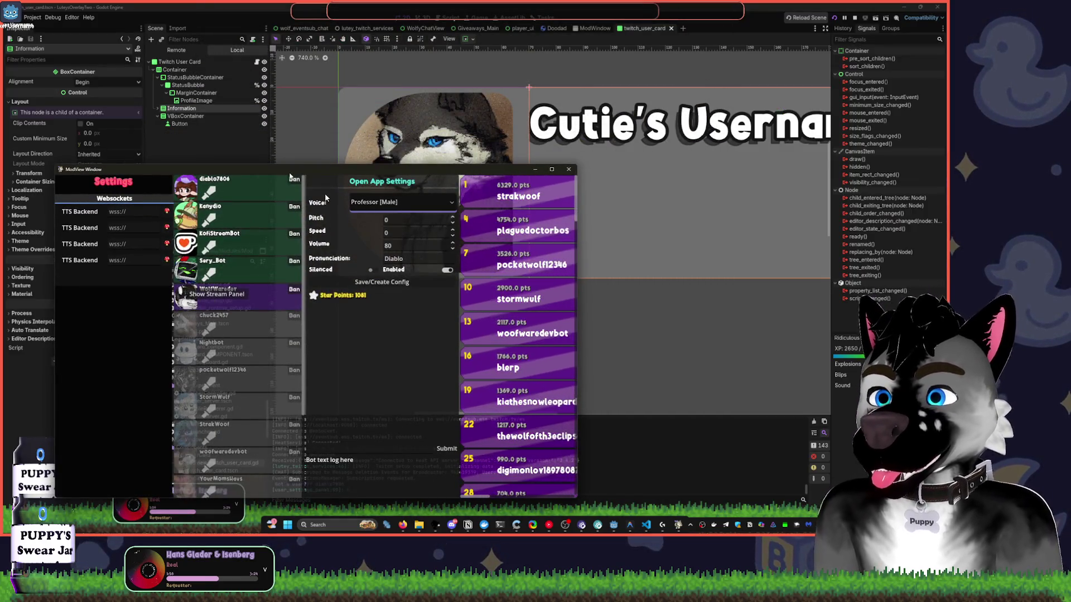
key(super+Up)
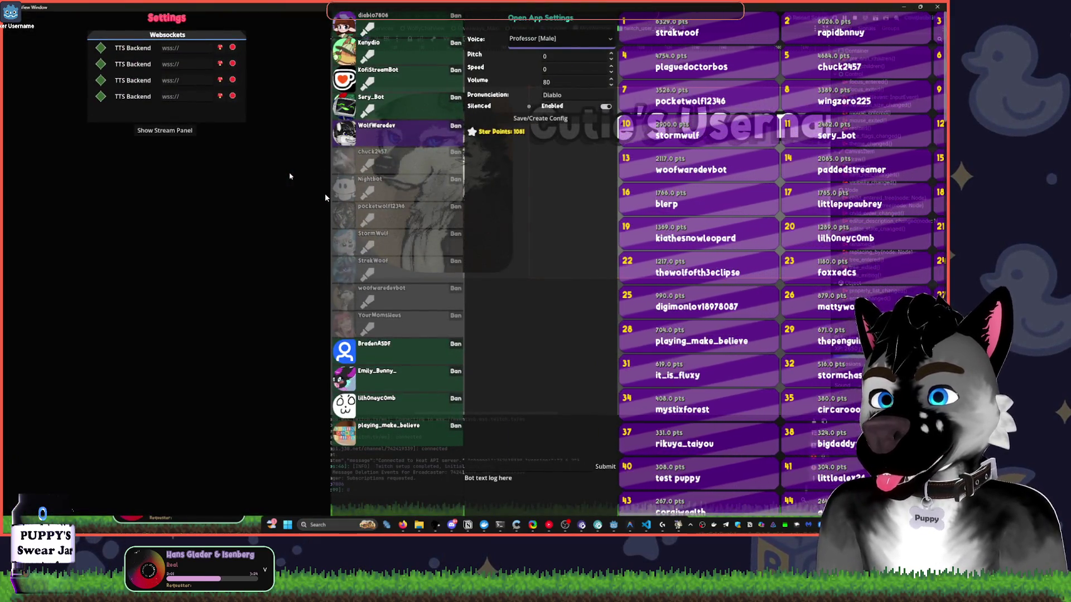
mouse_move(562, 7)
mouse_down()
mouse_move(633, 9)
mouse_move(0, 8)
mouse_up()
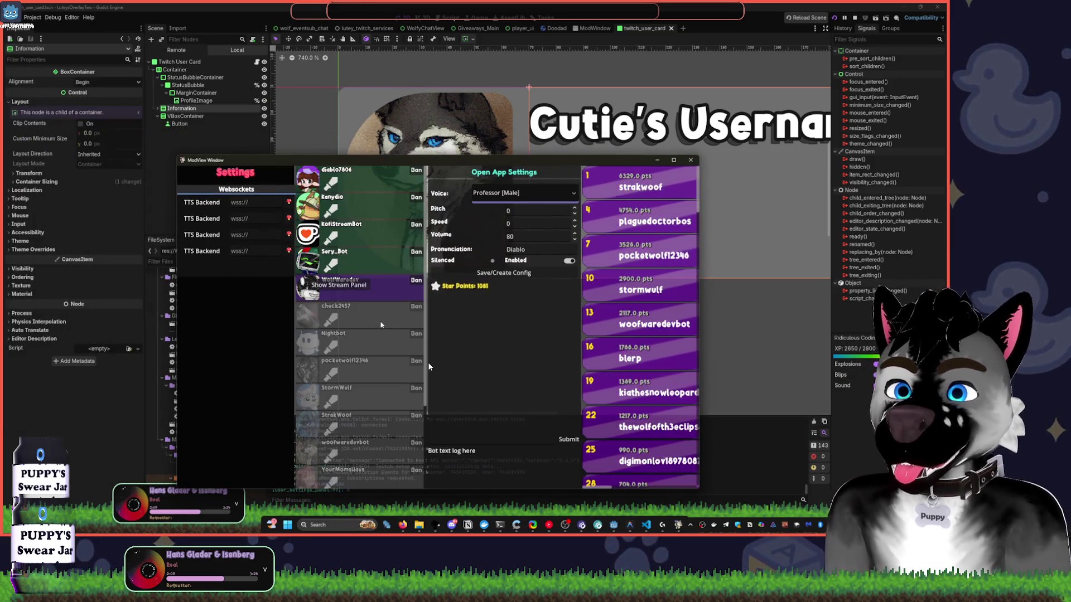
scroll(386, 257, down, 4)
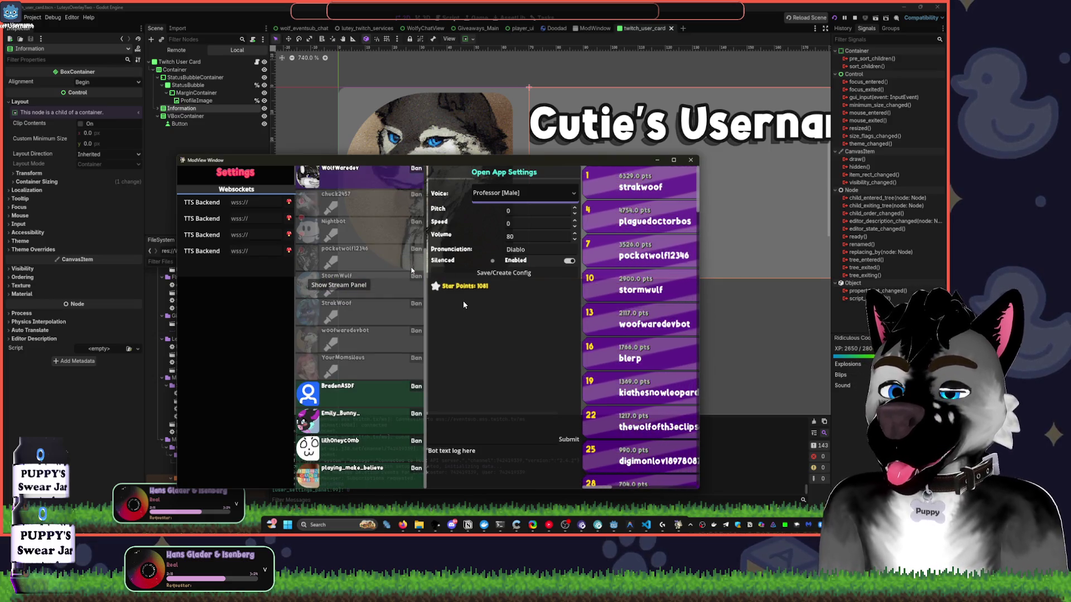
scroll(412, 270, up, 4)
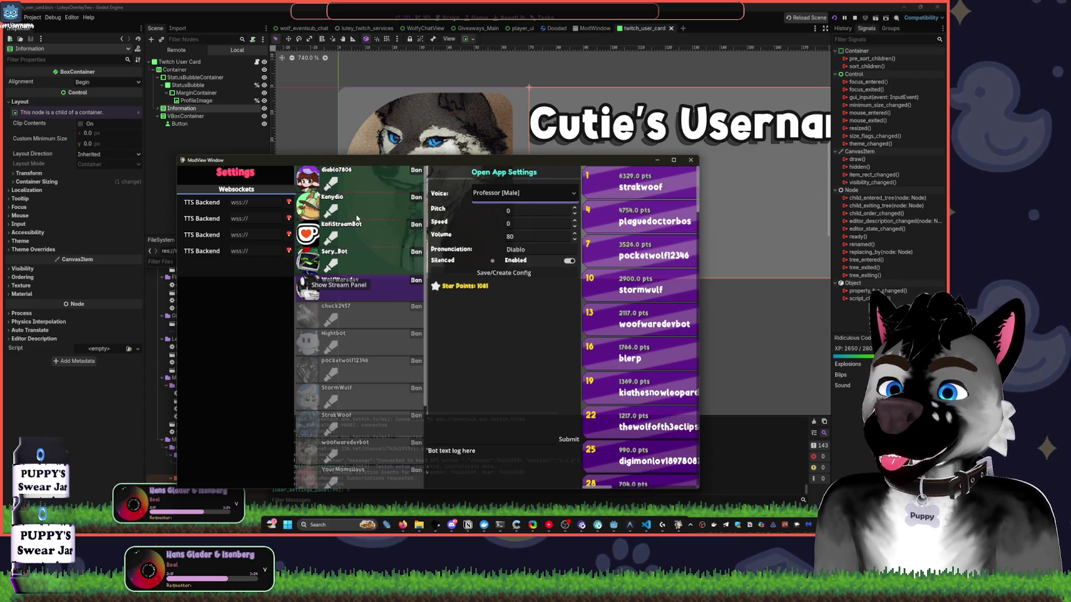
key(alt+Tab)
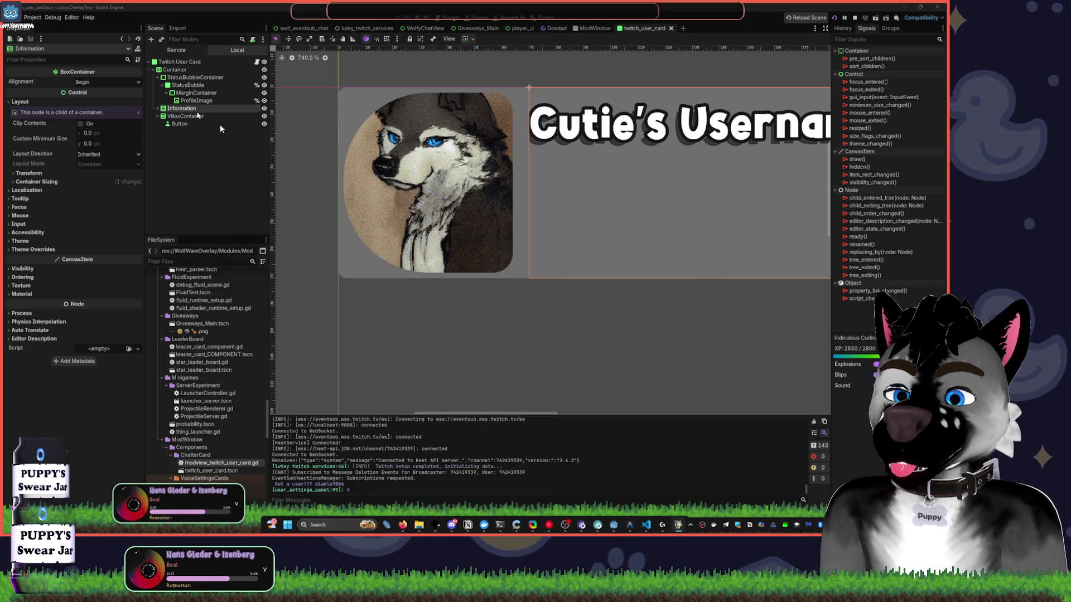
Select and frame the Twitch User Card root, then drag its bottom edge lower.
click(618, 530)
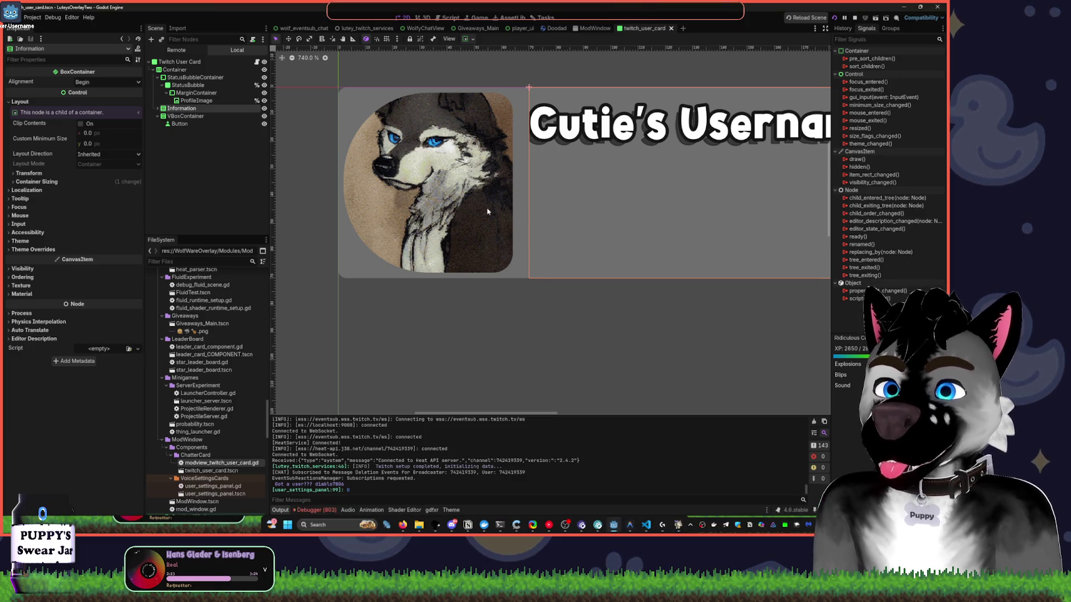
click(179, 62)
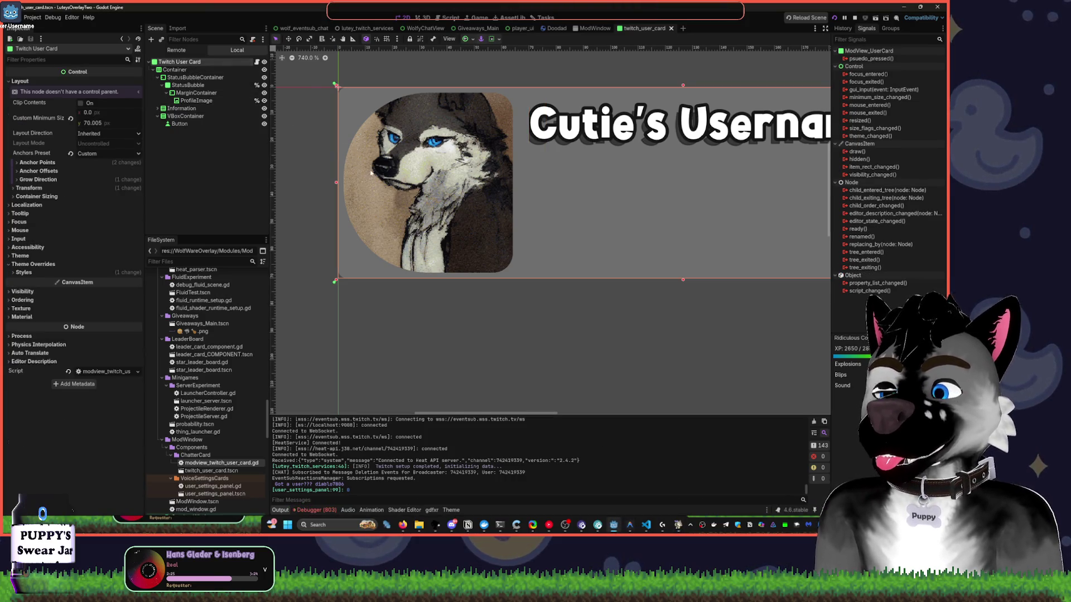
key(shift+f)
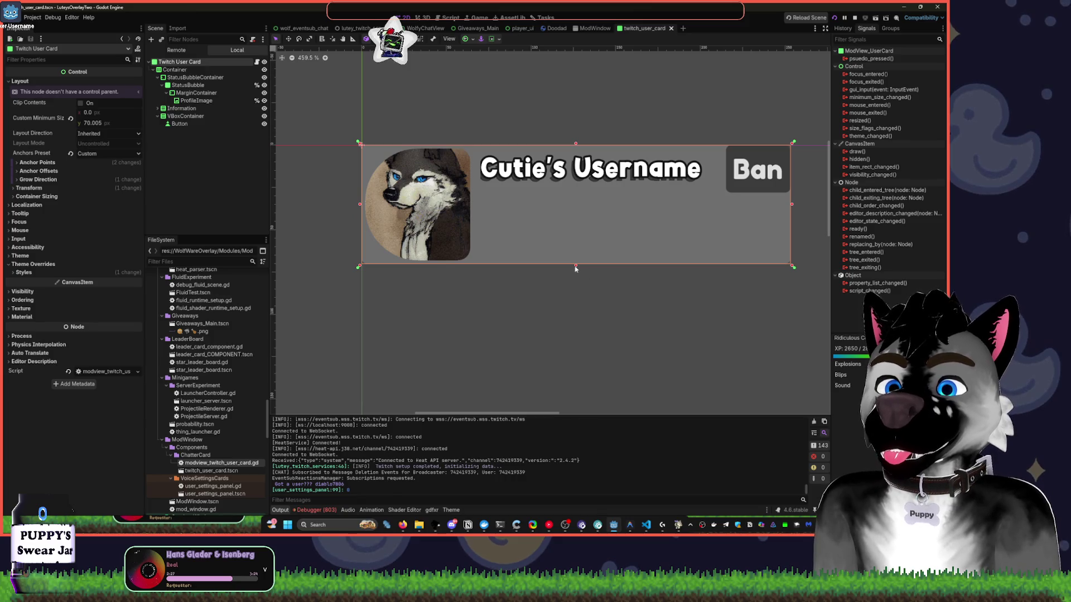
drag(576, 268, 577, 311)
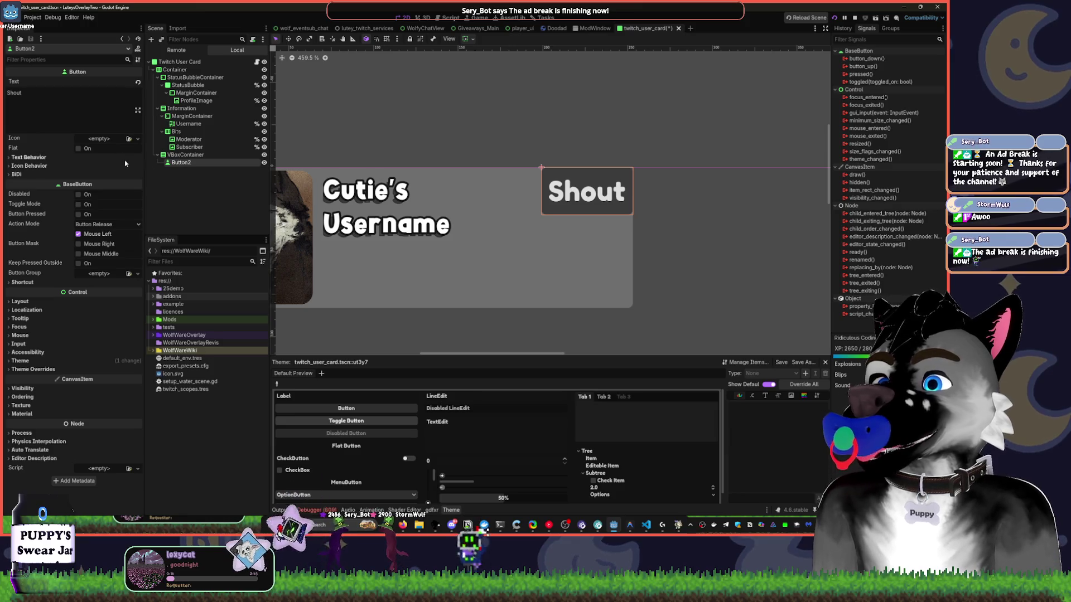
click(188, 156)
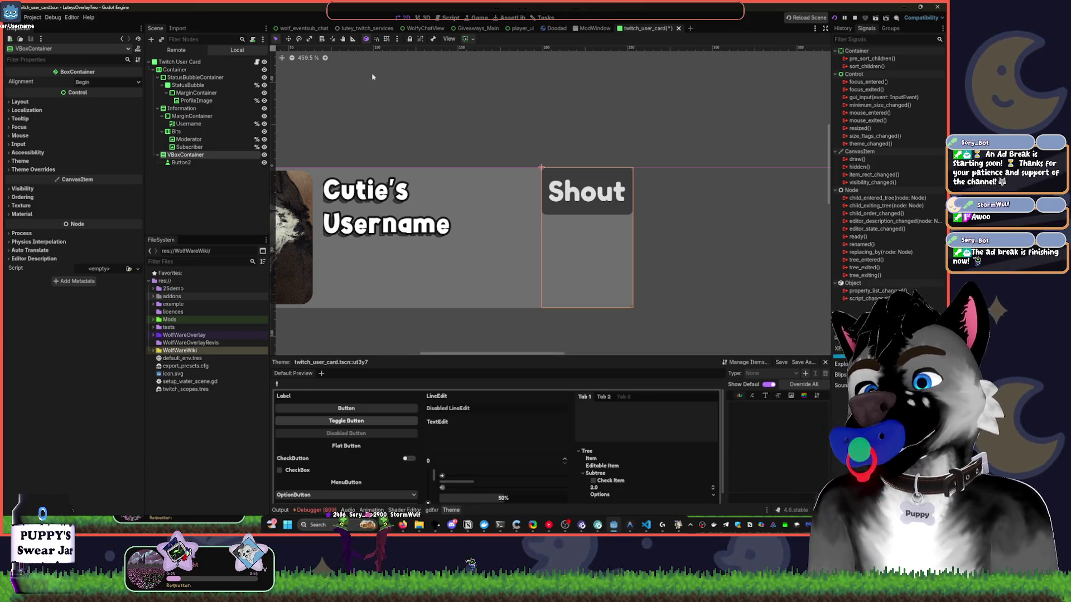
drag(387, 116, 475, 138)
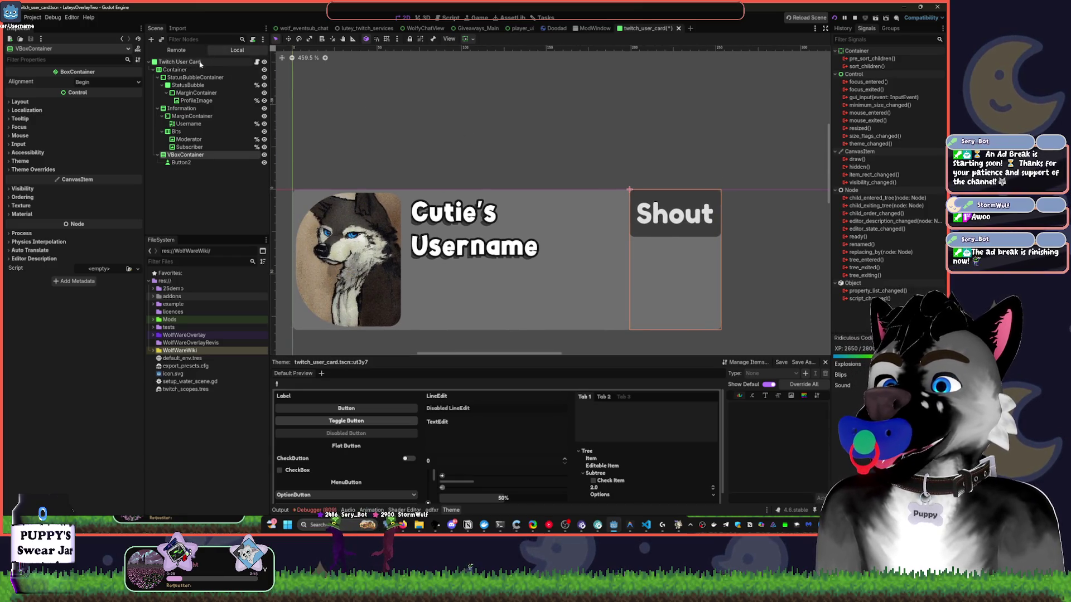
click(158, 78)
click(158, 85)
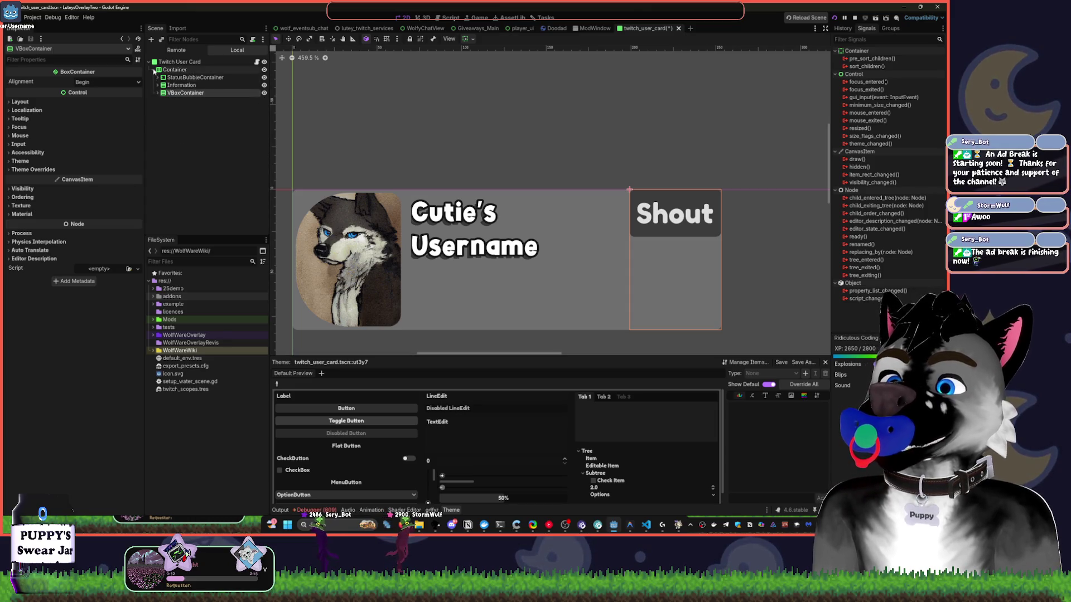
click(154, 69)
click(540, 195)
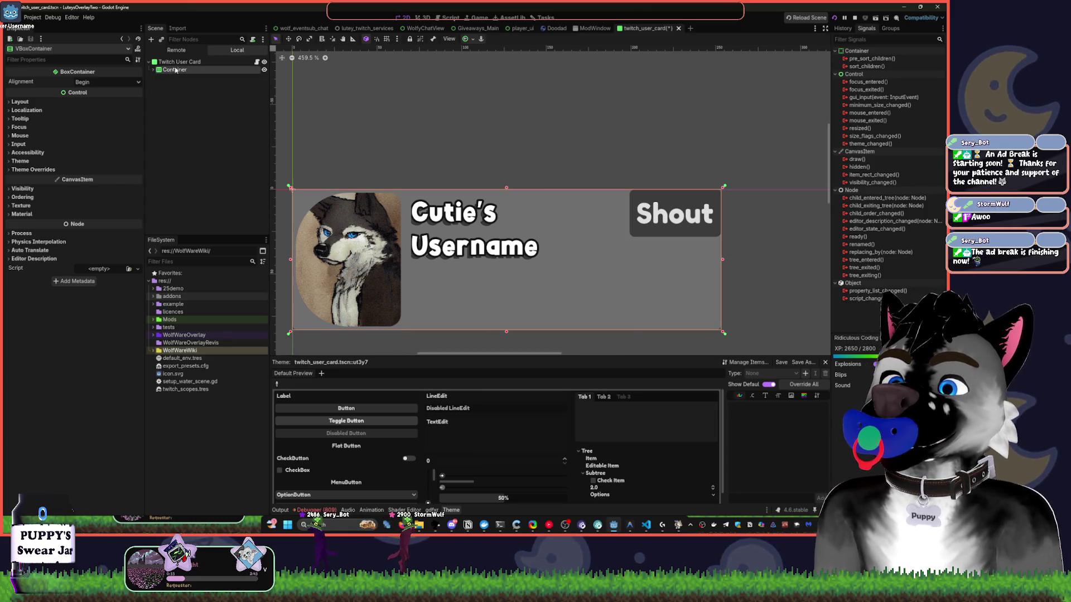
click(351, 261)
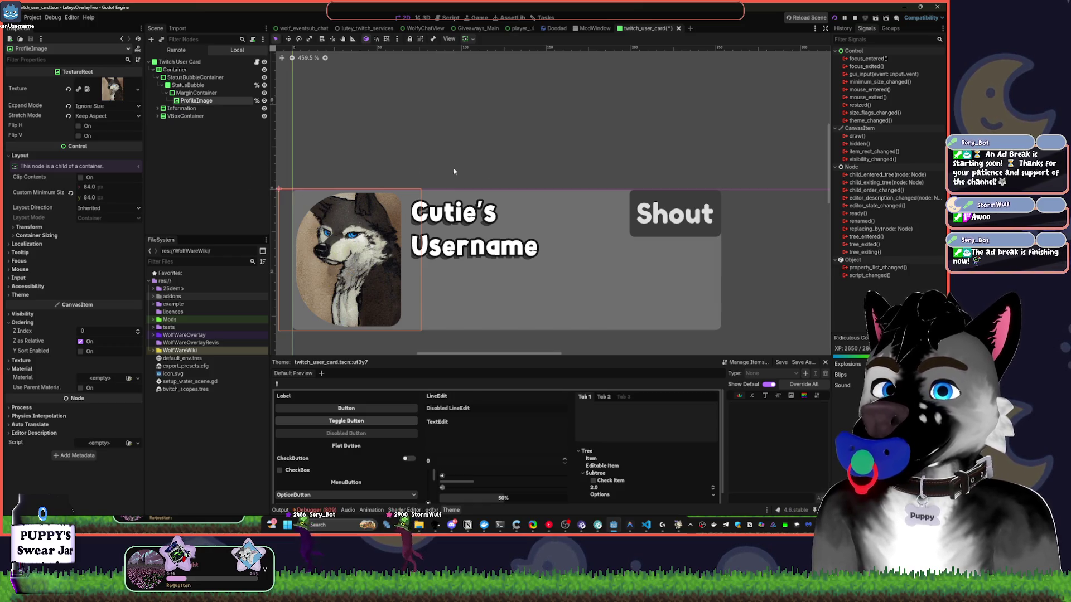
Save the user card scene and reselect the StatusBubble node in the Scene tree.
key(ctrl+s)
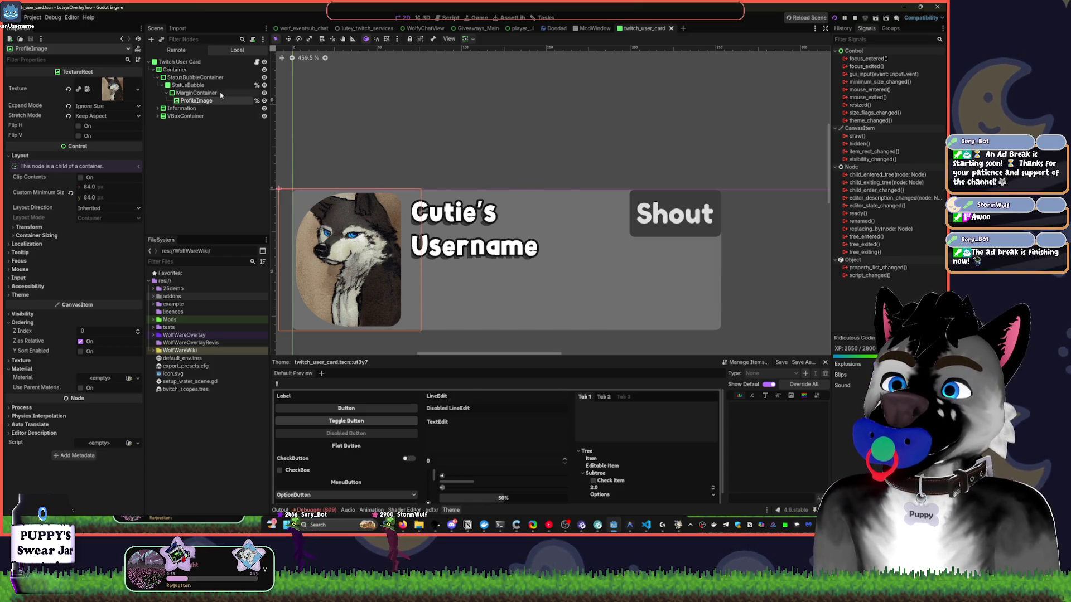
click(175, 69)
click(190, 77)
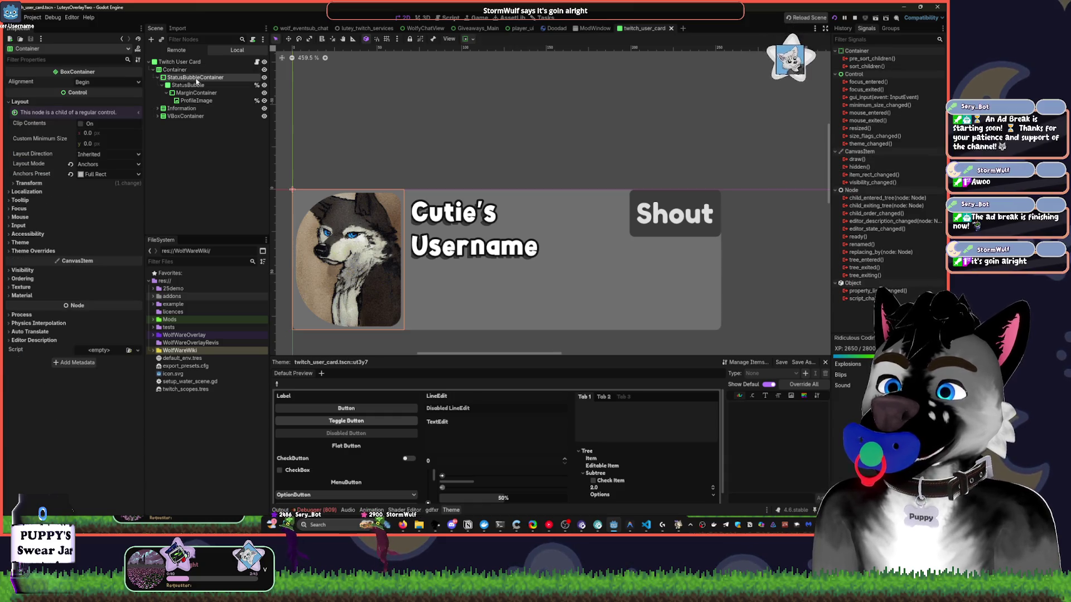
click(167, 86)
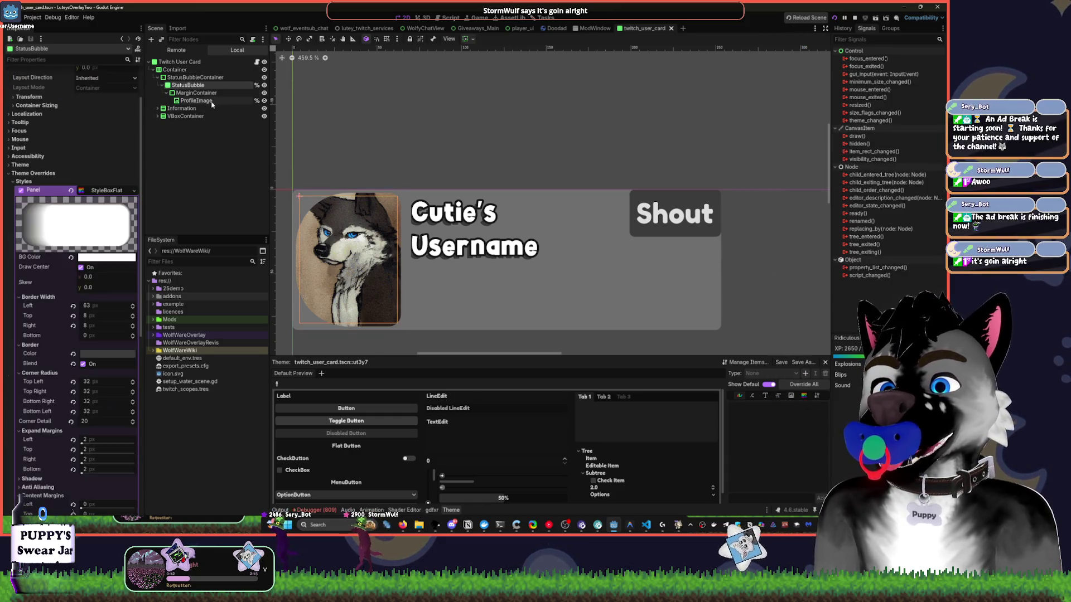
click(163, 86)
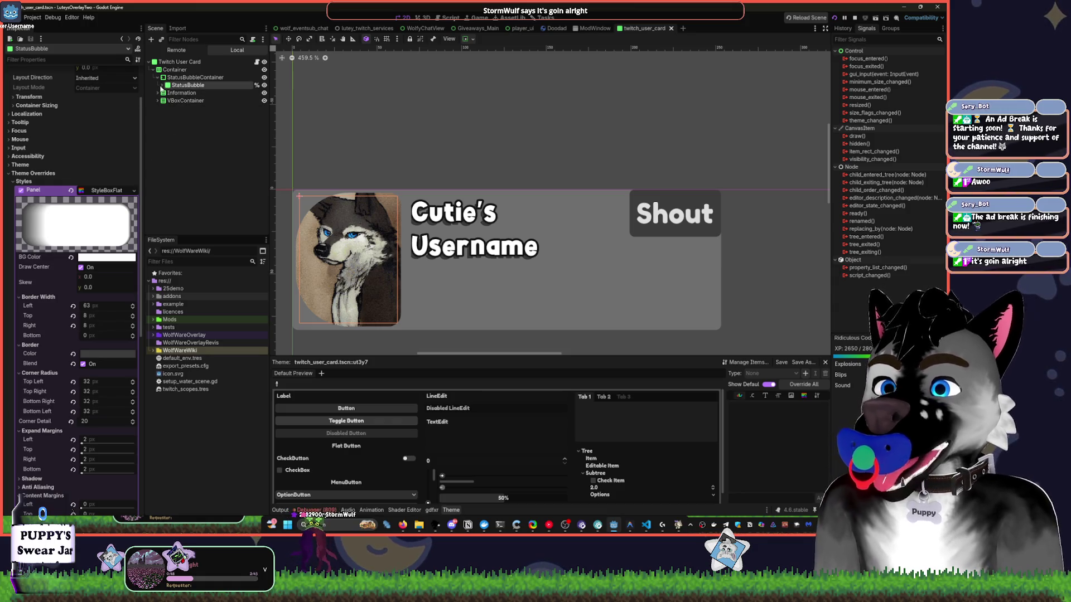
click(163, 85)
click(192, 93)
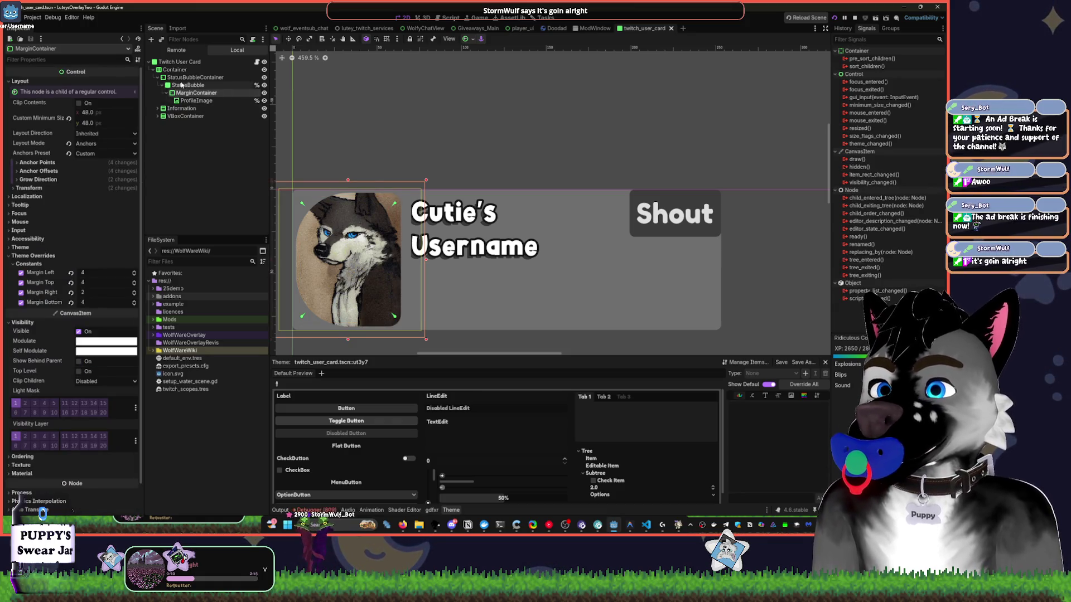
key(Up)
key(Up)
key(Down)
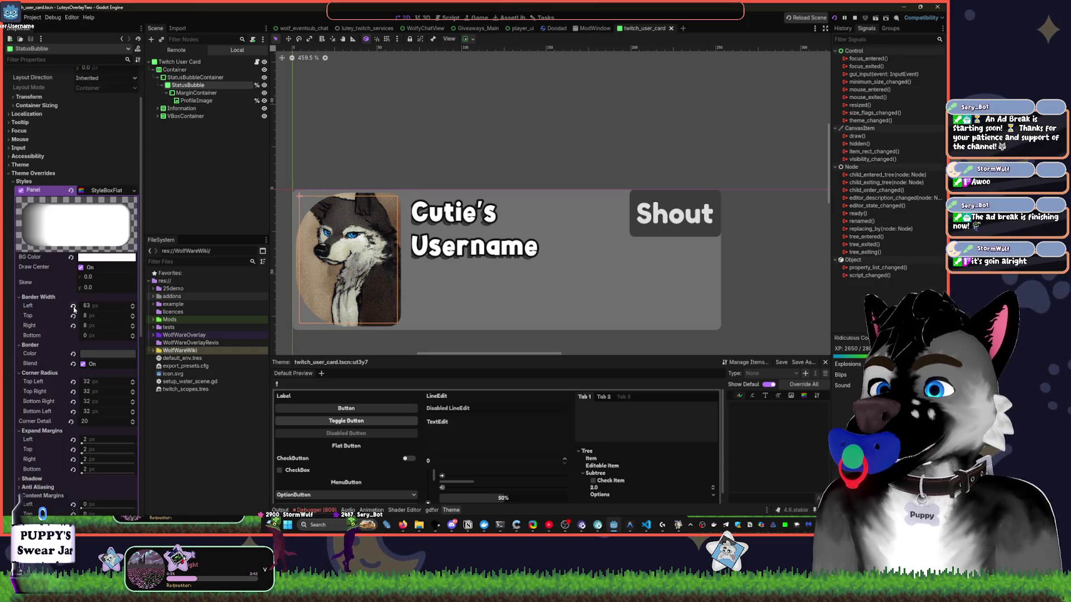
Raise the StatusBubble's bottom border width to 95 px, save, and stop the running project.
click(73, 307)
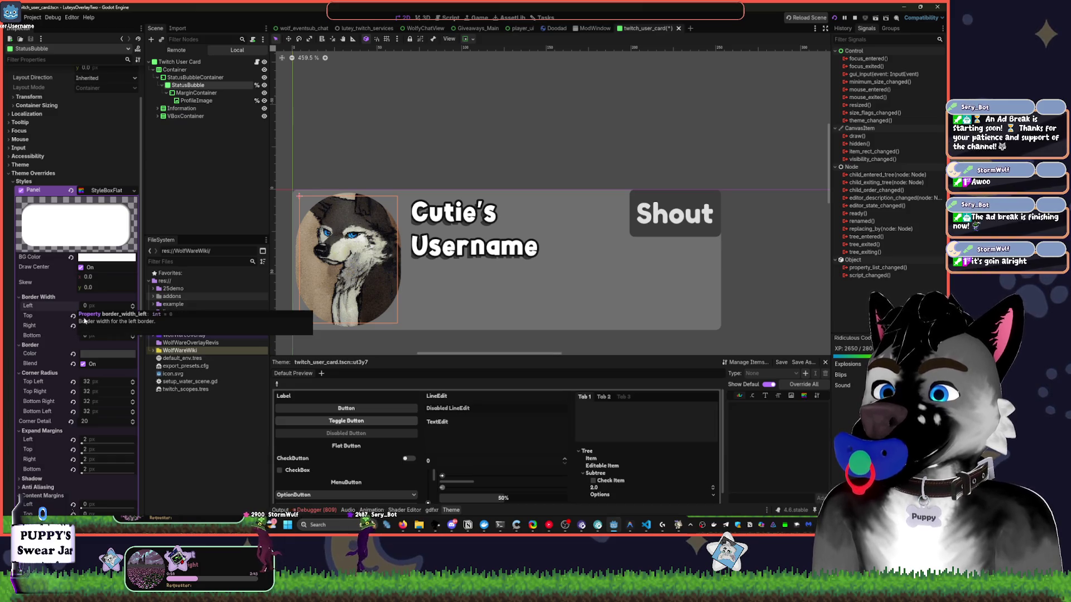
key(ctrl+z)
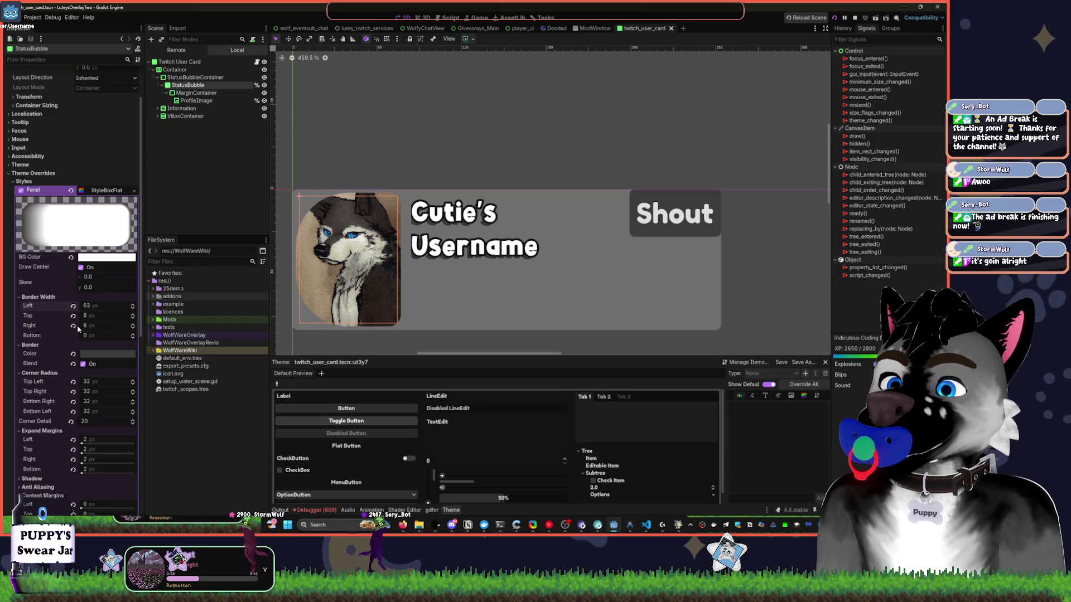
drag(96, 340, 139, 340)
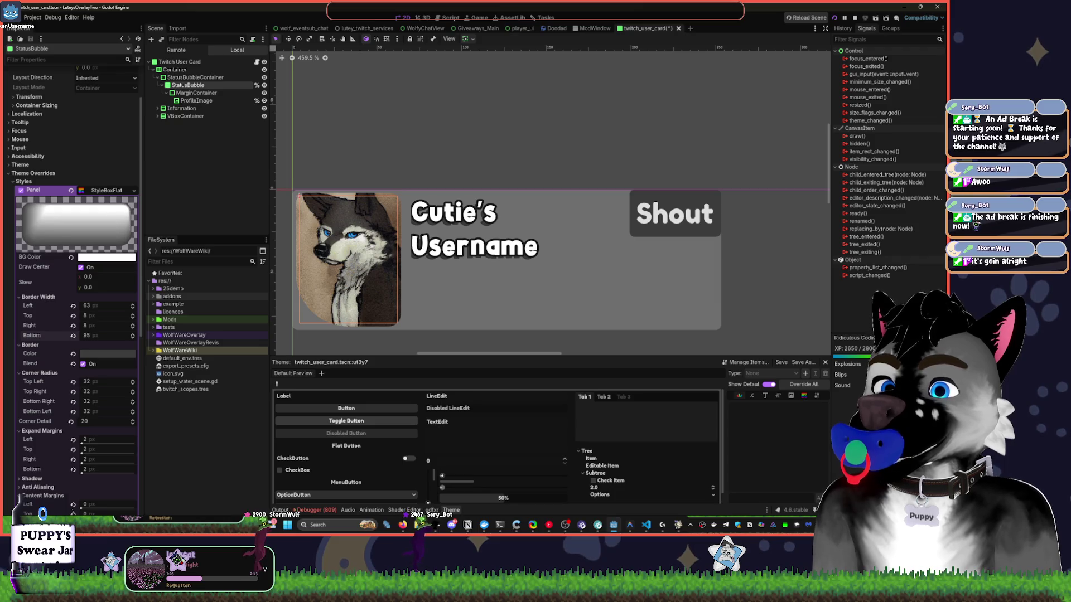
key(ctrl+s)
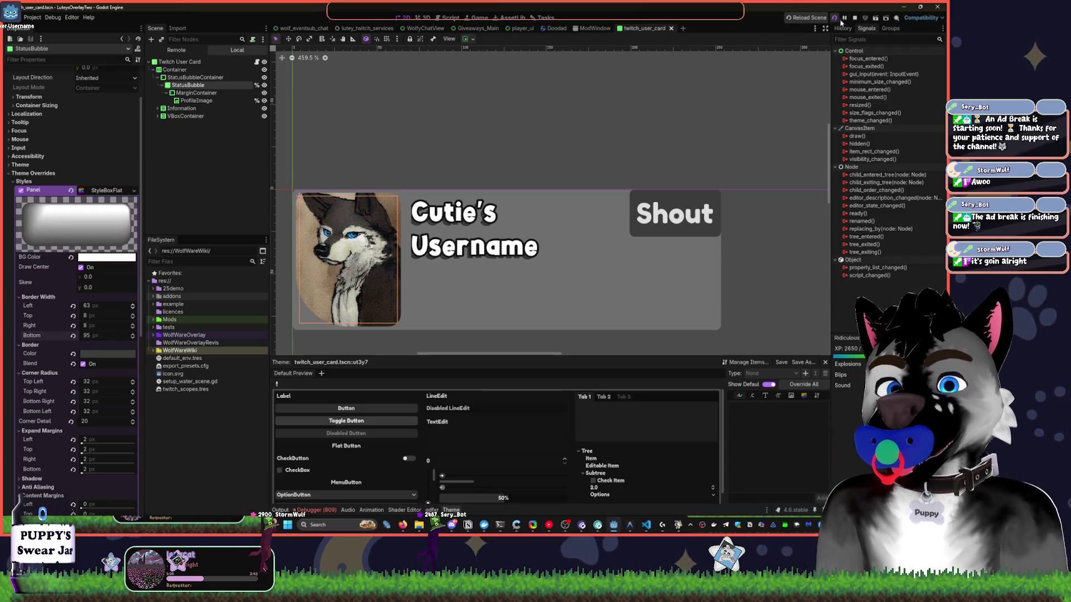
click(853, 19)
Rerun the overlay project, scroll its ModView user list, and close the ModView window.
click(835, 19)
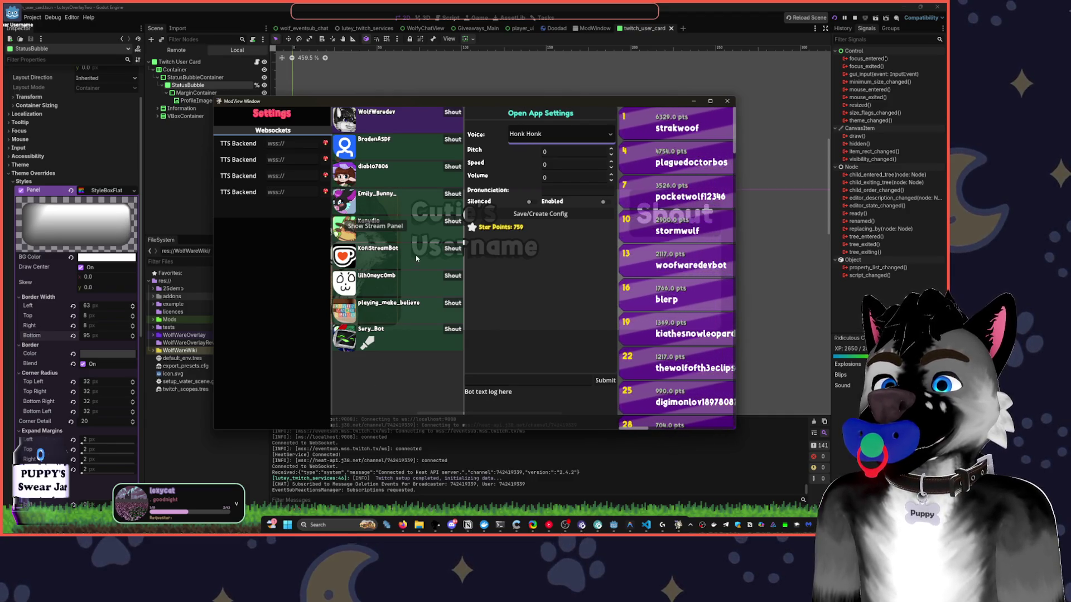
scroll(440, 284, down, 3)
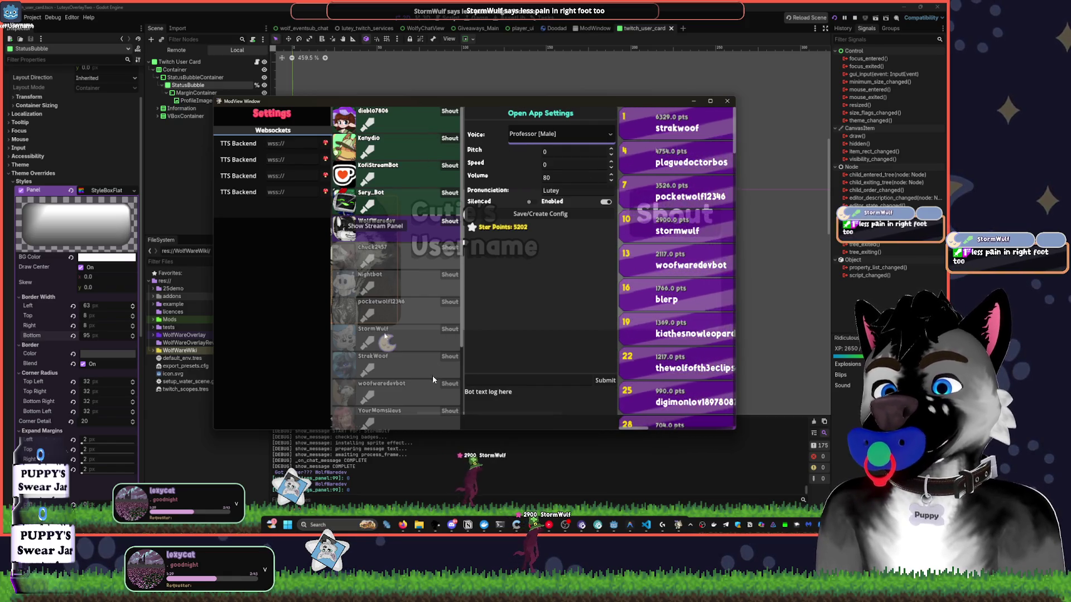
click(502, 268)
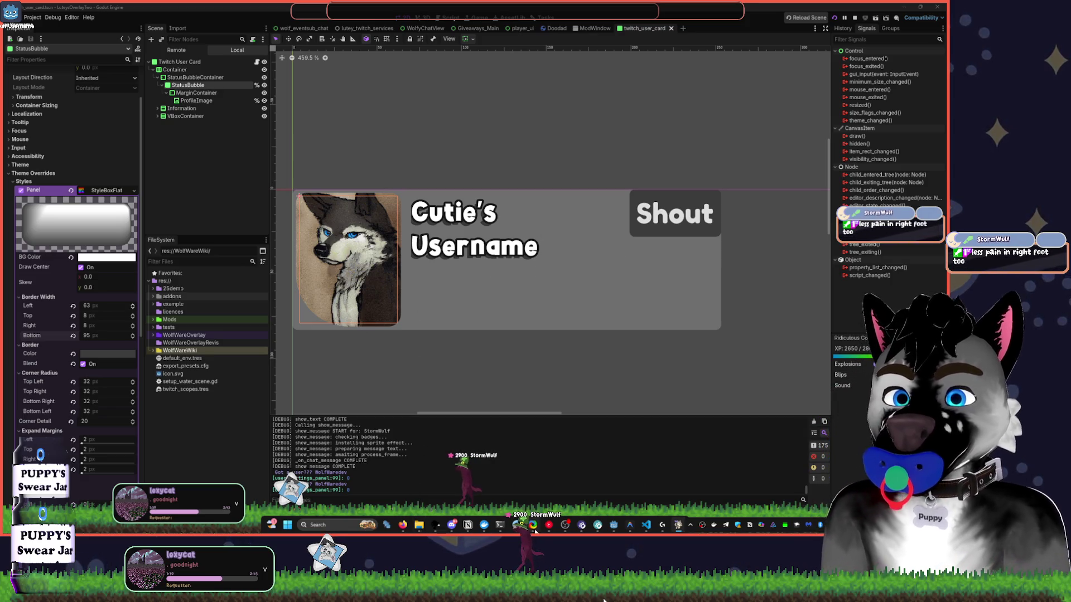
mouse_move(533, 525)
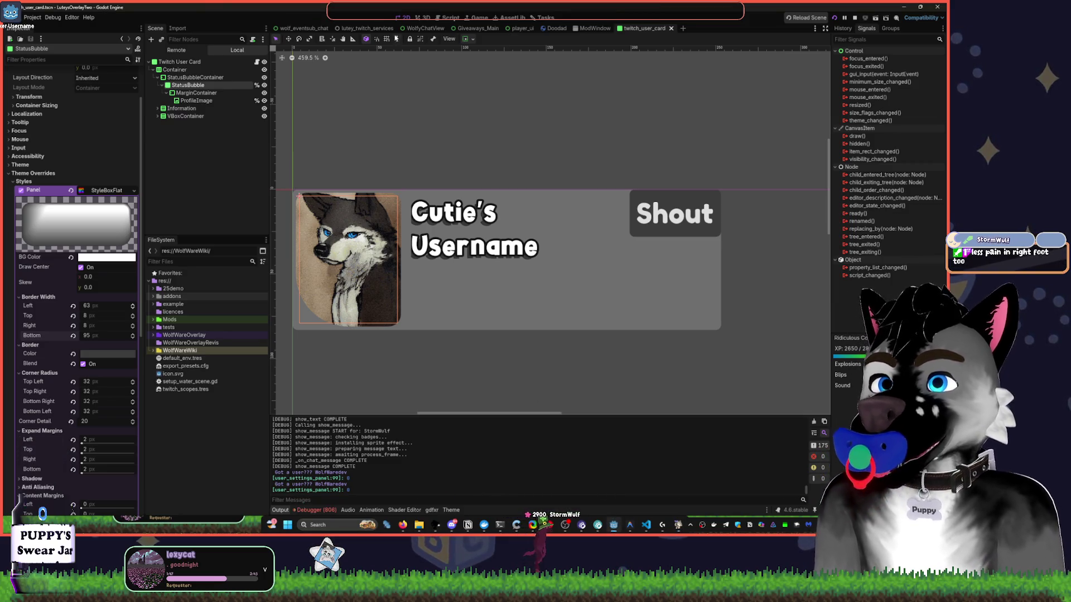
Open the Heat Parser scene from the lutey_twitch_services scene tree.
click(365, 28)
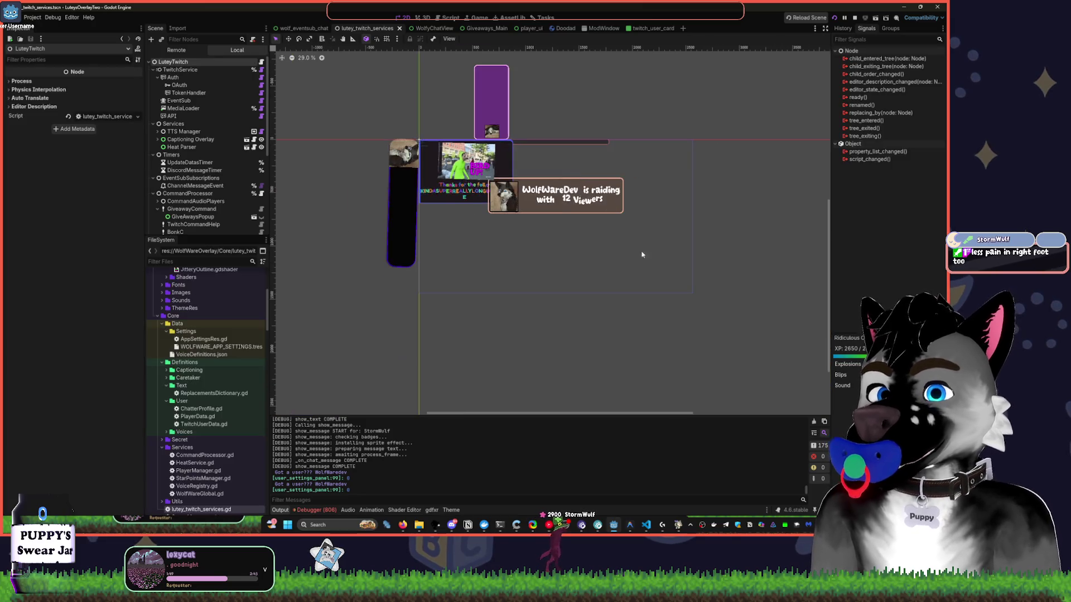
scroll(435, 176, up, 8)
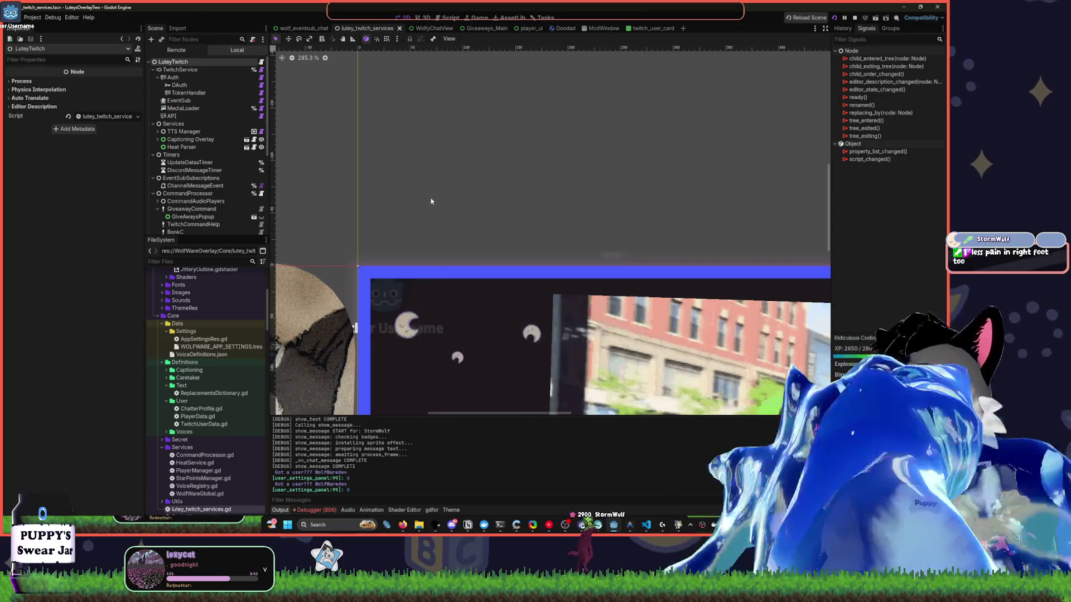
click(222, 147)
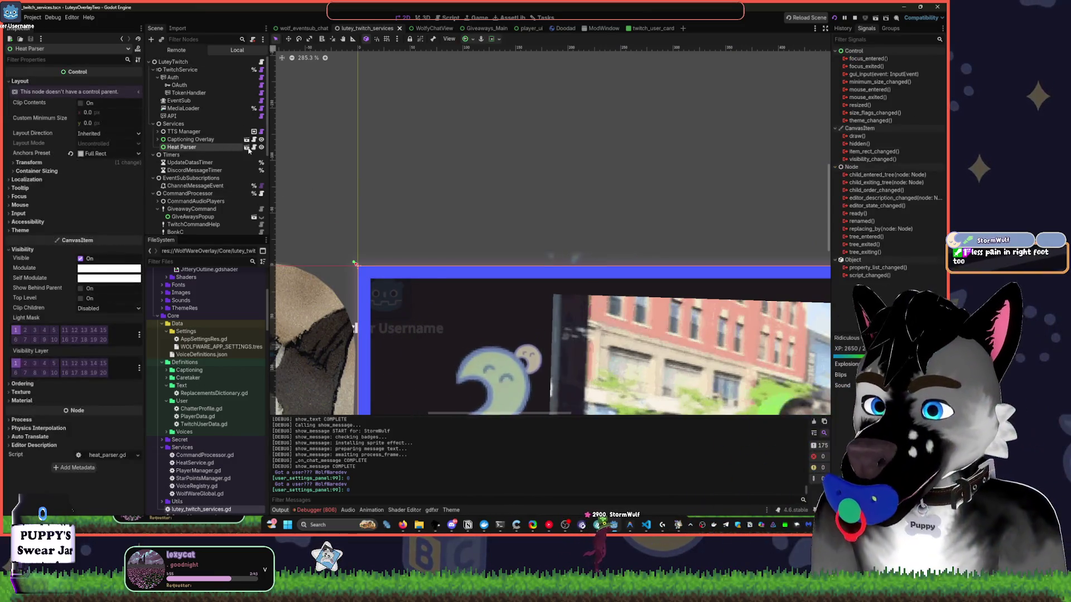
click(246, 148)
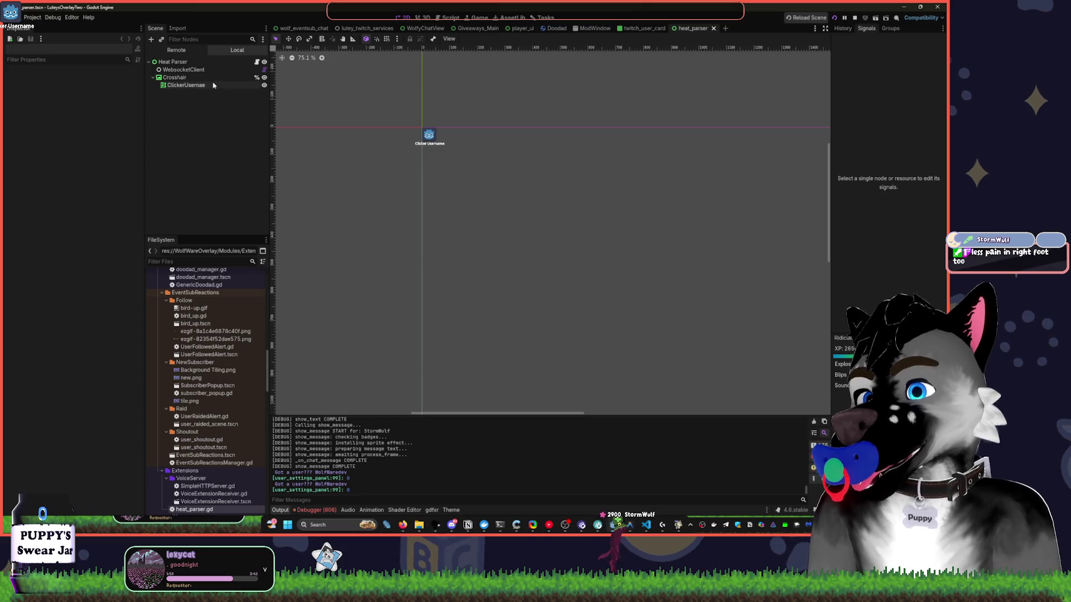
Hide the Crosshair node and save heat_parser, then move to the wolf_eventsub_chat scene.
click(238, 78)
click(264, 77)
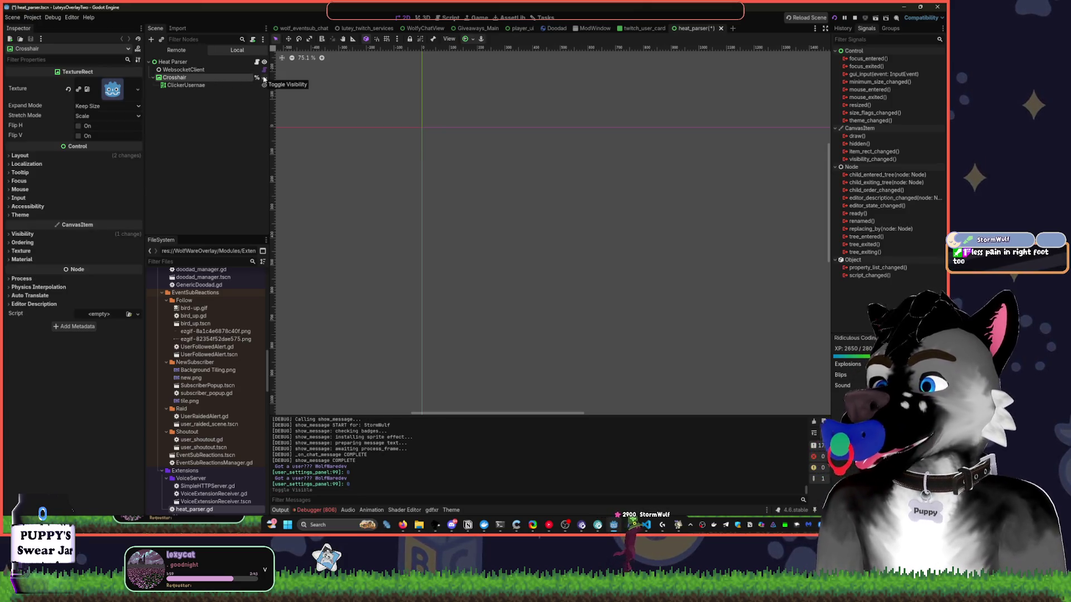
key(ctrl+s)
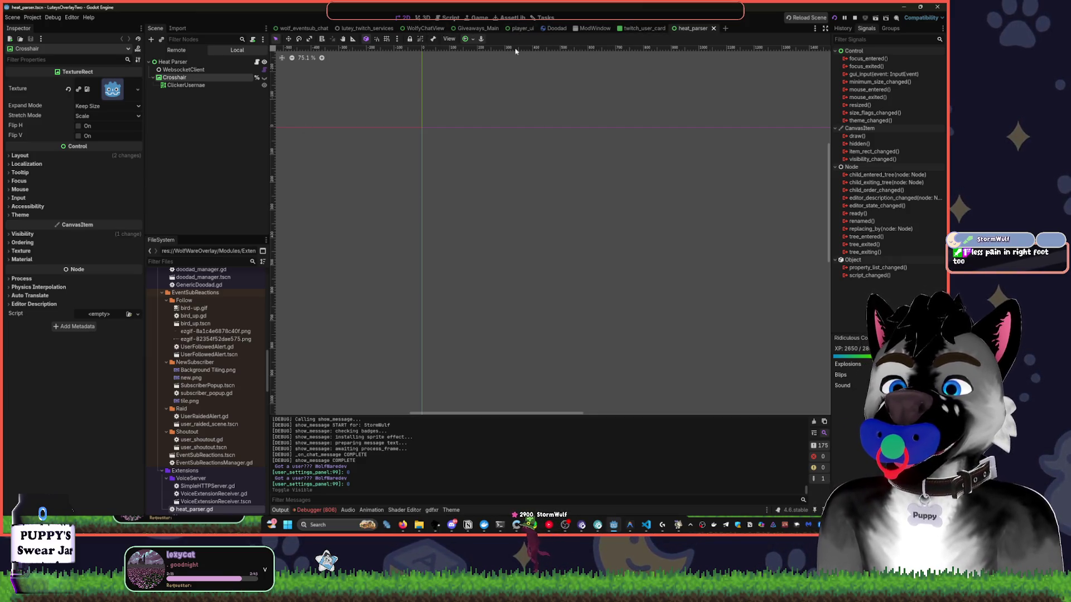
click(286, 29)
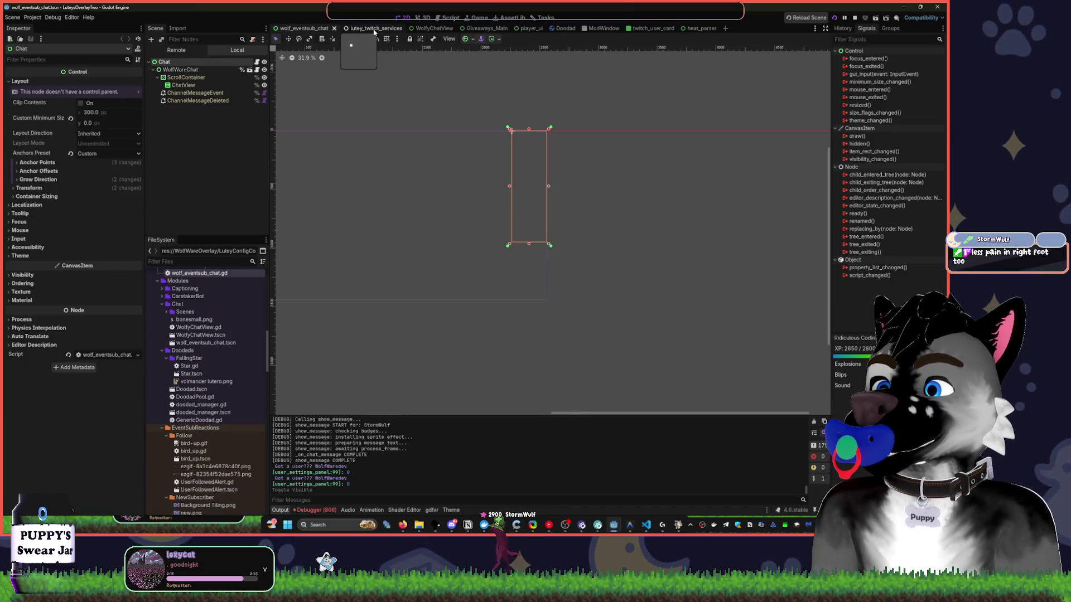
Switch to the WolfyChatView scene and filter FileSystem for 'module' to locate the Modules folder.
click(432, 29)
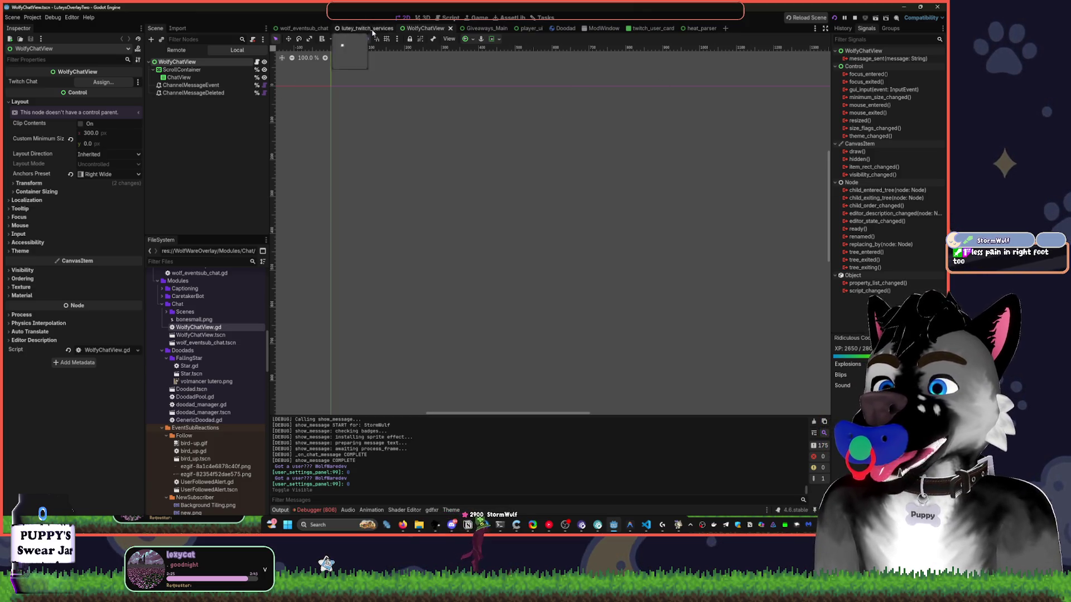
click(199, 275)
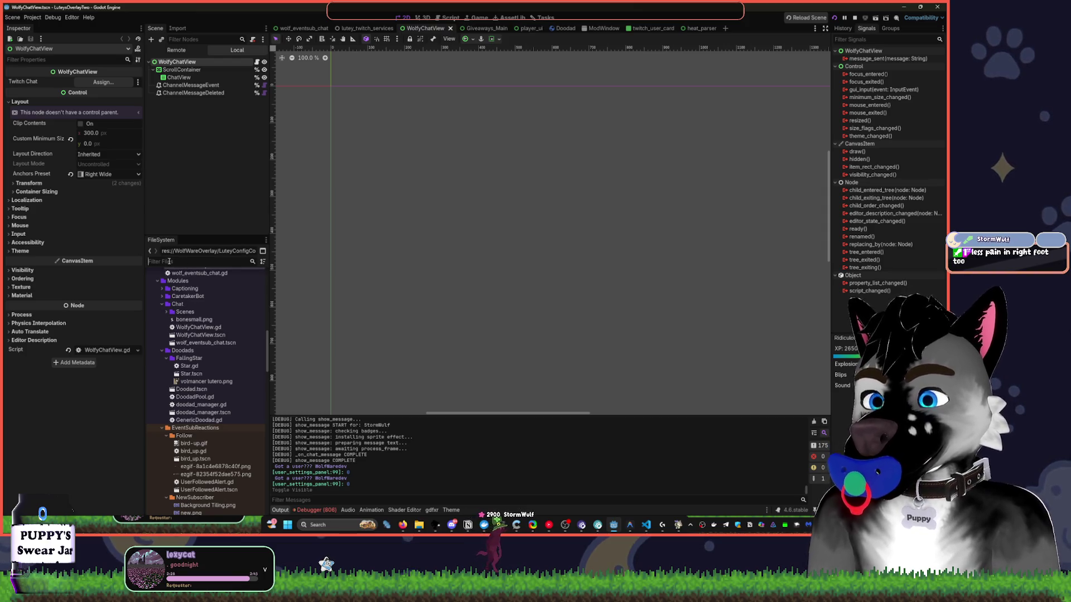
click(169, 262)
text(module)
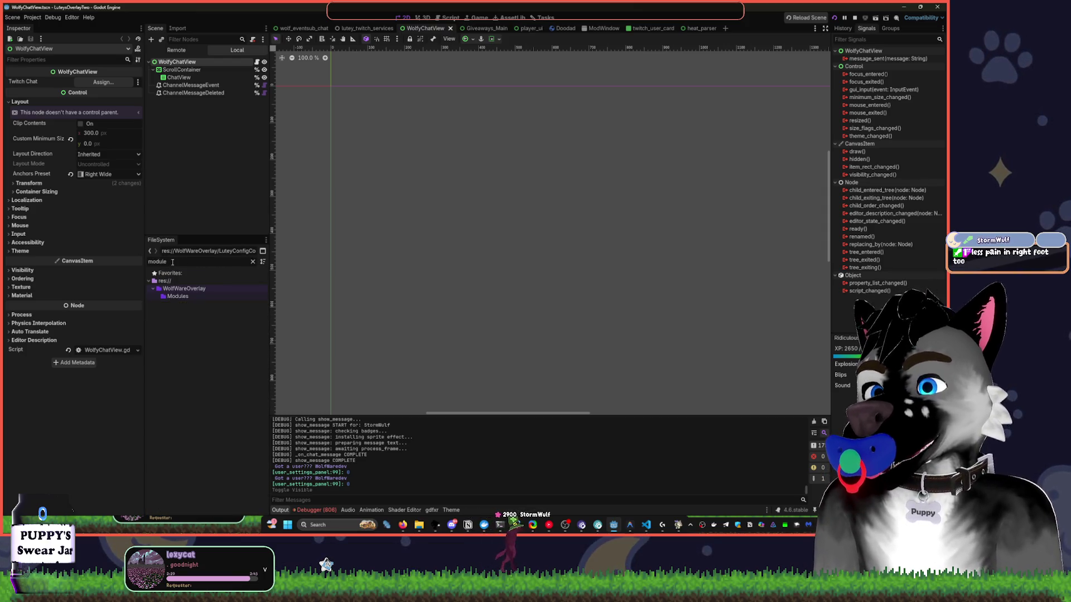
click(183, 296)
double_click(184, 296)
Collapse the Chat, Doodads and EventSubReactions folders under Modules.
scroll(194, 369, down, 2)
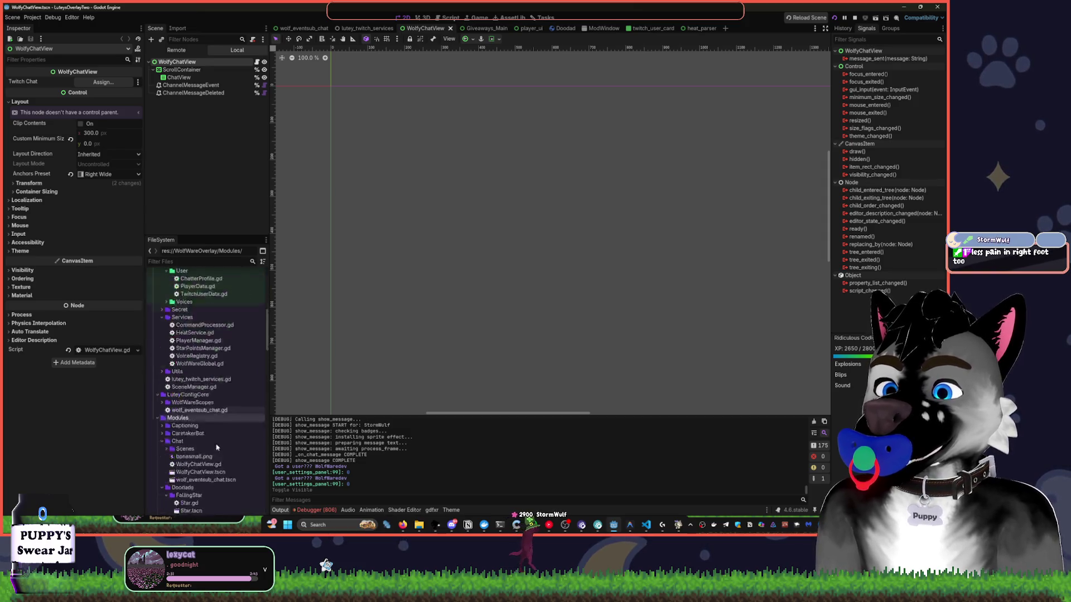
click(161, 350)
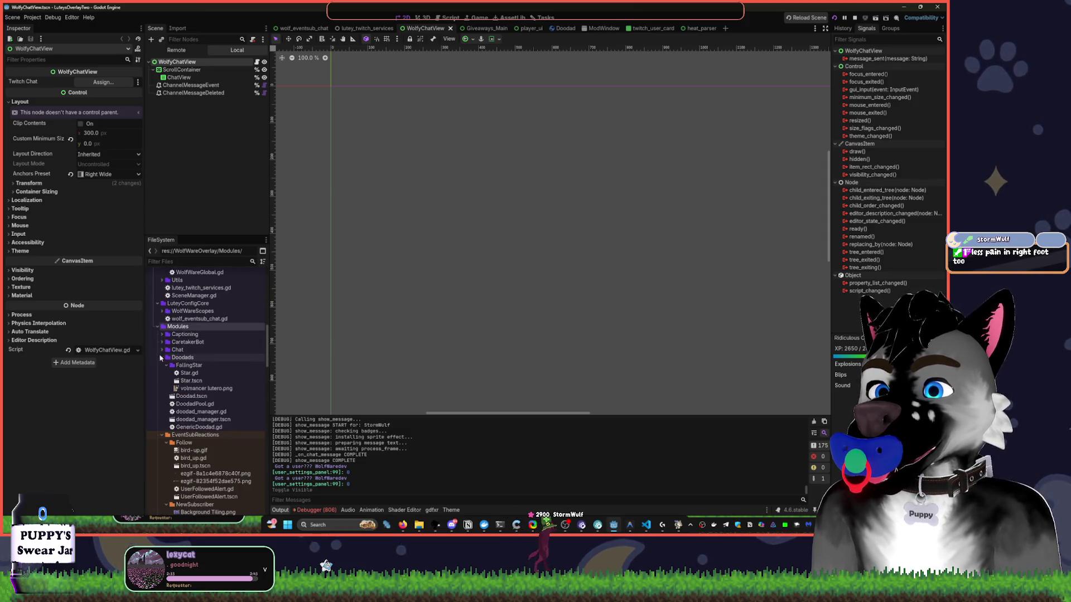
click(161, 358)
click(161, 365)
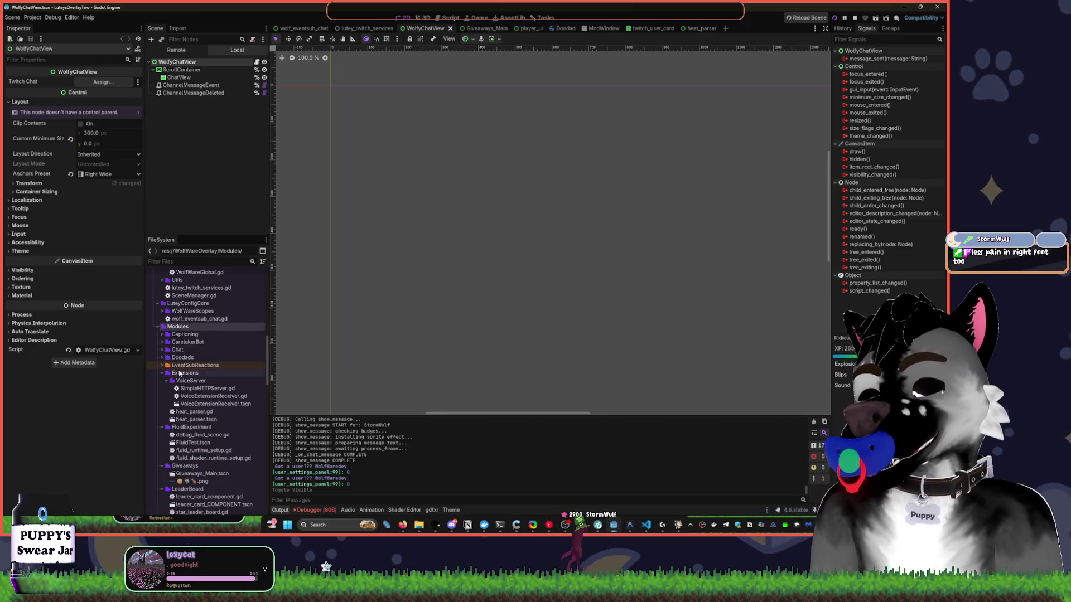
Quit the Instagram background app and bring up the Modules folder's Create New menu.
right_click(748, 525)
click(758, 502)
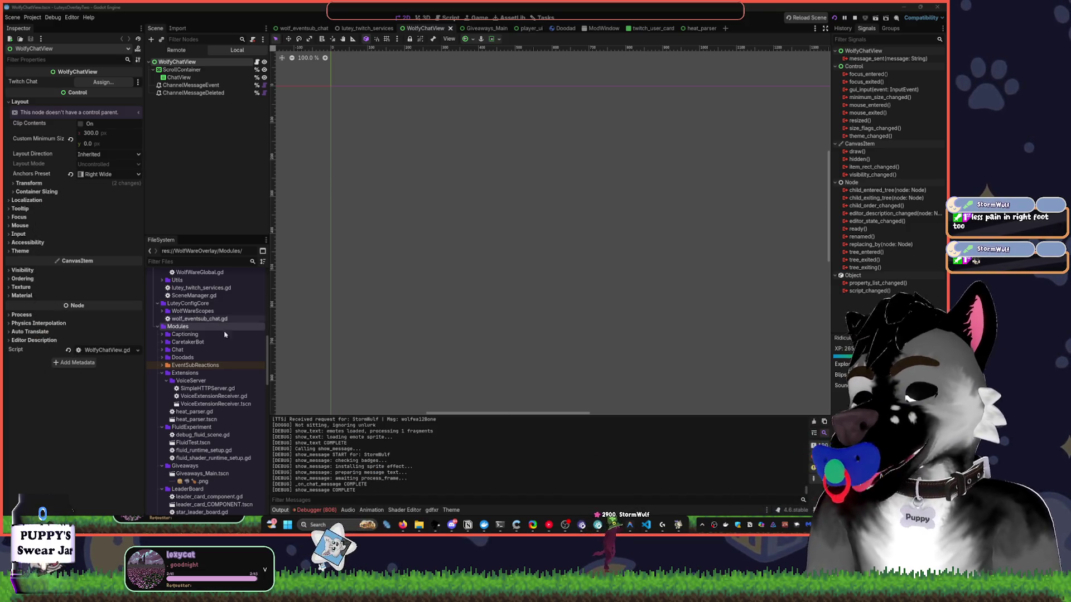
right_click(166, 327)
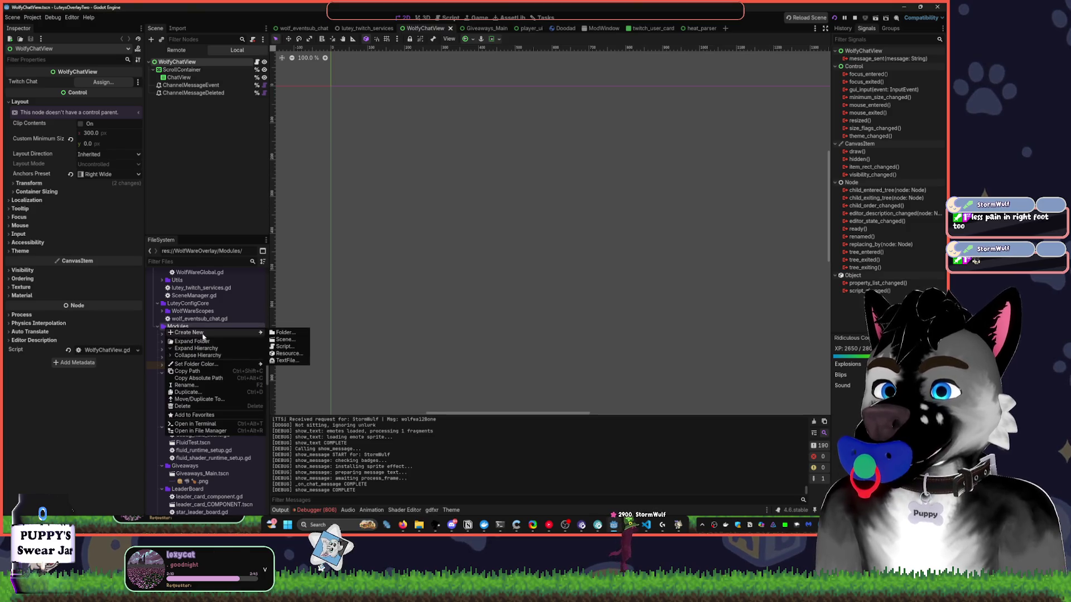
mouse_move(184, 332)
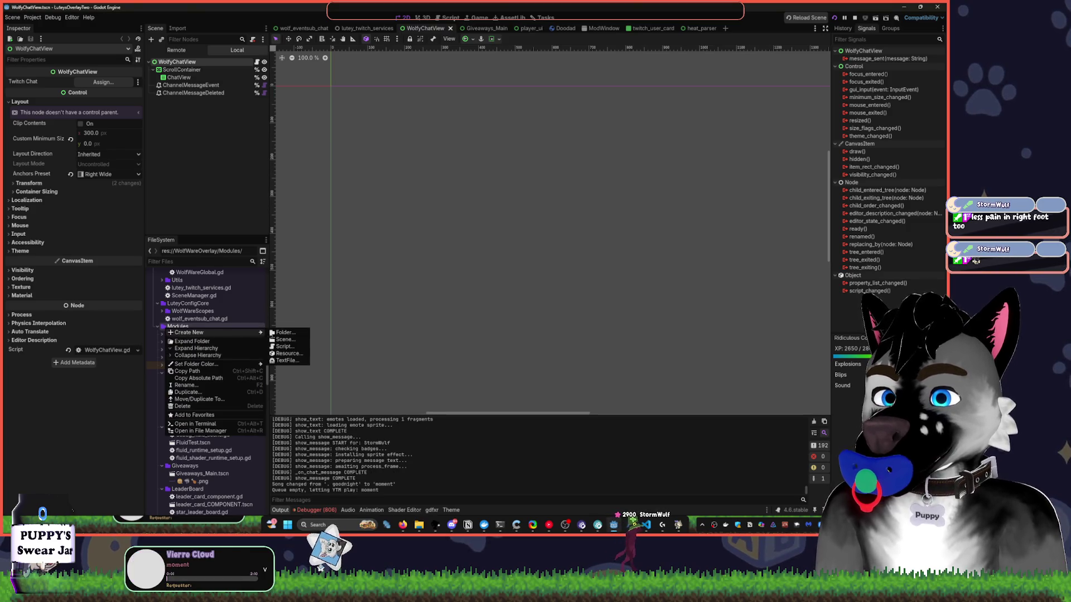
Start a new folder inside Modules and skip two songs ahead in YouTube Music.
click(302, 335)
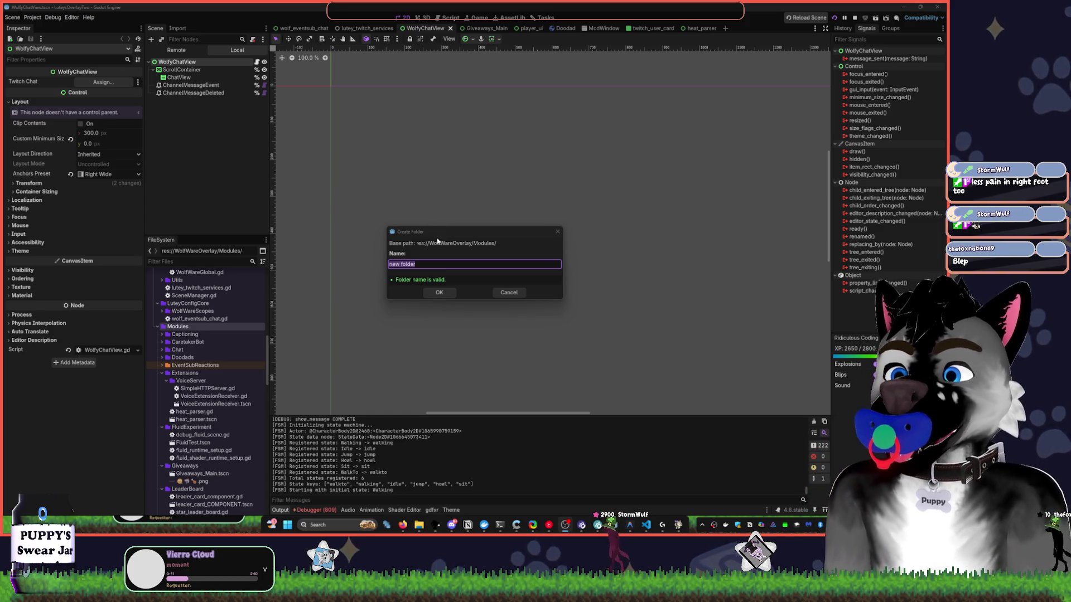
click(550, 525)
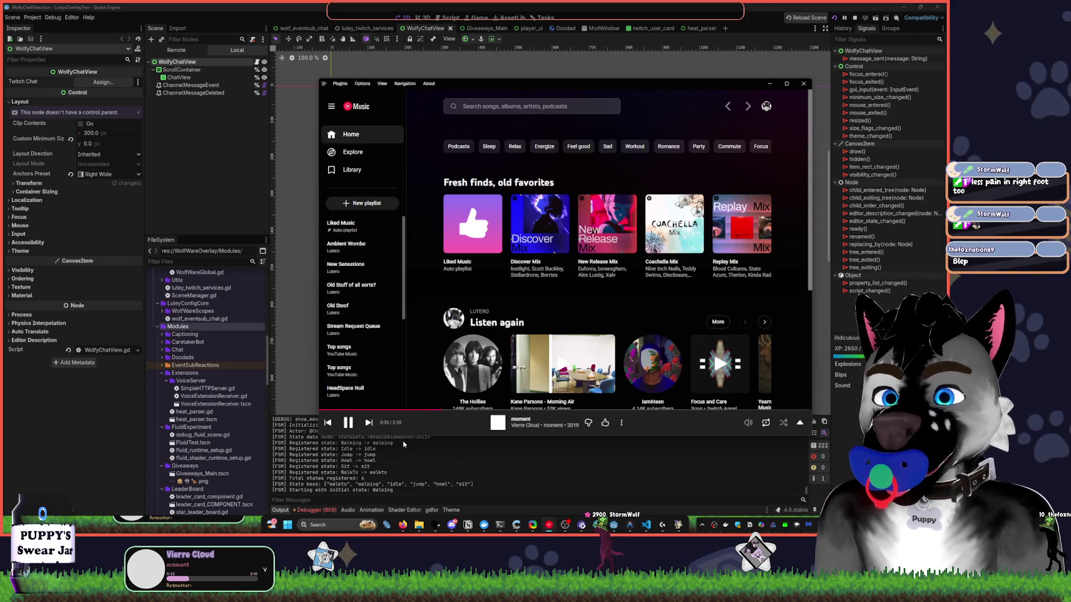
click(369, 422)
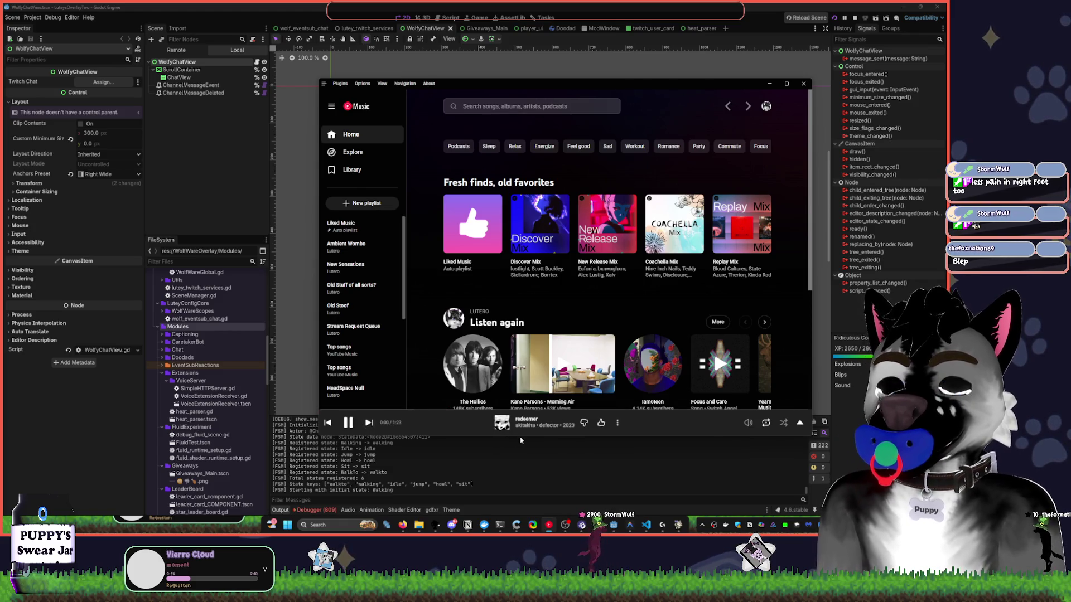
click(372, 426)
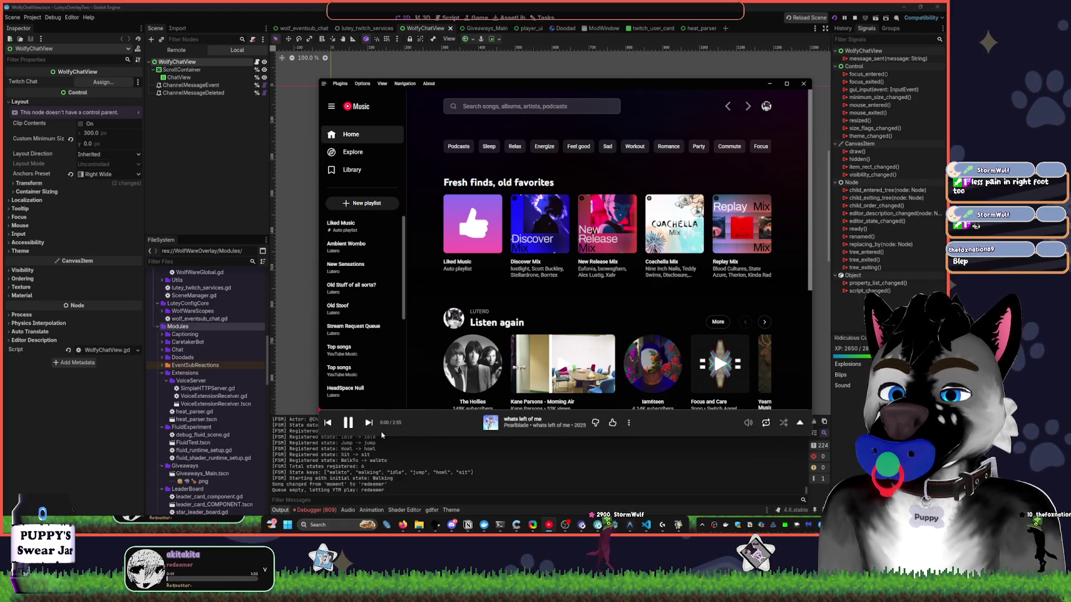
click(770, 84)
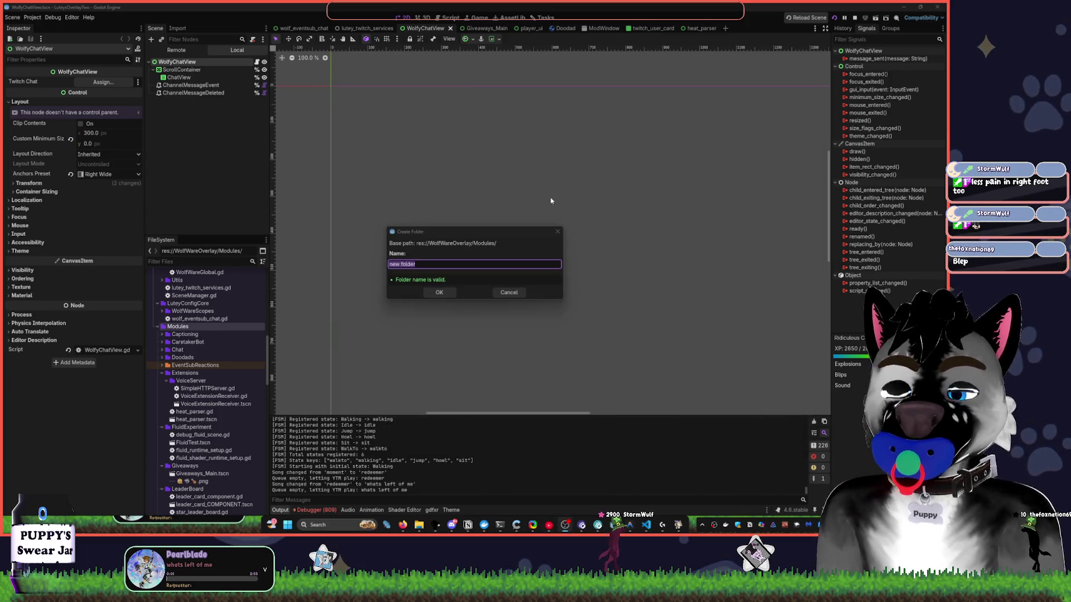
Name the new folder Pronouns, confirm it, and collapse the Extensions folder.
click(437, 264)
text(Pronouns)
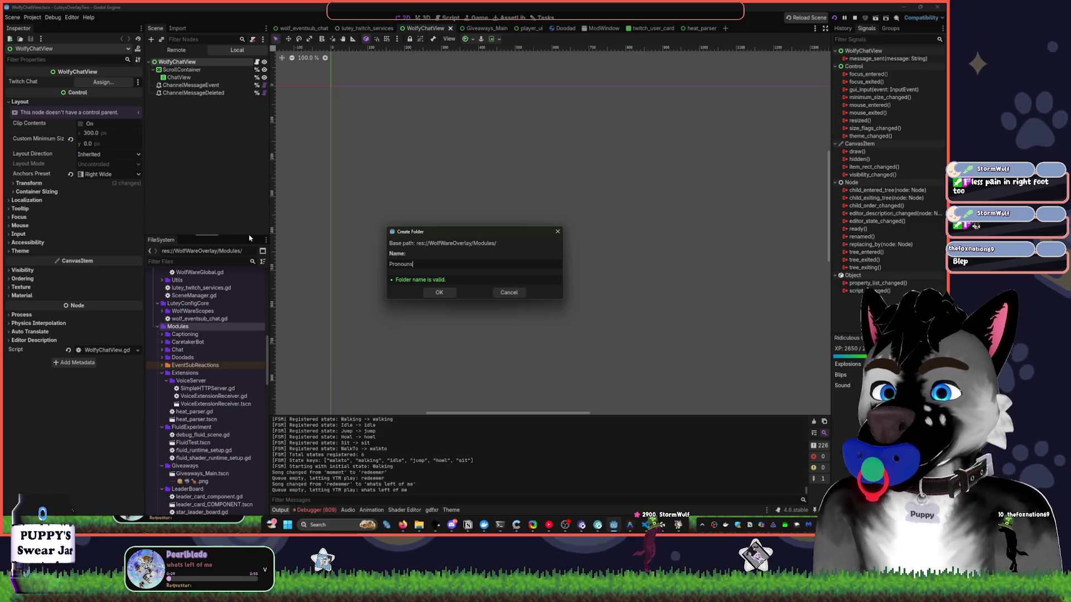
key(Return)
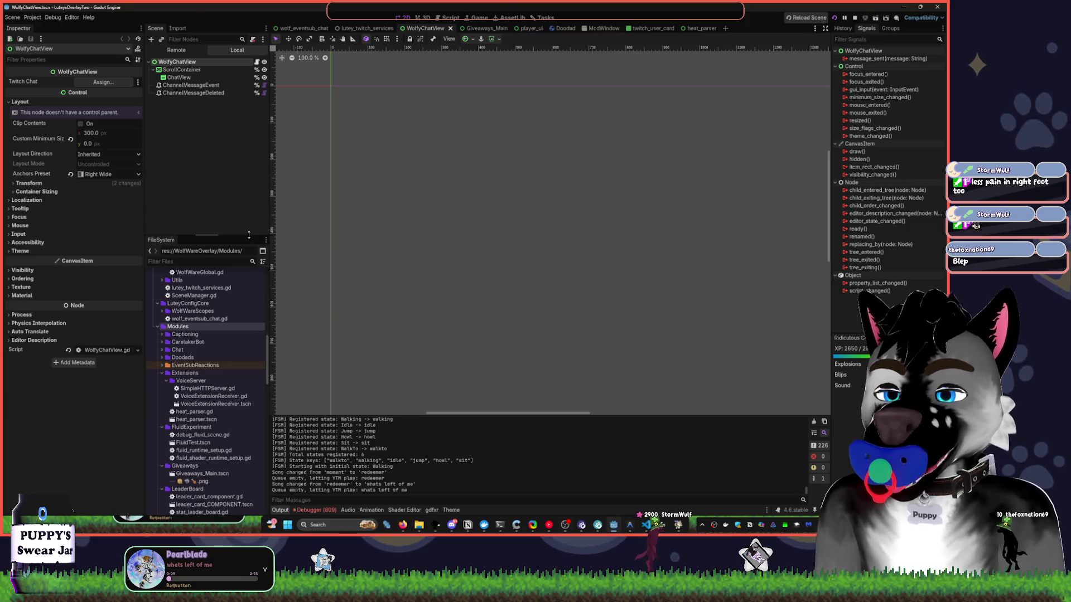
click(163, 373)
Collapse the FluidExperiment, Giveaways and ModWindow folders in FileSystem and select the Pronouns folder.
click(161, 381)
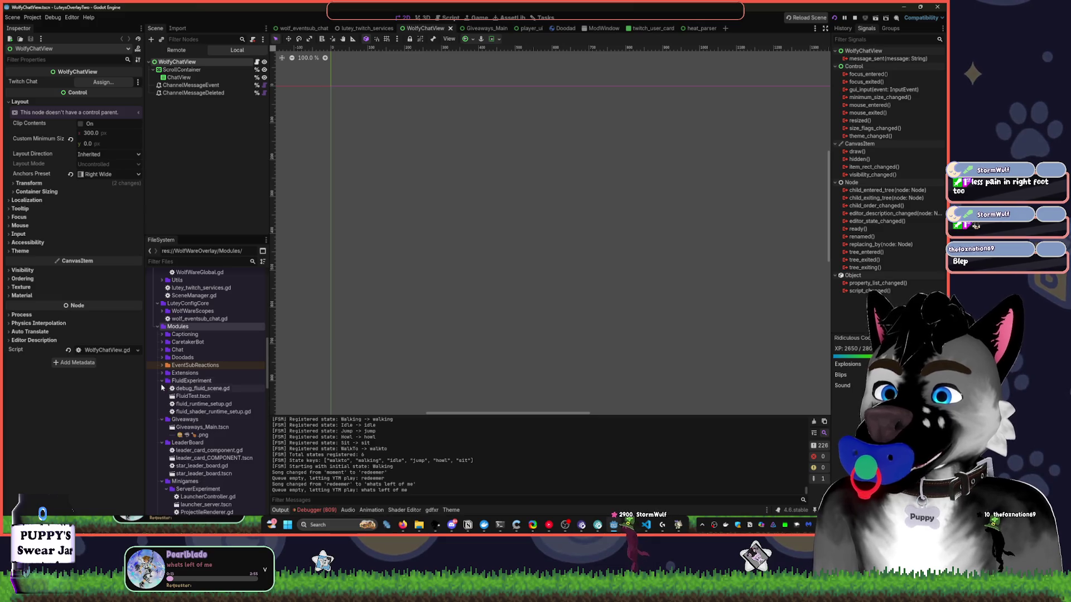
click(161, 389)
scroll(162, 390, down, 3)
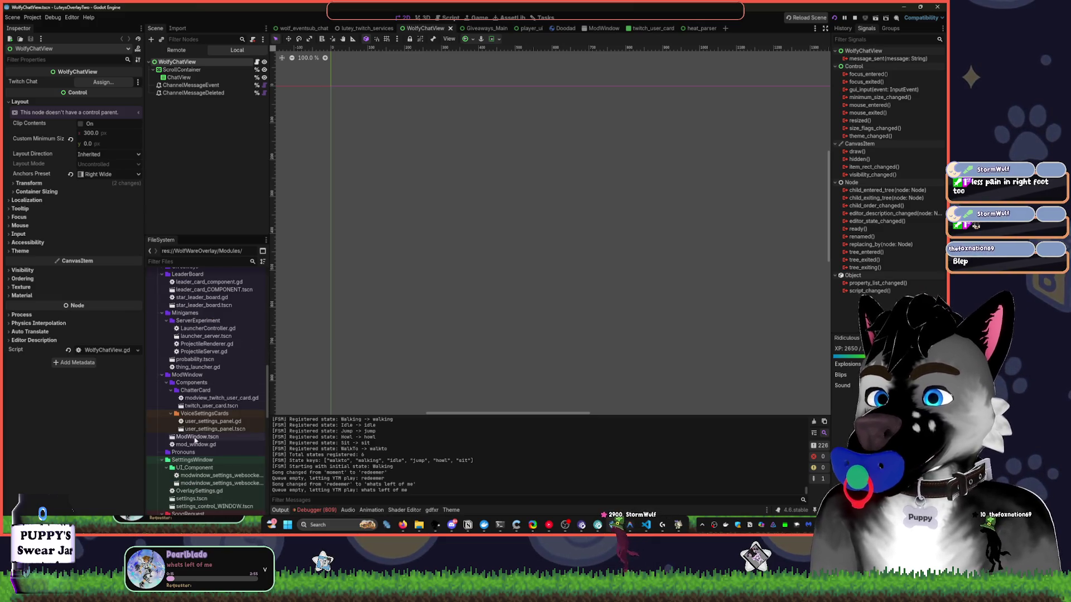
click(162, 375)
click(173, 384)
Skip YouTube Music to 'Yebba's Heartbreak (TOKYOPILL Remix)' and open a new empty scene tab in Godot.
click(548, 525)
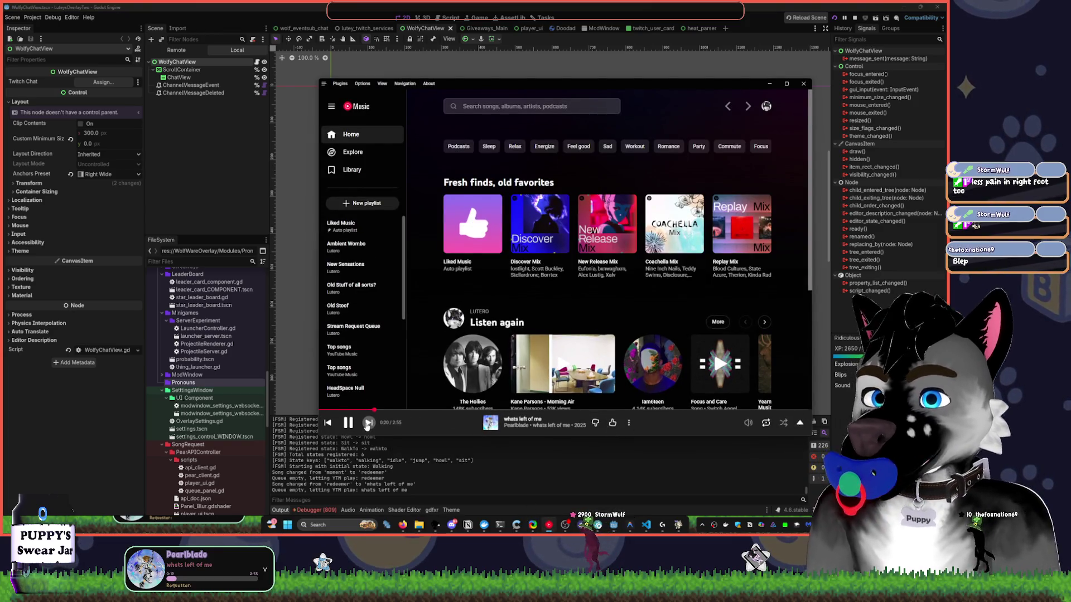
click(370, 422)
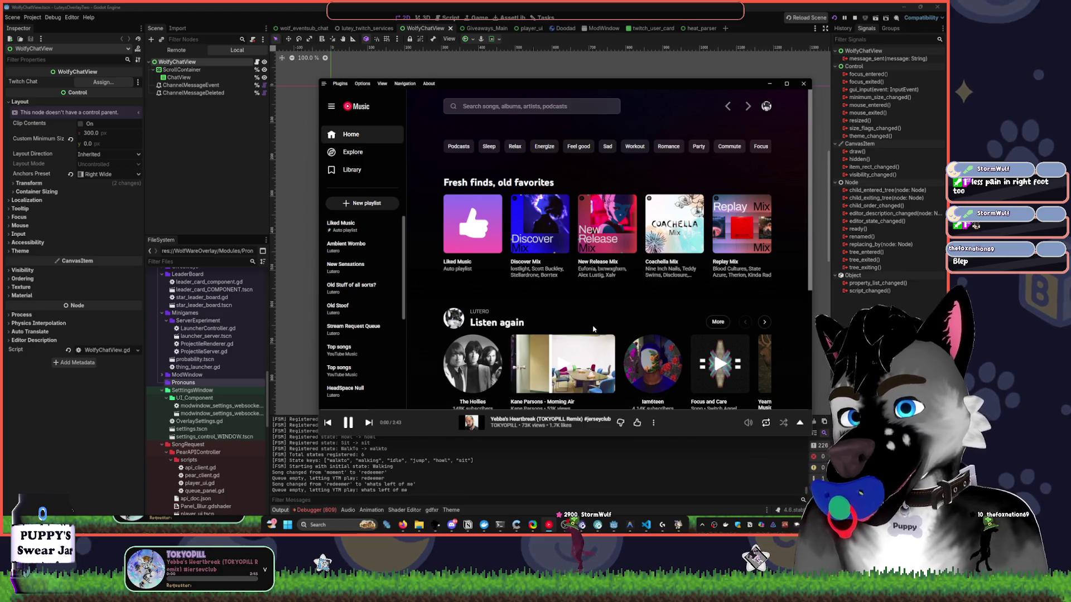
key(alt+Tab)
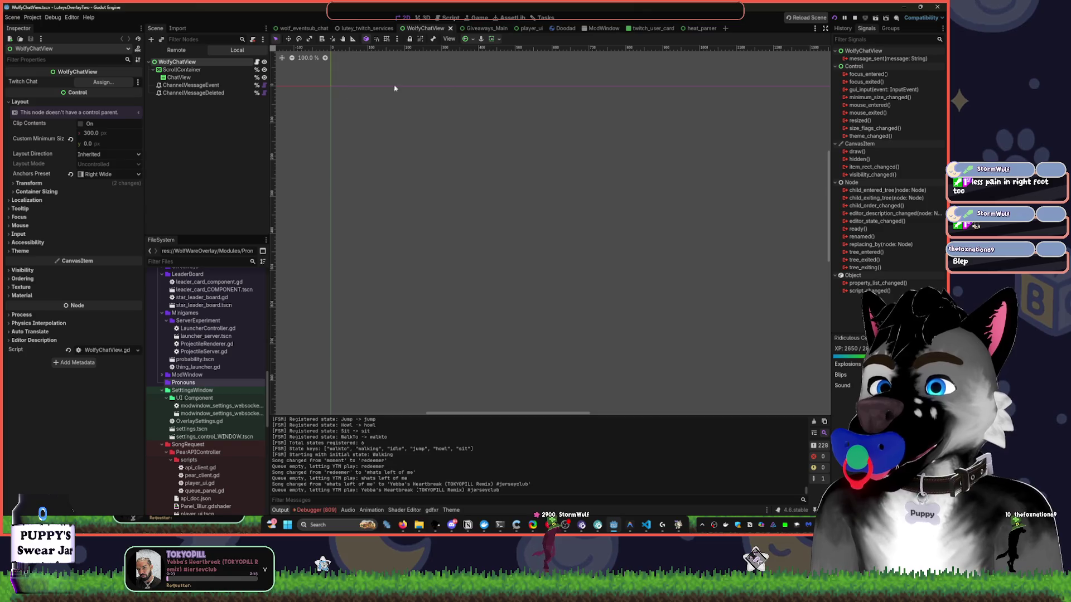
click(725, 28)
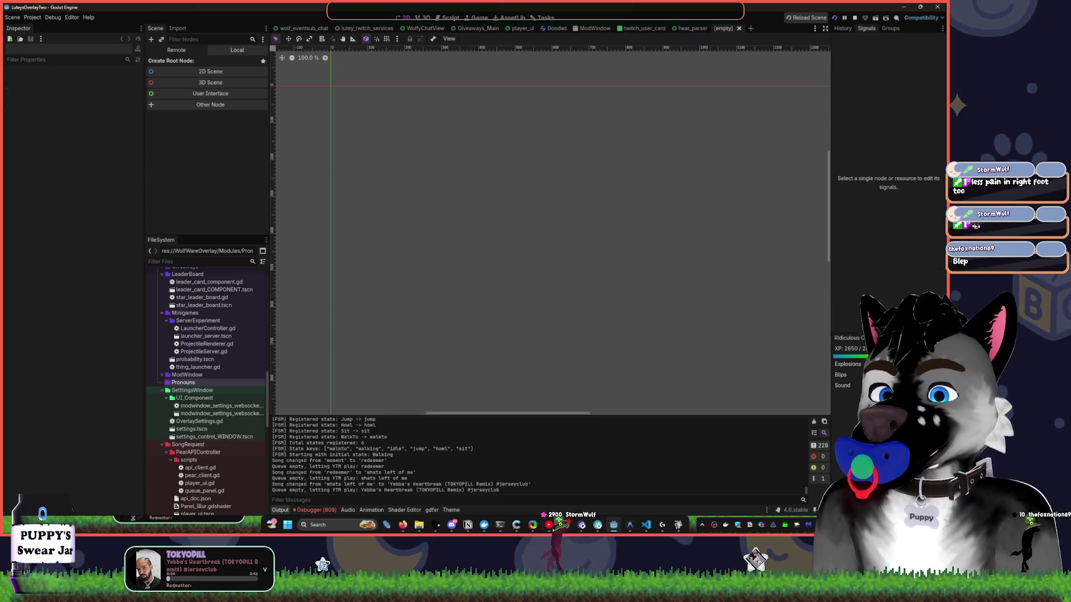
click(550, 526)
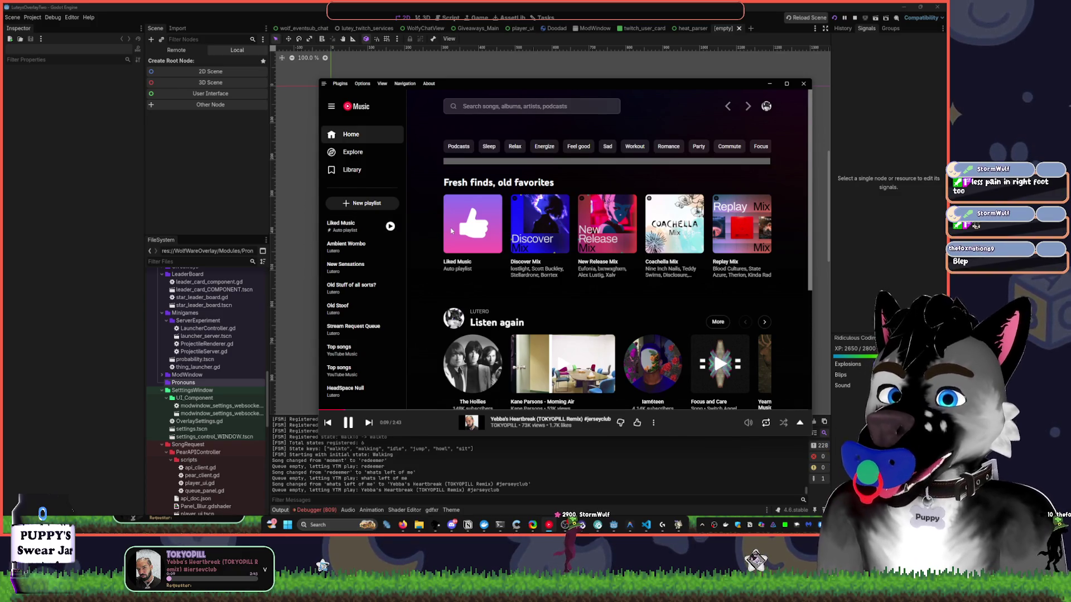
Queue 'There are stars inside of me' from Liked Music, then return to the Godot editor.
click(476, 247)
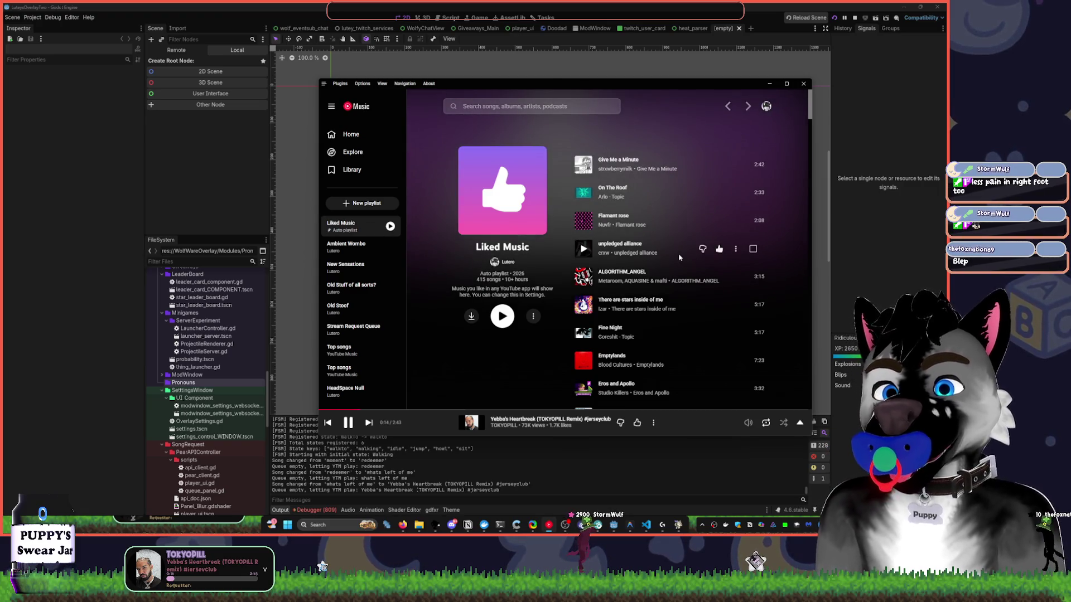
right_click(672, 302)
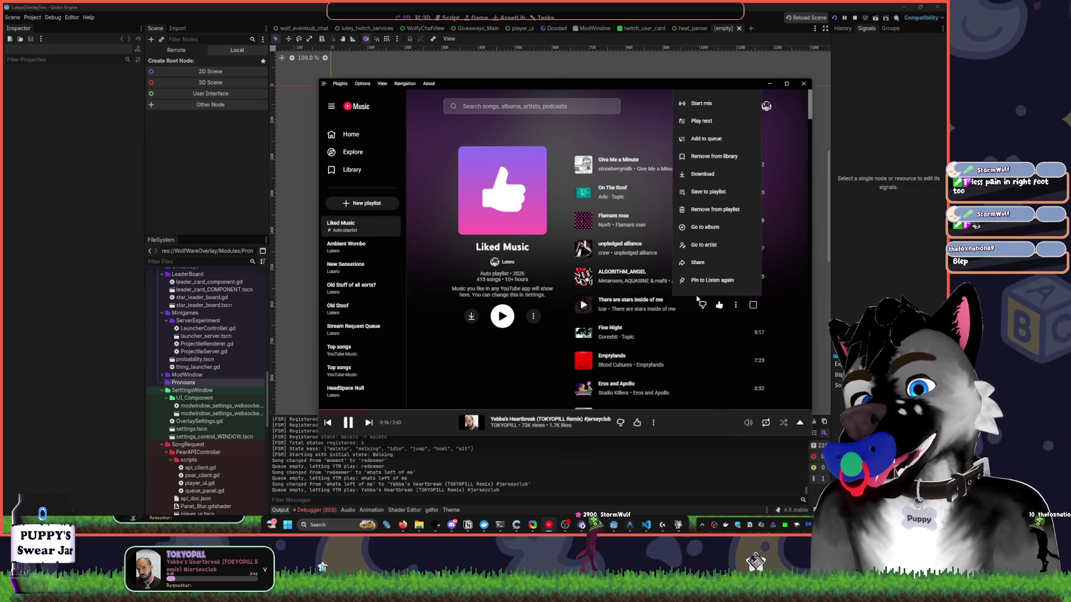
click(686, 139)
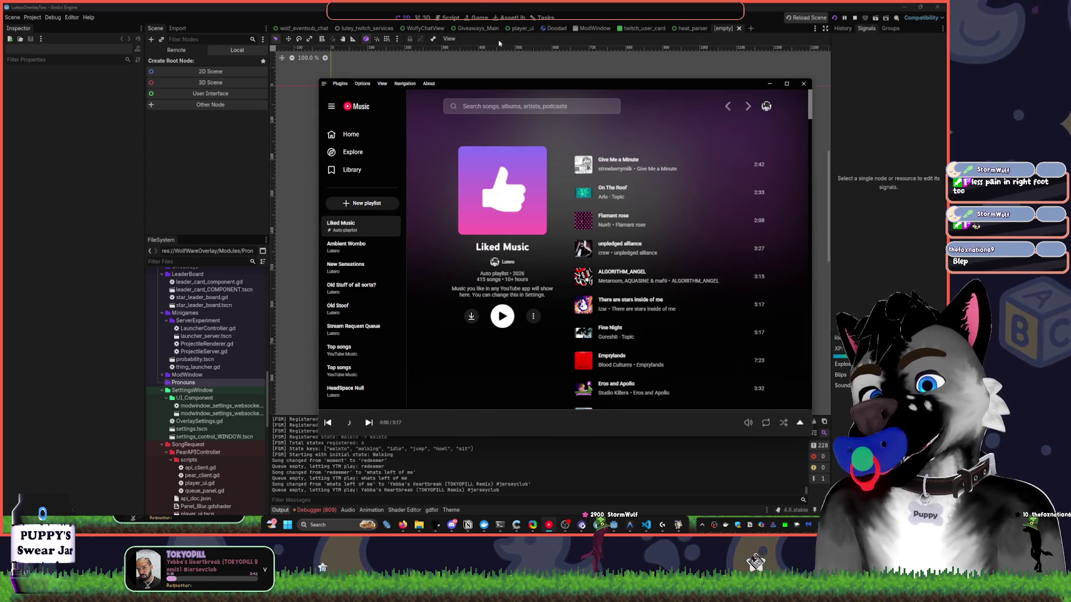
key(alt+Tab)
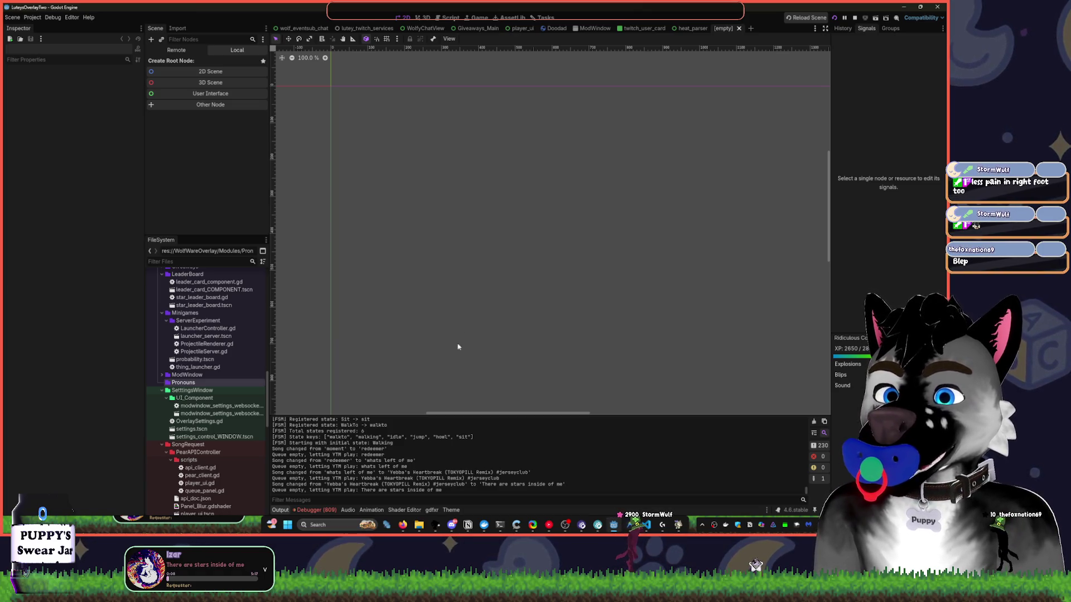
Bring up the alejo.io pronouns API JSON page showing pronoun_id "hethem" for a user.
click(402, 525)
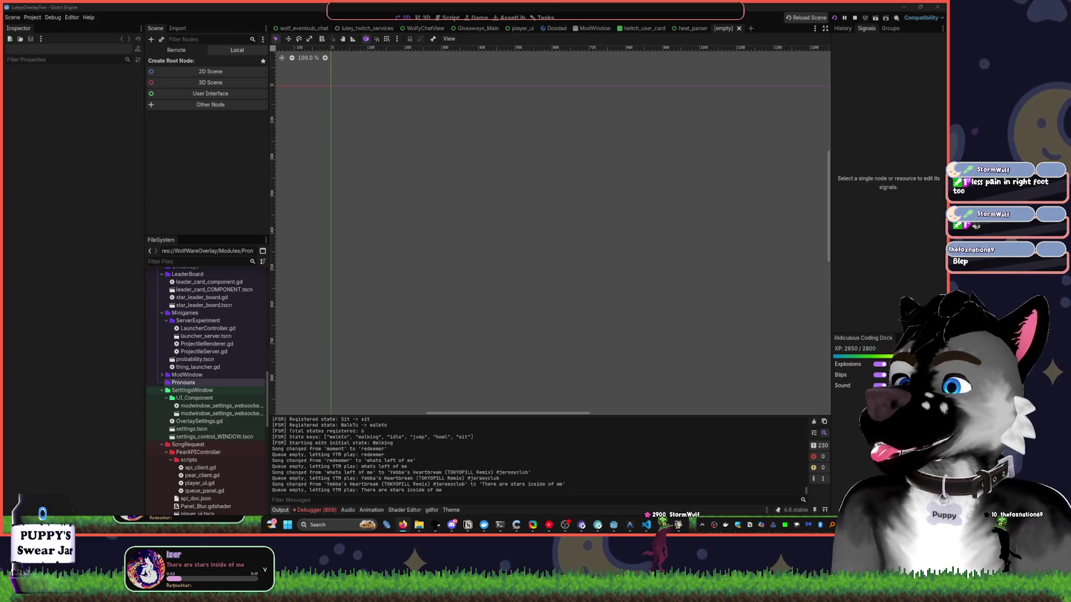
key(alt+Tab)
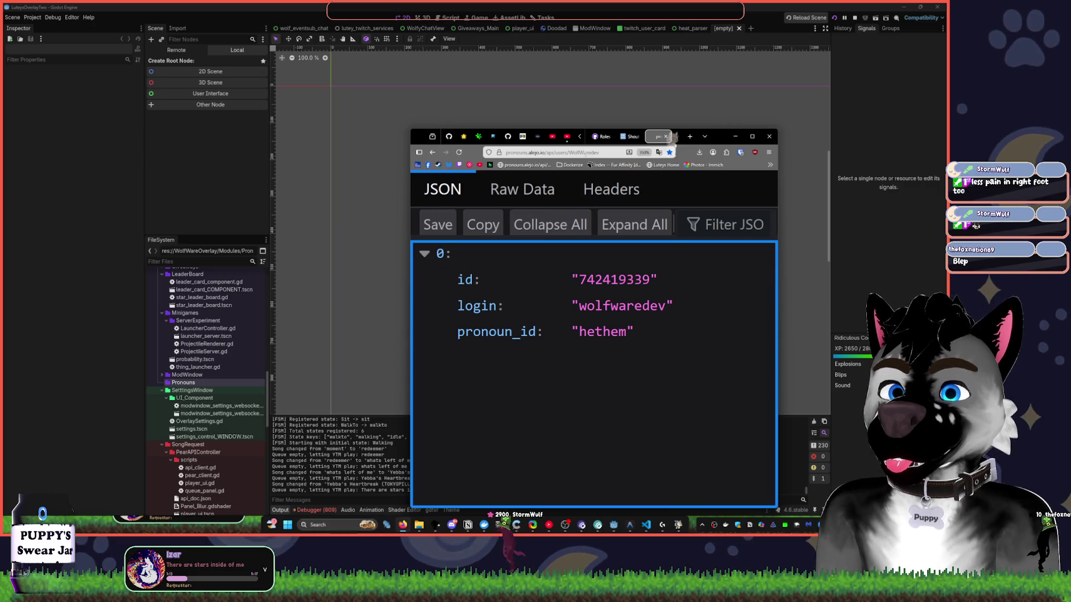
Query the pronouns API for two other Twitch usernames, the second returning "sheher", then hide Firefox.
double_click(600, 152)
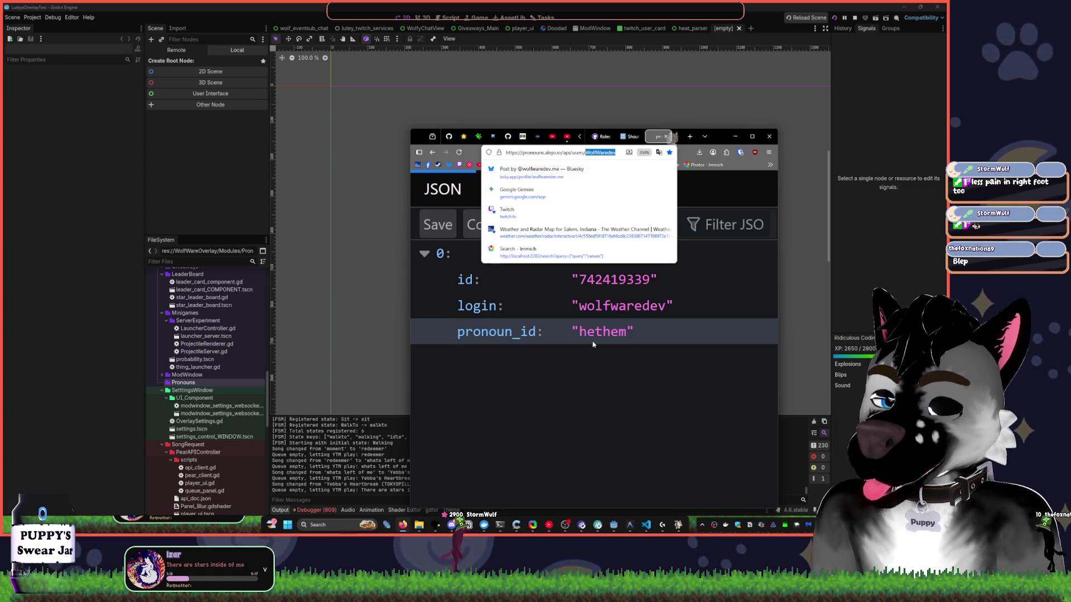
text(StormWulf)
key(Return)
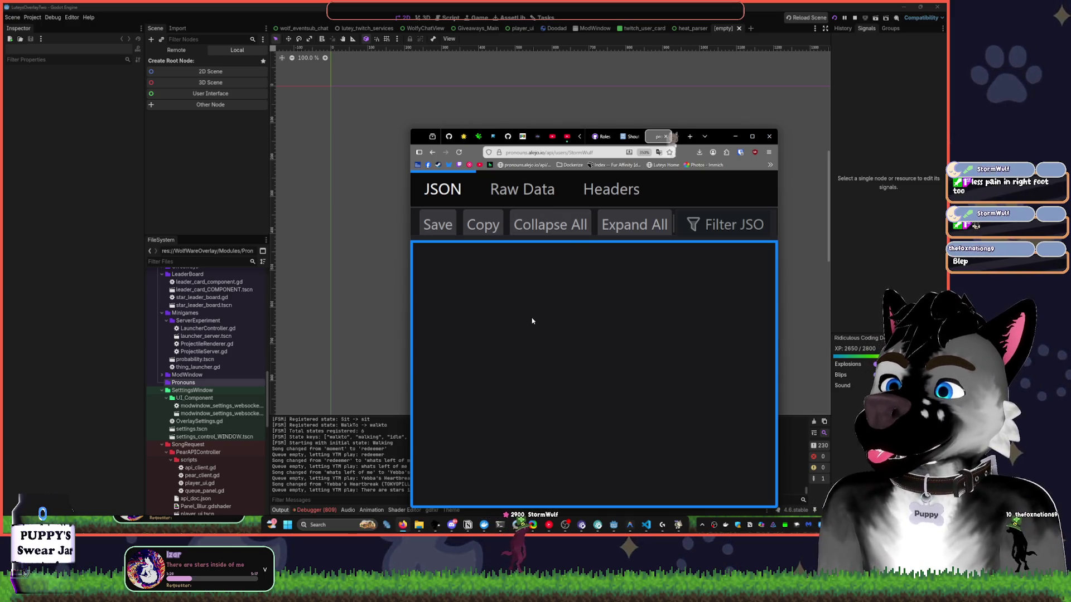
double_click(586, 152)
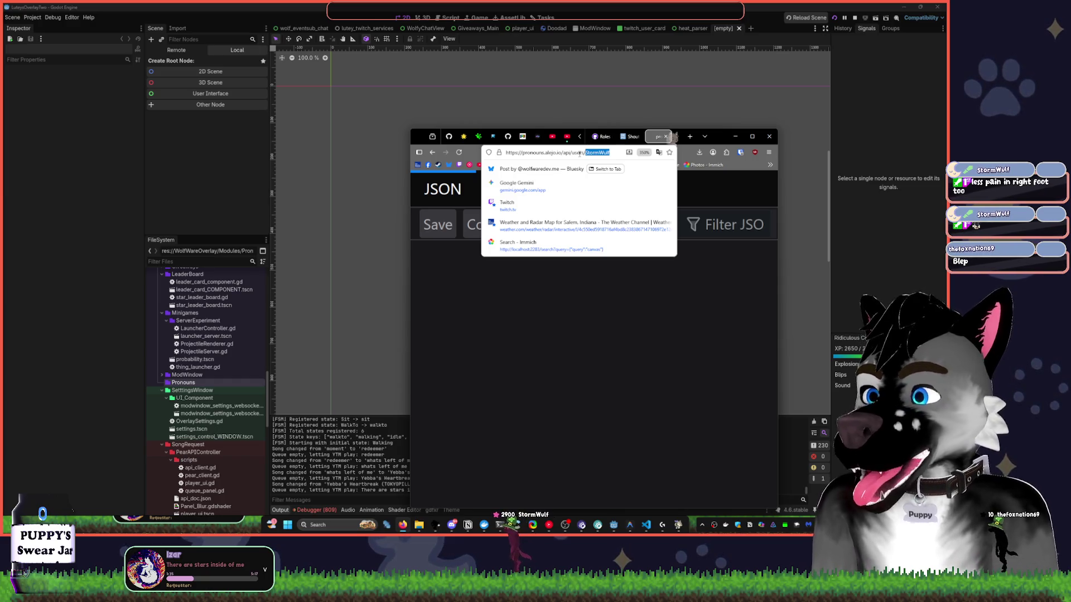
text(NalaThe)
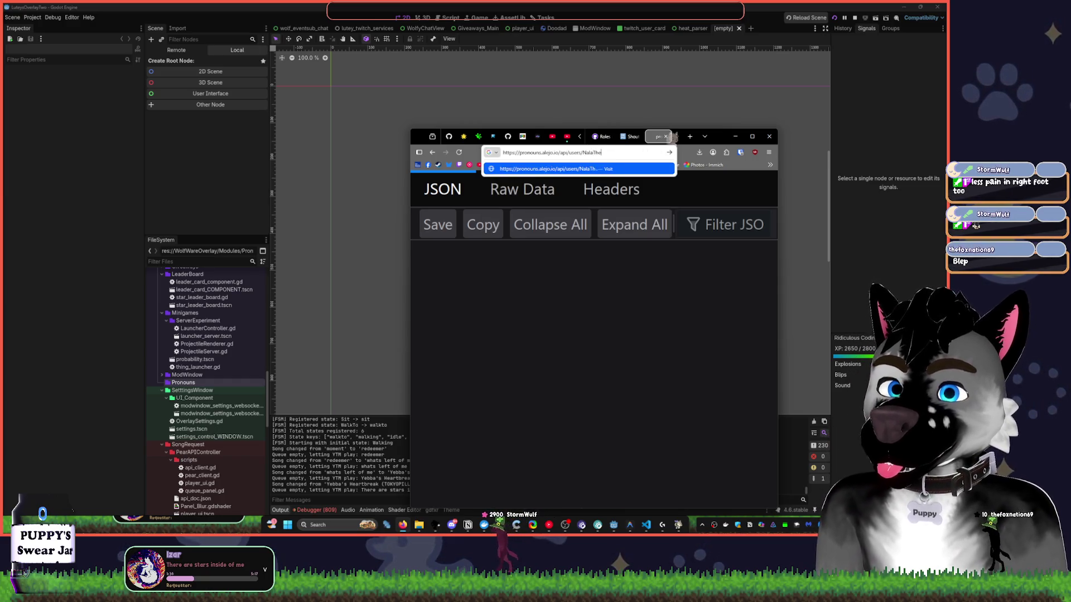
text(Babyfur)
key(Return)
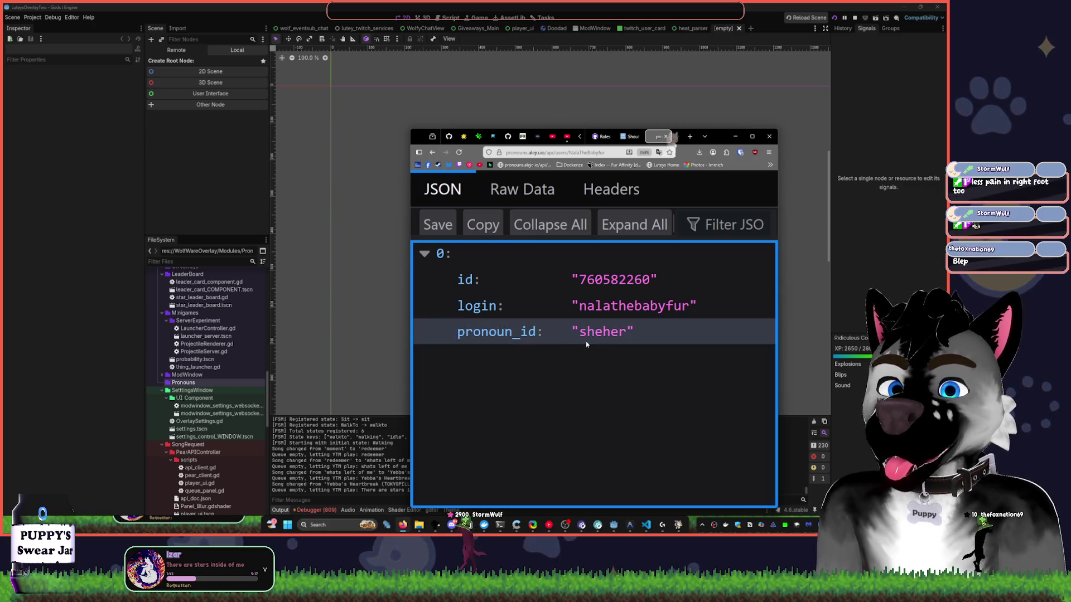
click(669, 129)
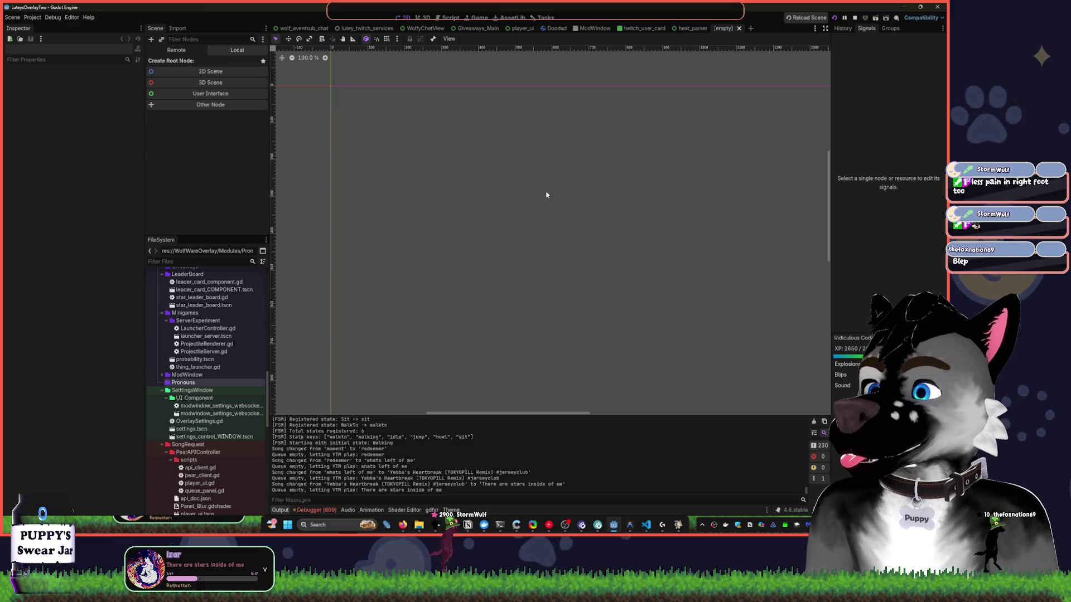
Pan the empty scene's 2D canvas up and to the left.
scroll(507, 211, up, 3)
scroll(510, 244, left, 3)
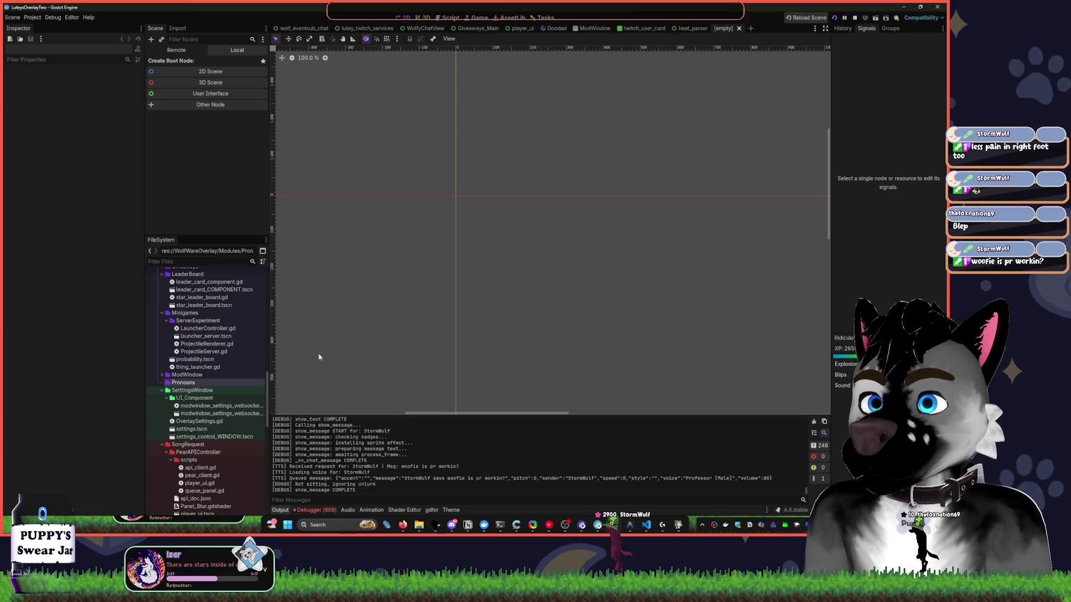
Flip briefly to the pronouns JSON page in Firefox and back to the Godot editor.
key(alt+Tab)
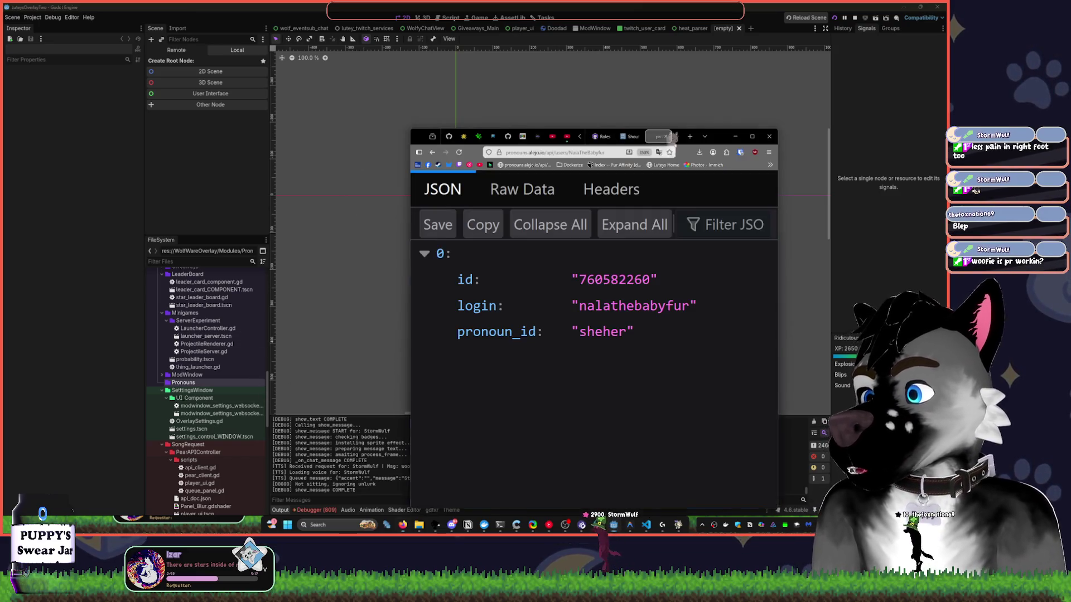
key(alt+Tab)
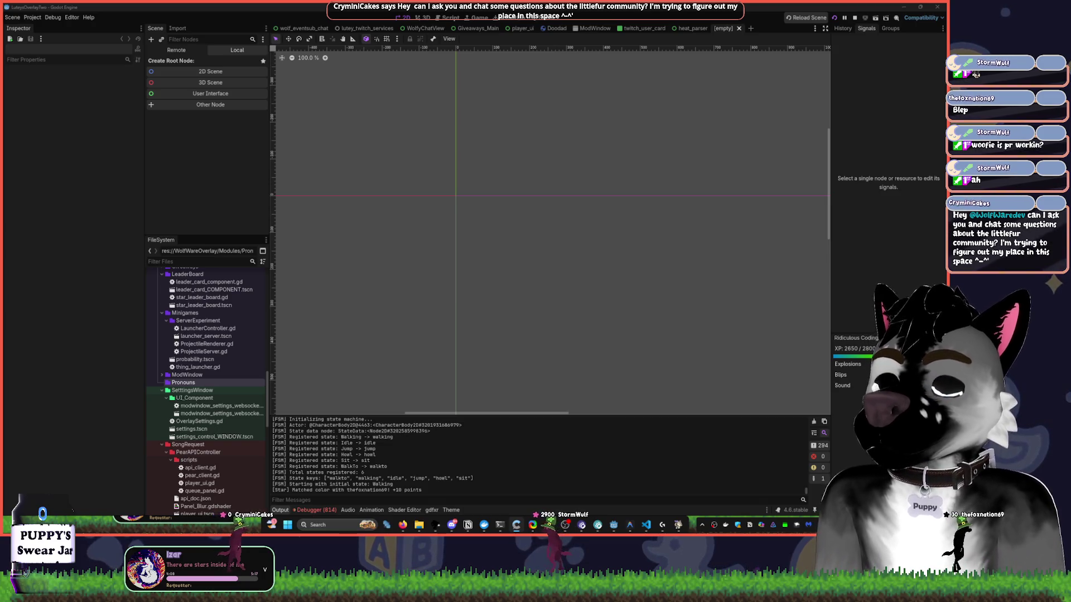
Create a User Interface (Control) root node and start attaching a script named 'Prounounsystem'.
click(218, 94)
scroll(528, 220, up, 8)
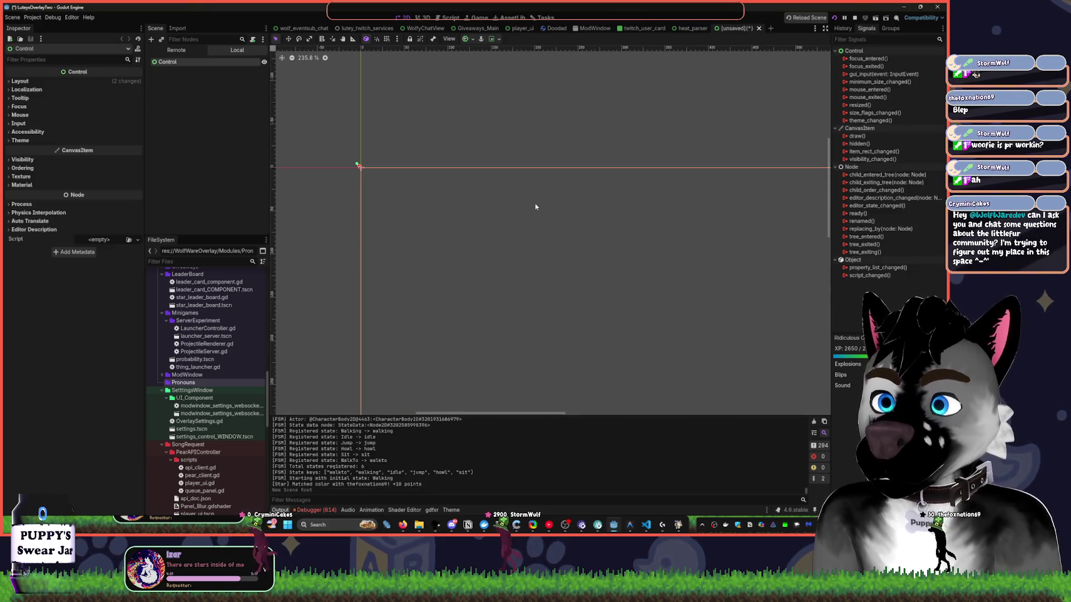
click(252, 40)
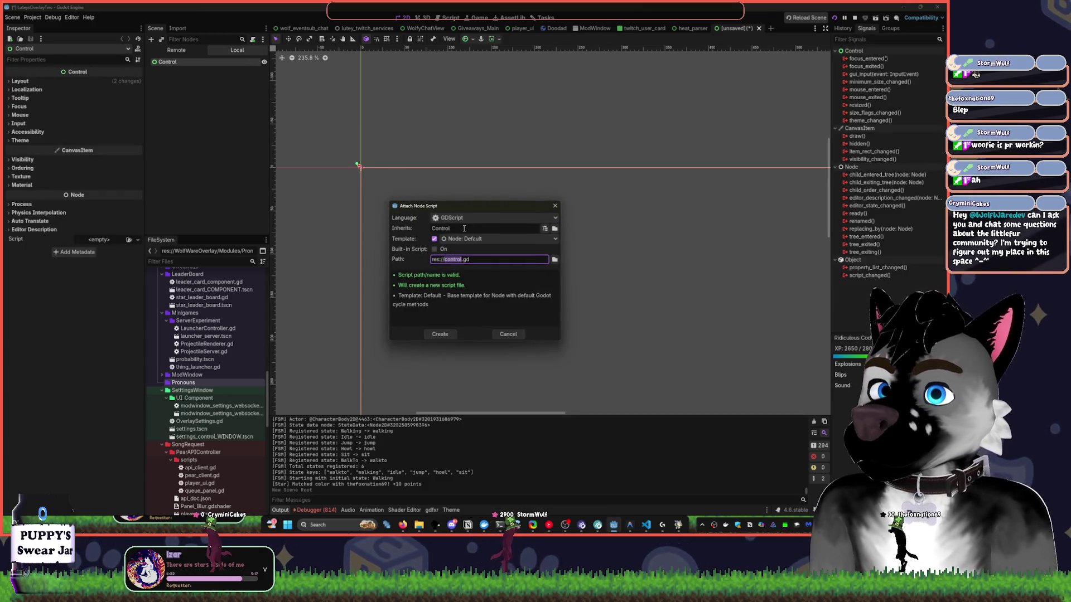
text(Proun)
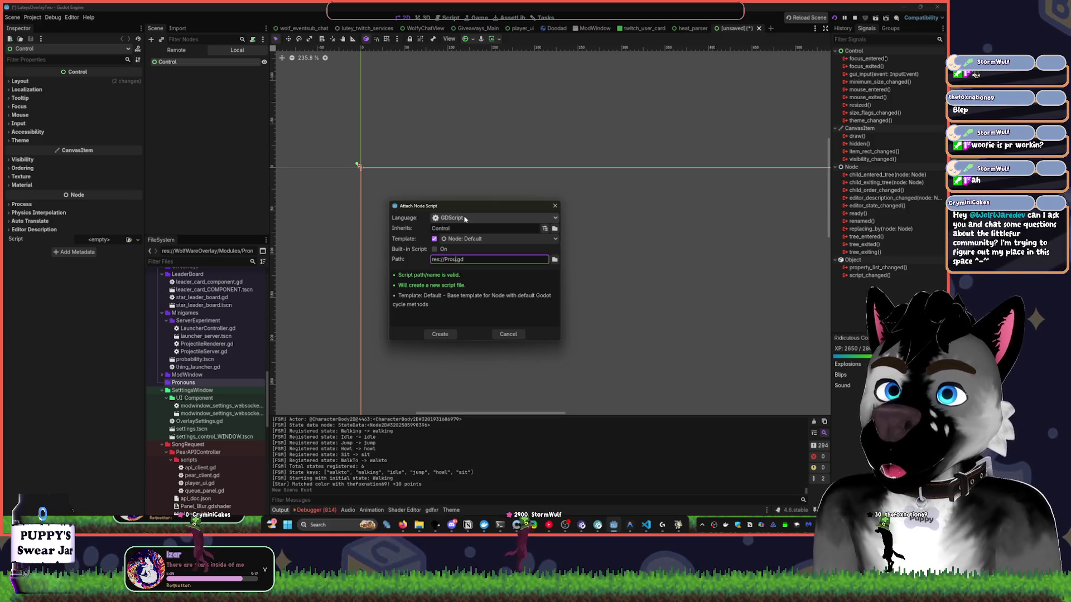
text(ouns)
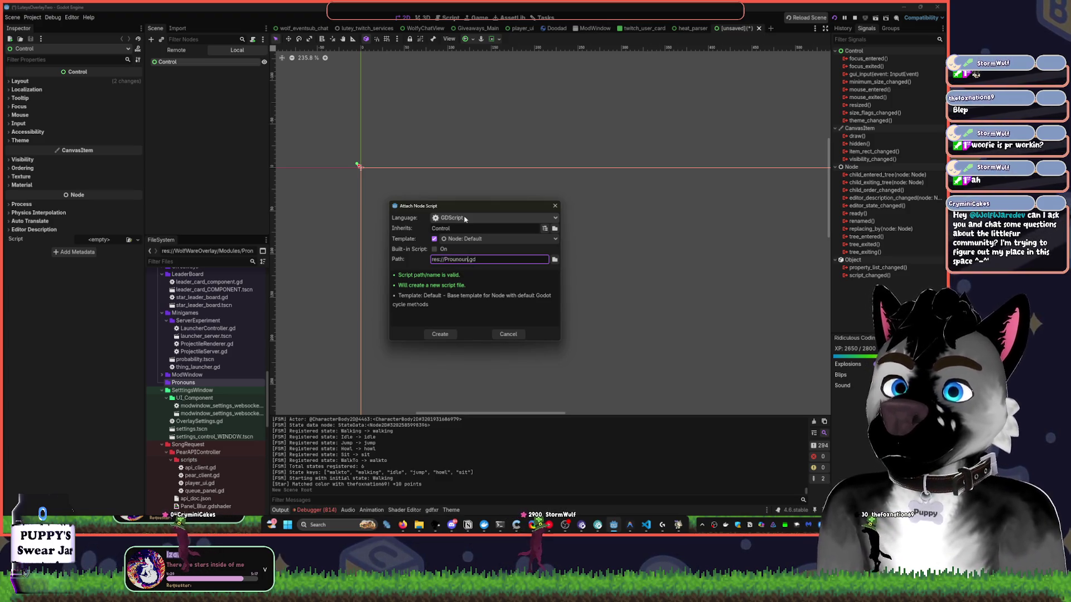
text(ystem)
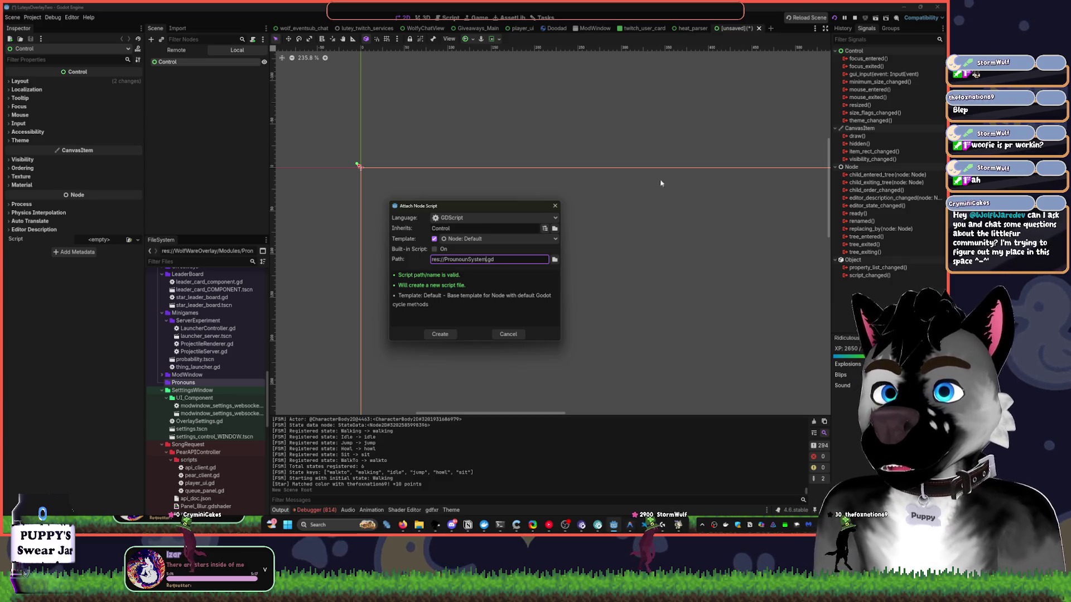
Save the new script as PronounSystemCoordinator.gd in WolfWareOverlay/Modules/Pronouns and attach it to the Control root.
click(555, 260)
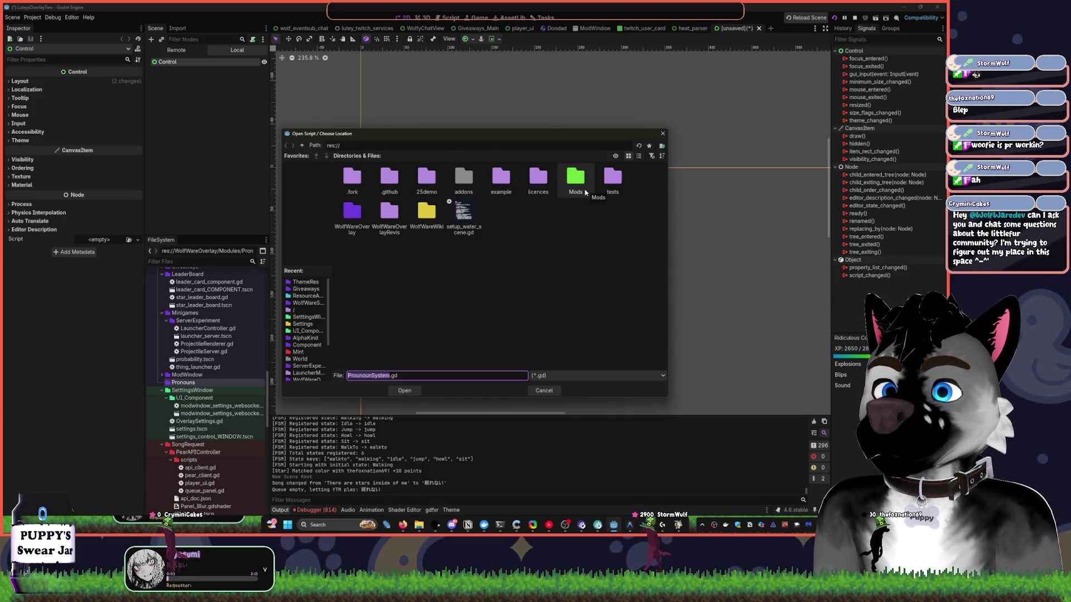
double_click(353, 213)
double_click(501, 180)
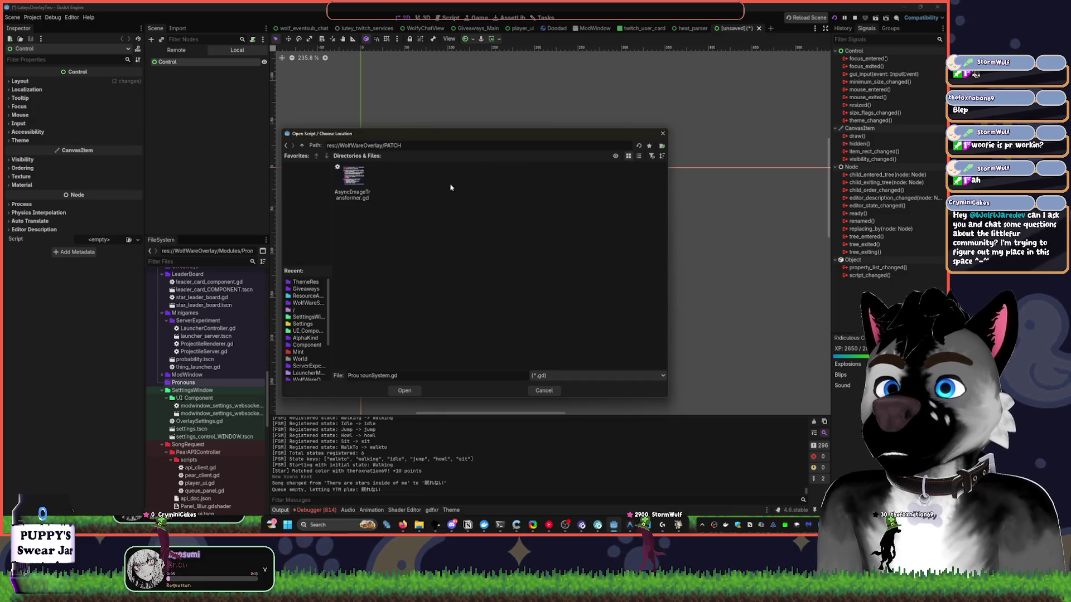
click(302, 145)
double_click(463, 178)
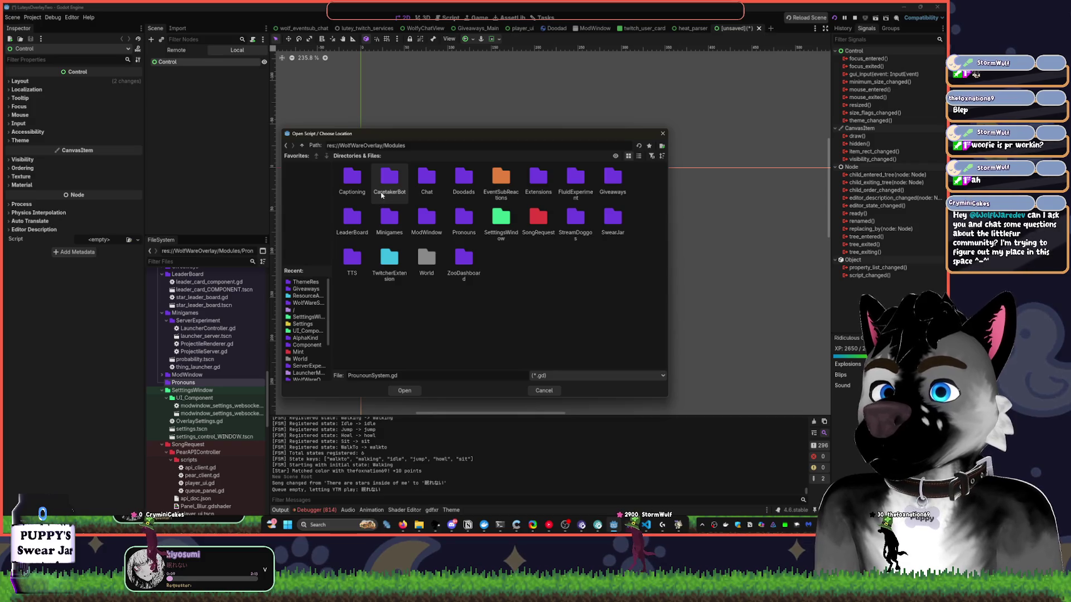
double_click(464, 219)
text(Coordinator)
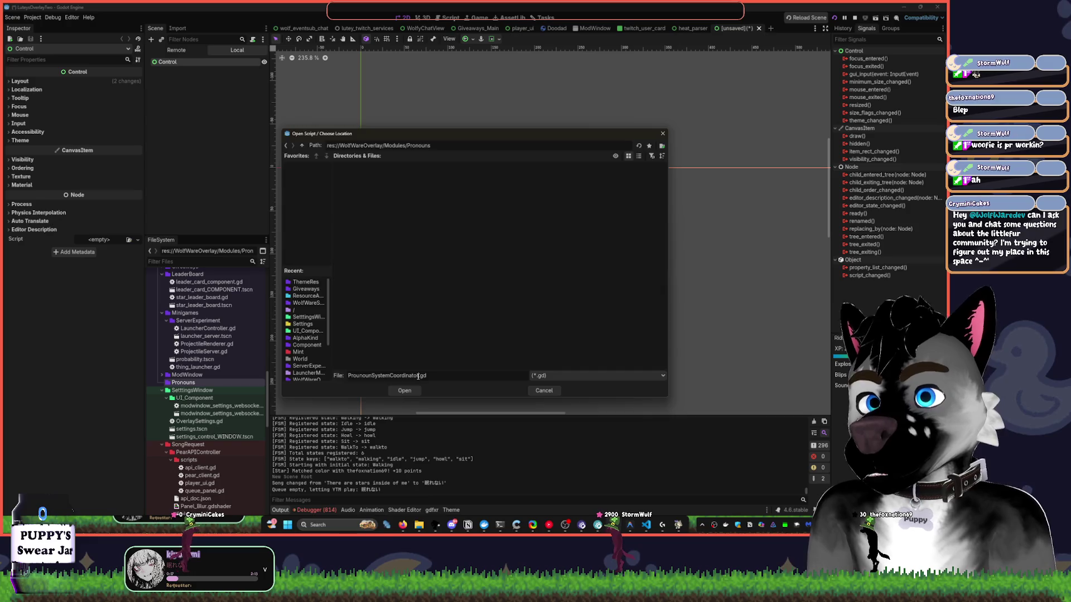
key(Return)
click(441, 337)
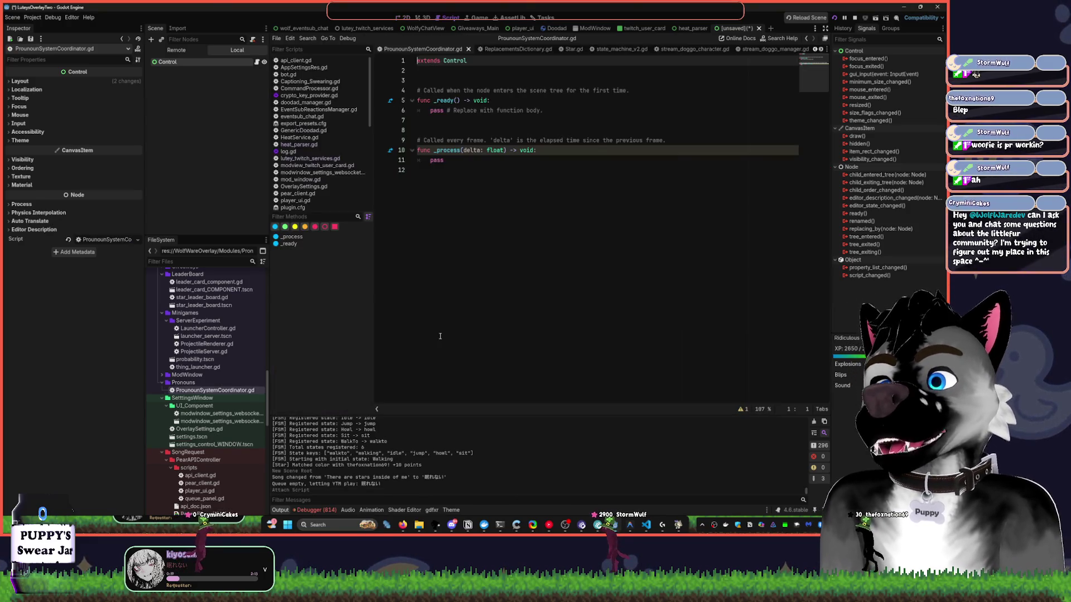
Rename the Control root node to 'Pronoun Coordinator' and select the template code under extends Control.
click(208, 67)
double_click(218, 61)
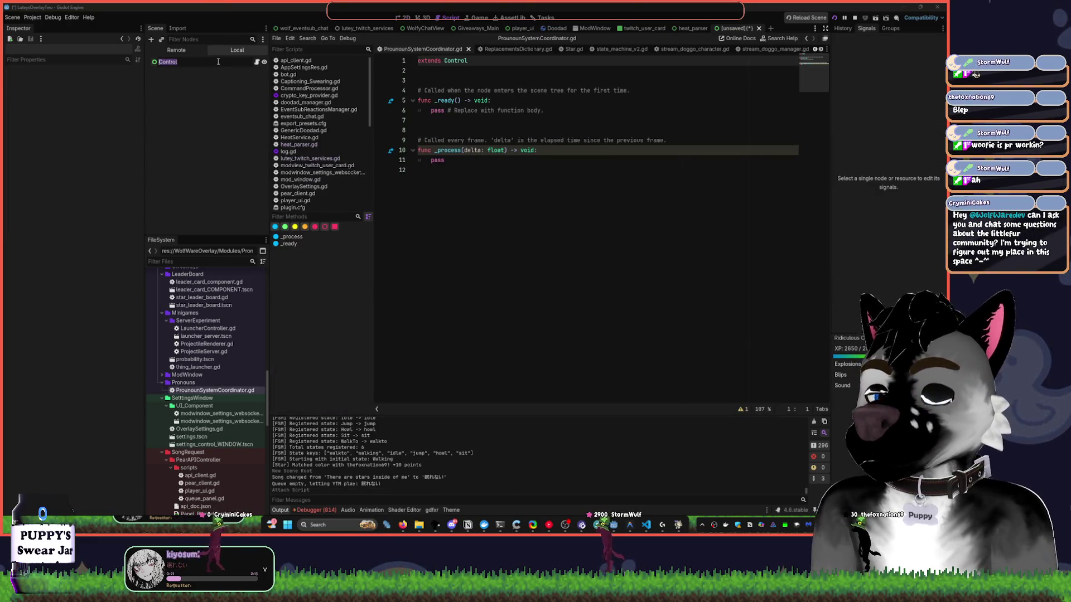
text(Pronoun Co)
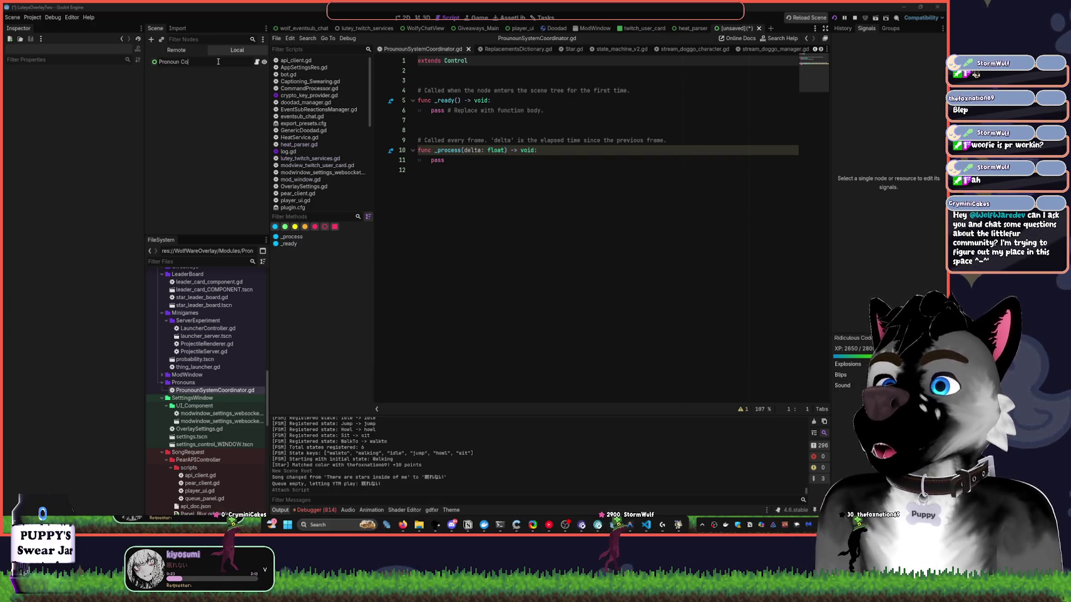
text(ordinator)
key(Return)
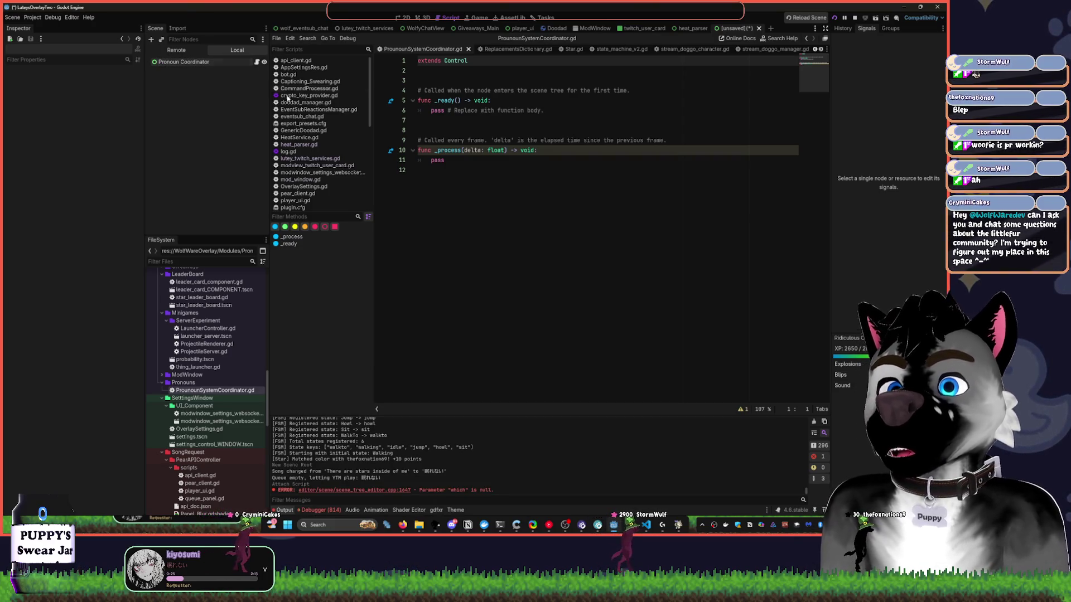
drag(418, 81, 550, 275)
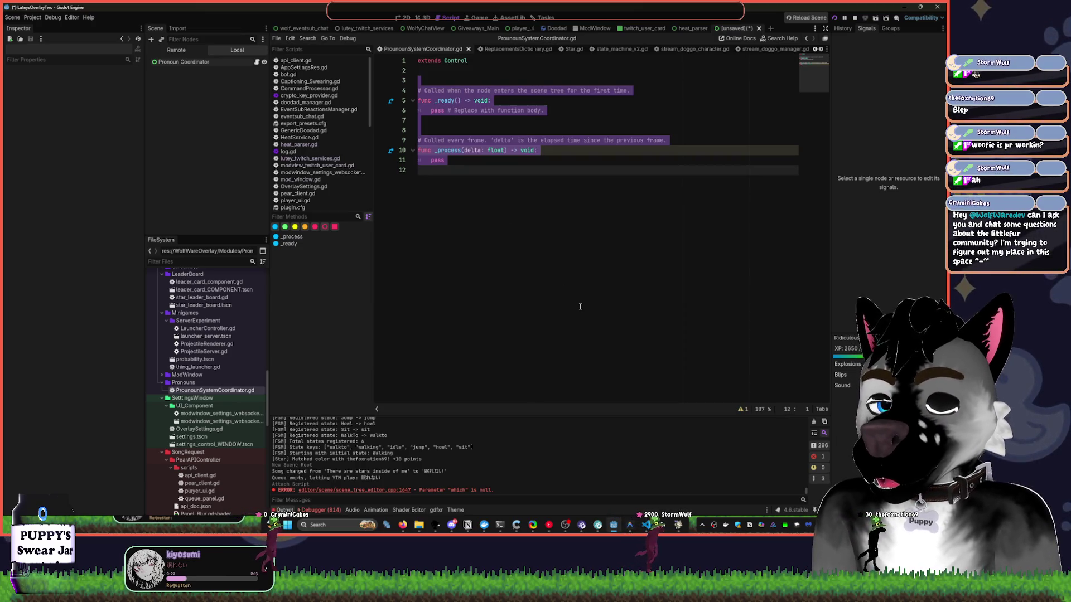
Replace the template functions with a 'var service_url:=' declaration.
key(BackSpace)
text(var serv)
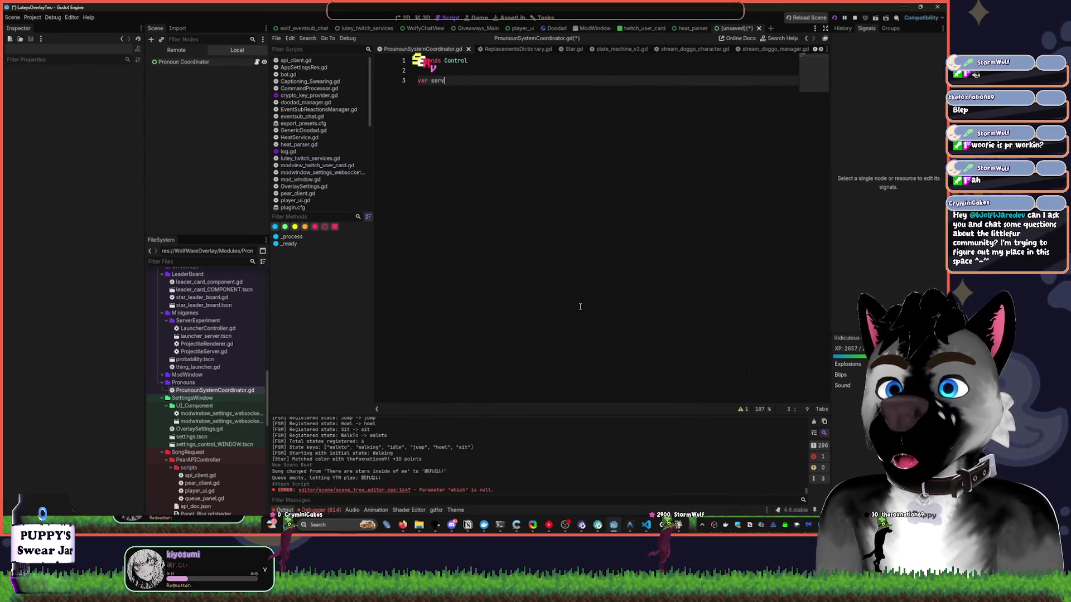
text(ice_url)
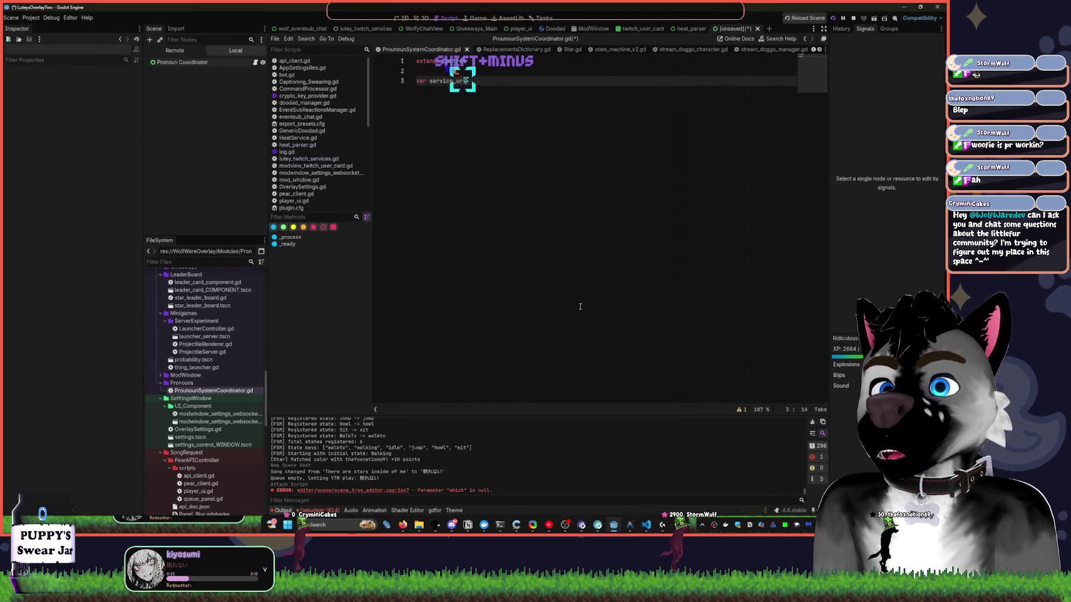
text(:)
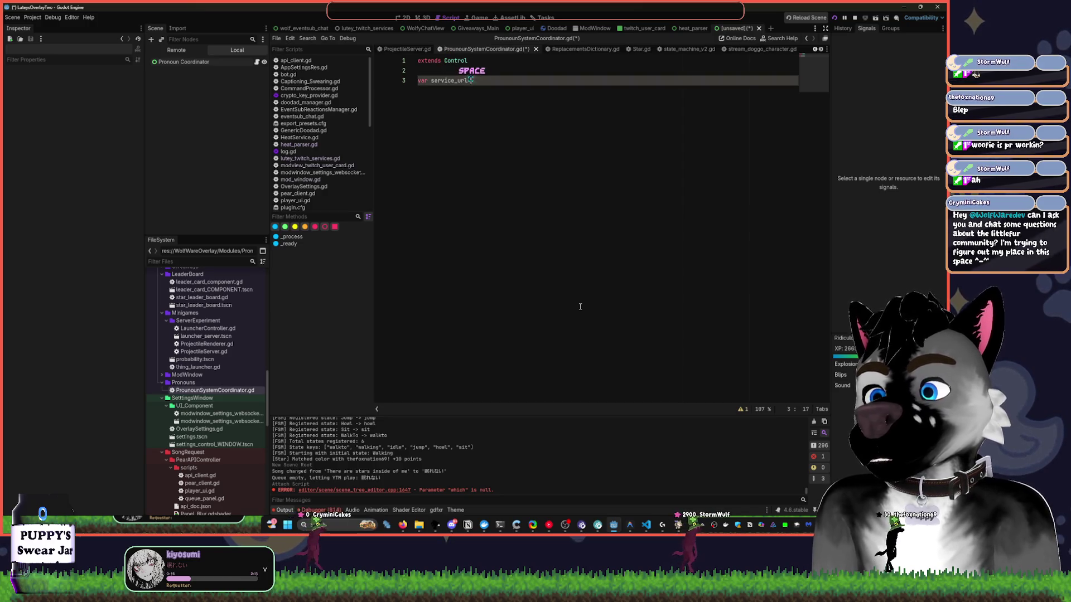
text(=)
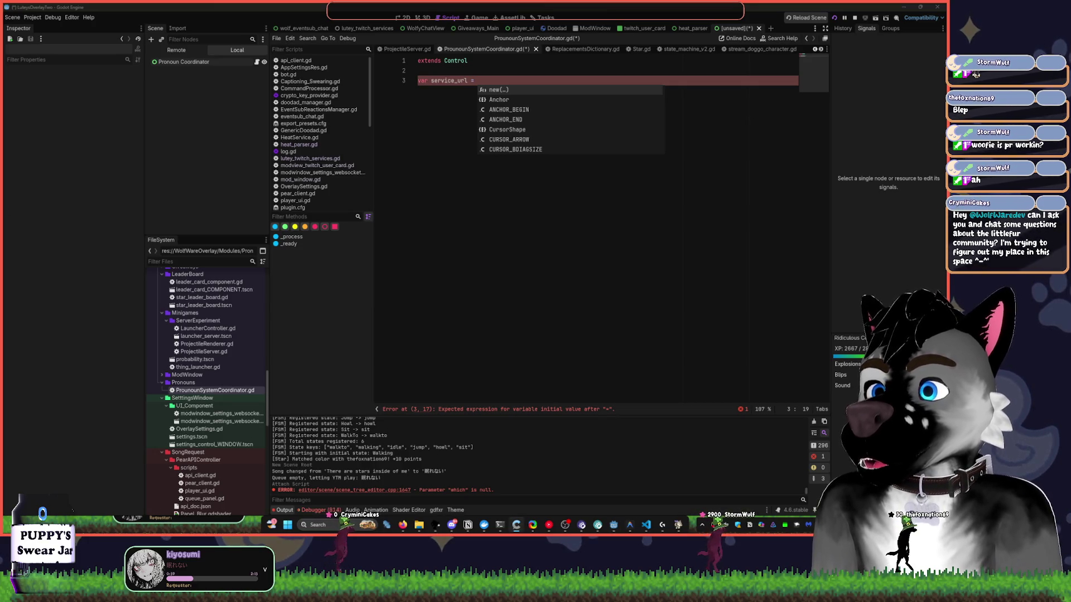
key(Escape)
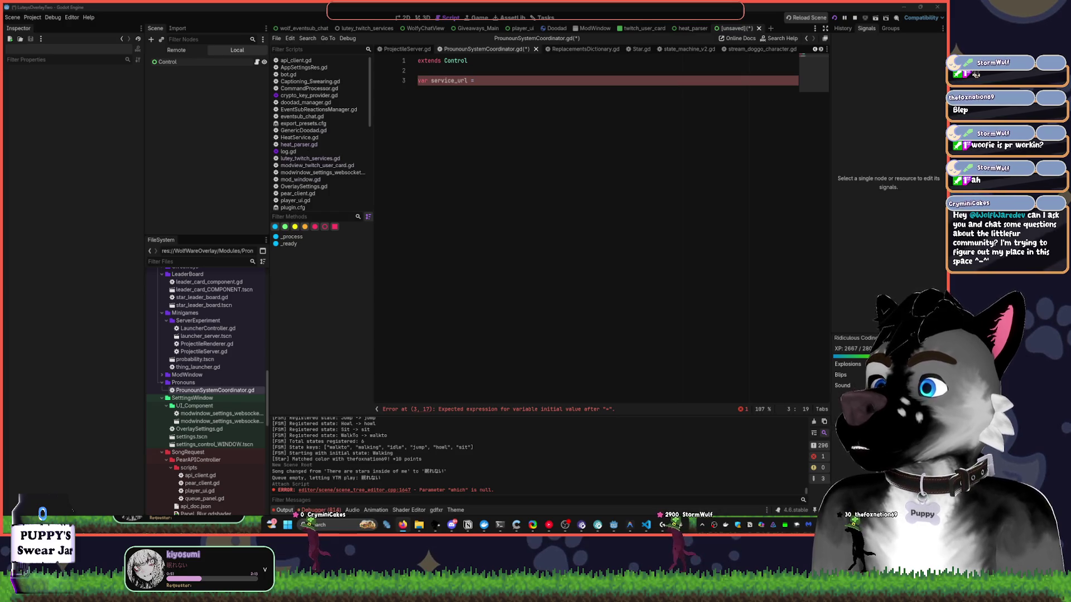
click(491, 85)
key(alt+Tab)
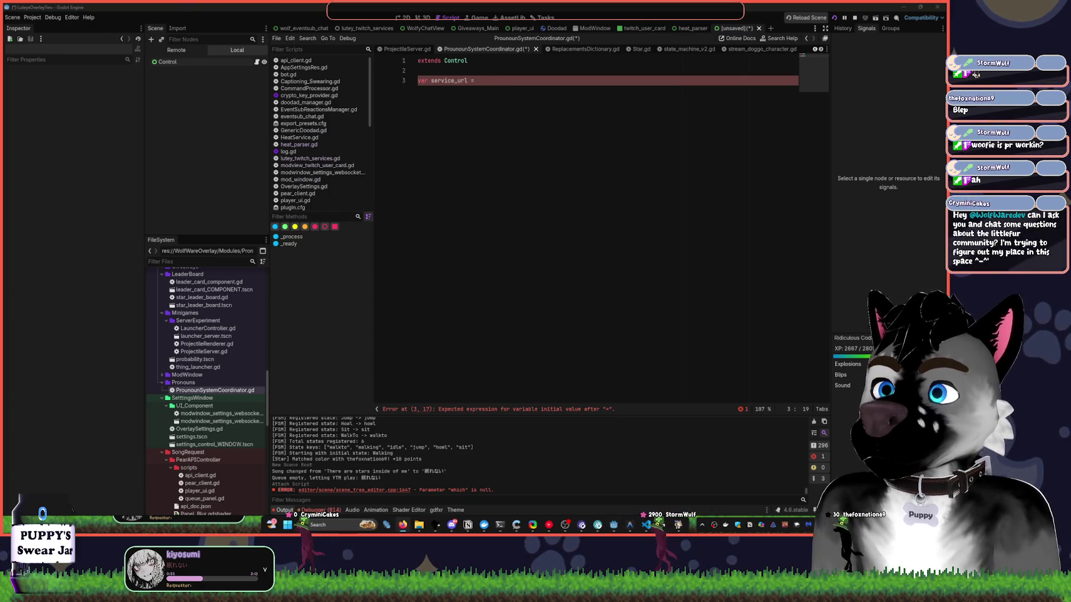
key(alt+Tab)
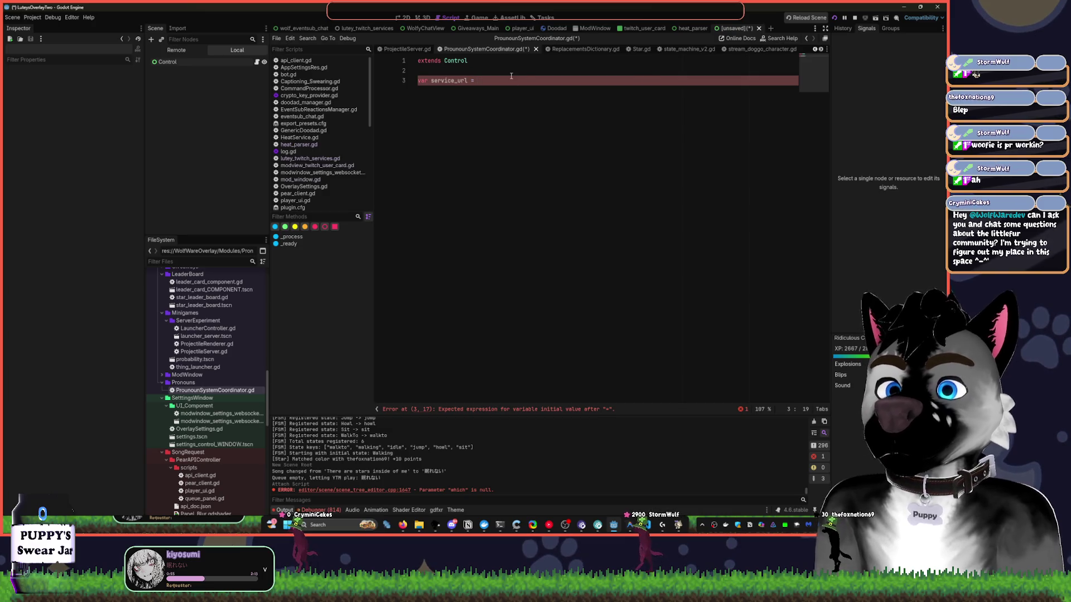
text(https://pronouns.alejo.io/api/users/WolfWaredev)
click(481, 81)
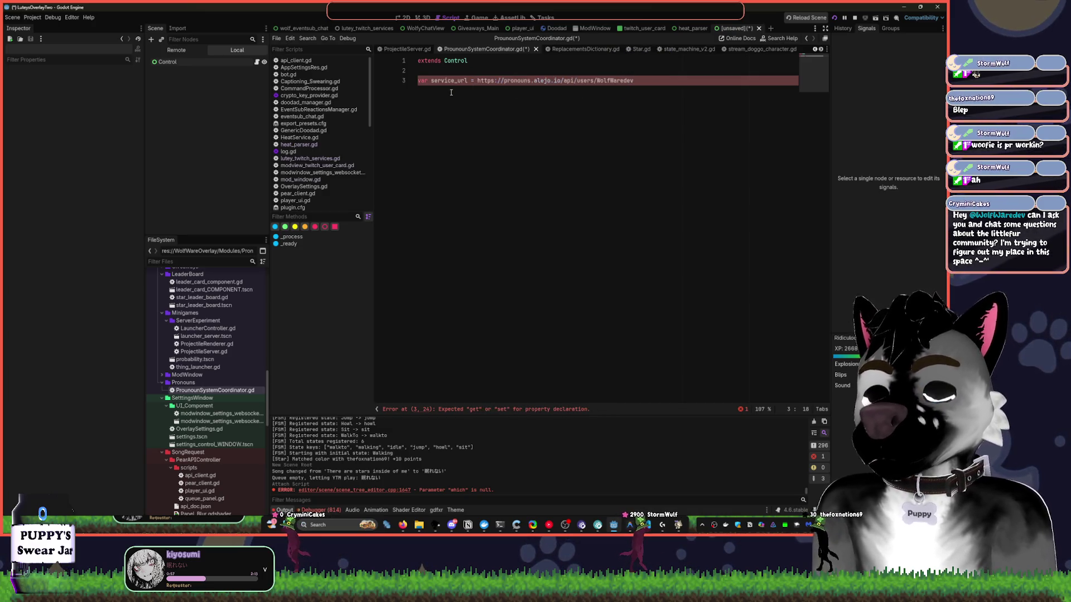
text(")
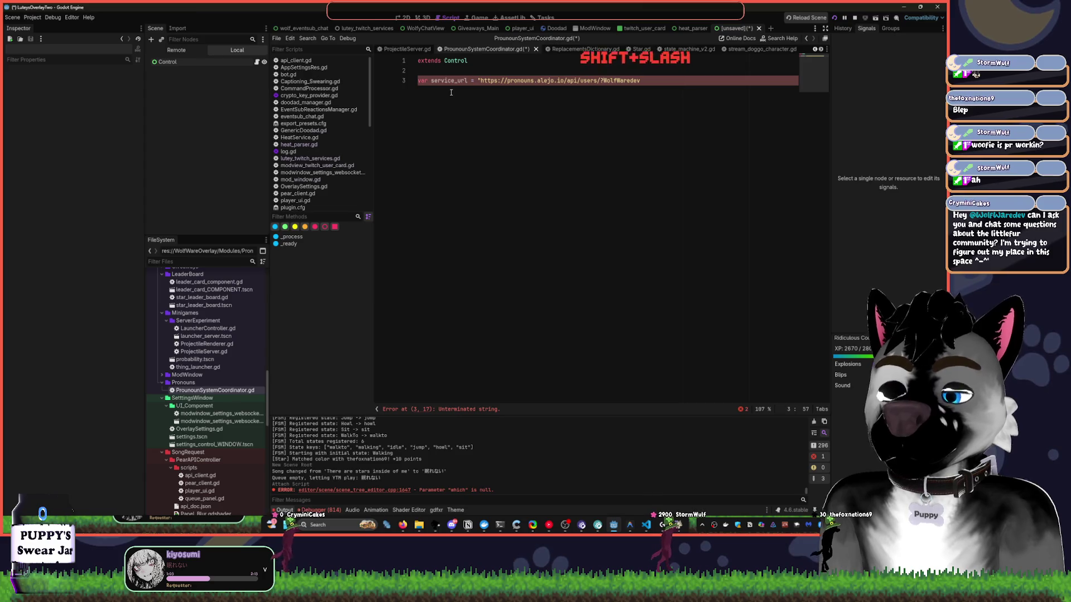
text(")
key(shift+End)
key(ctrl+x)
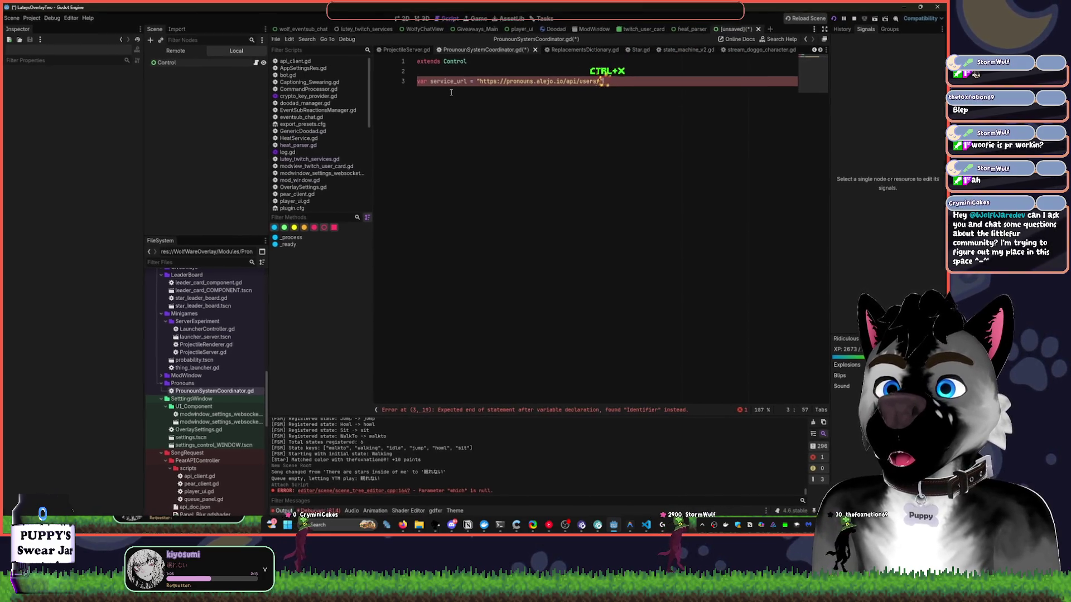
key(Return)
text(var)
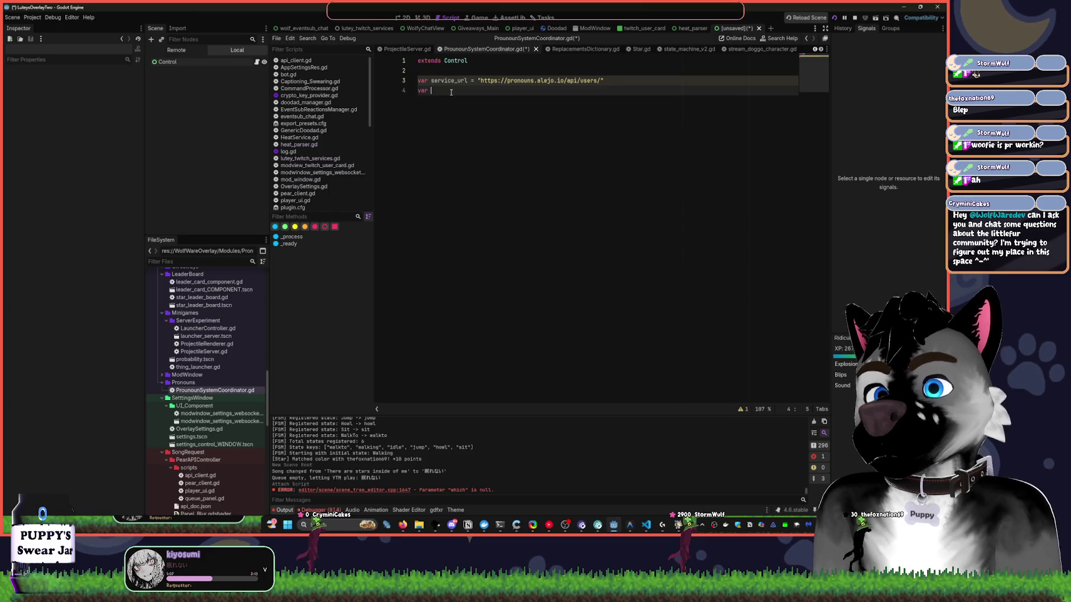
Complete line 4 as 'var user' directly below the service_url declaration.
text(user)
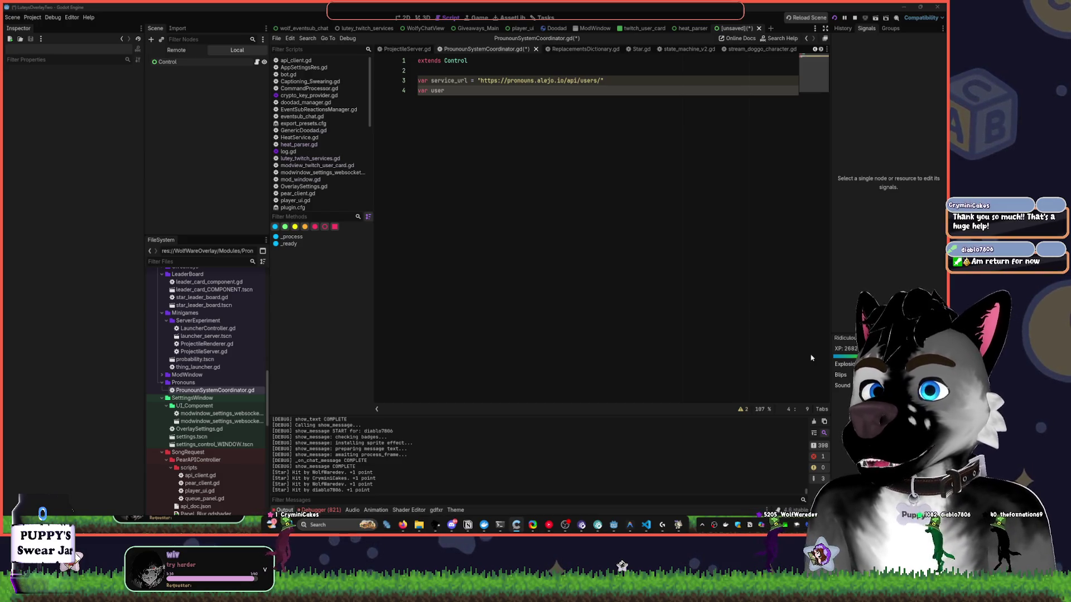
click(403, 17)
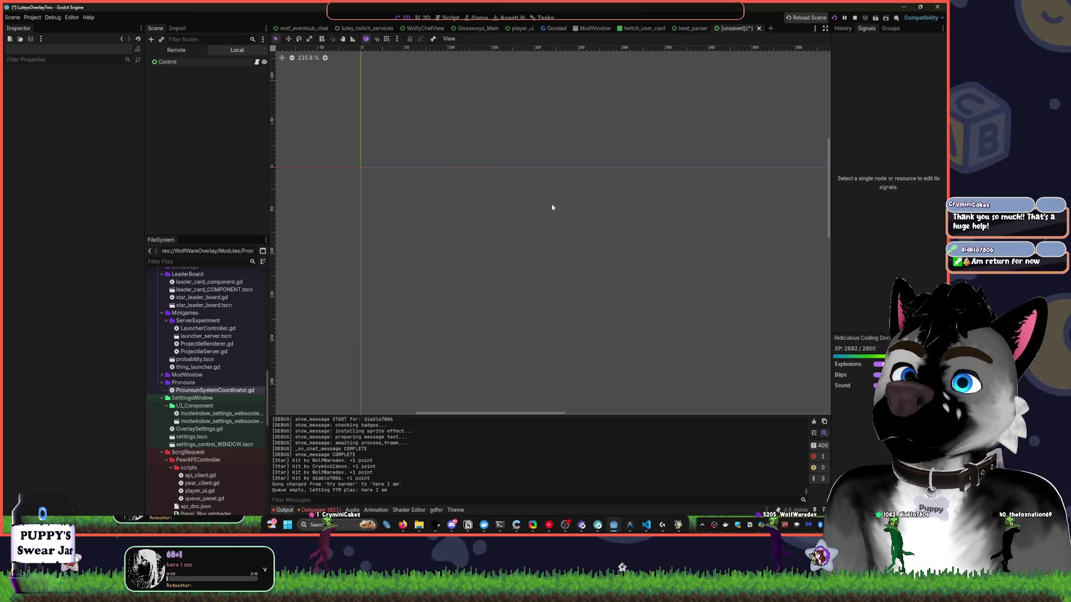
click(365, 28)
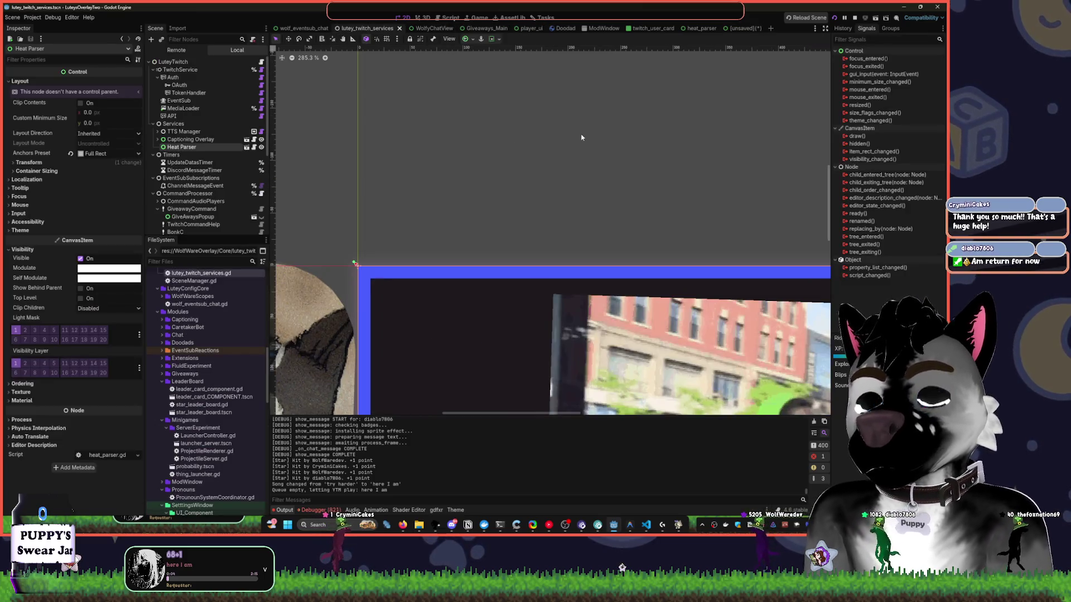
click(737, 28)
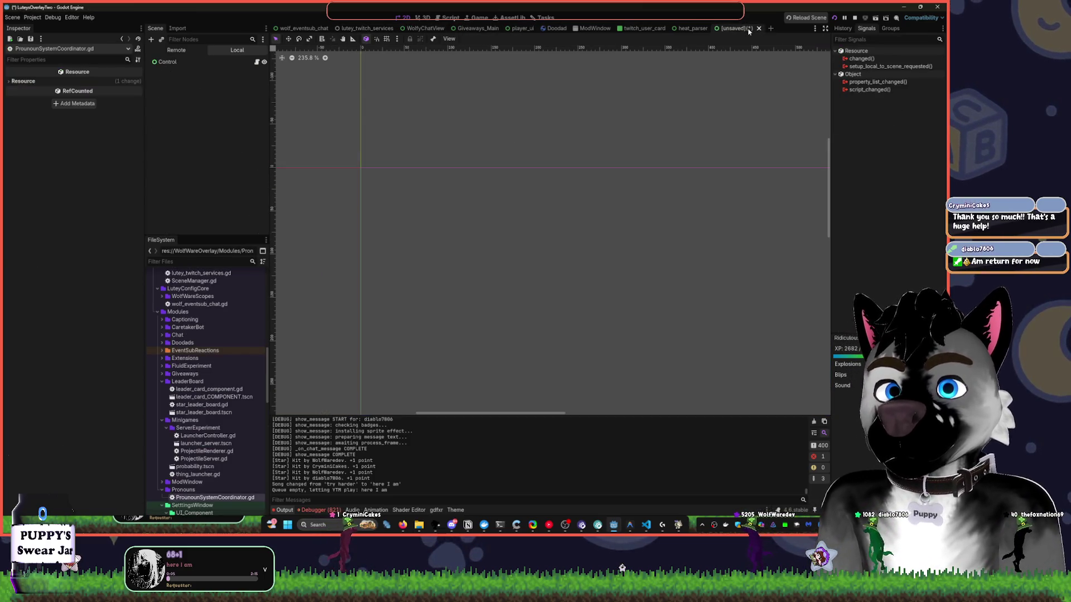
Rename the scene's root Control node to 'Pronoun Coordinator'.
click(218, 64)
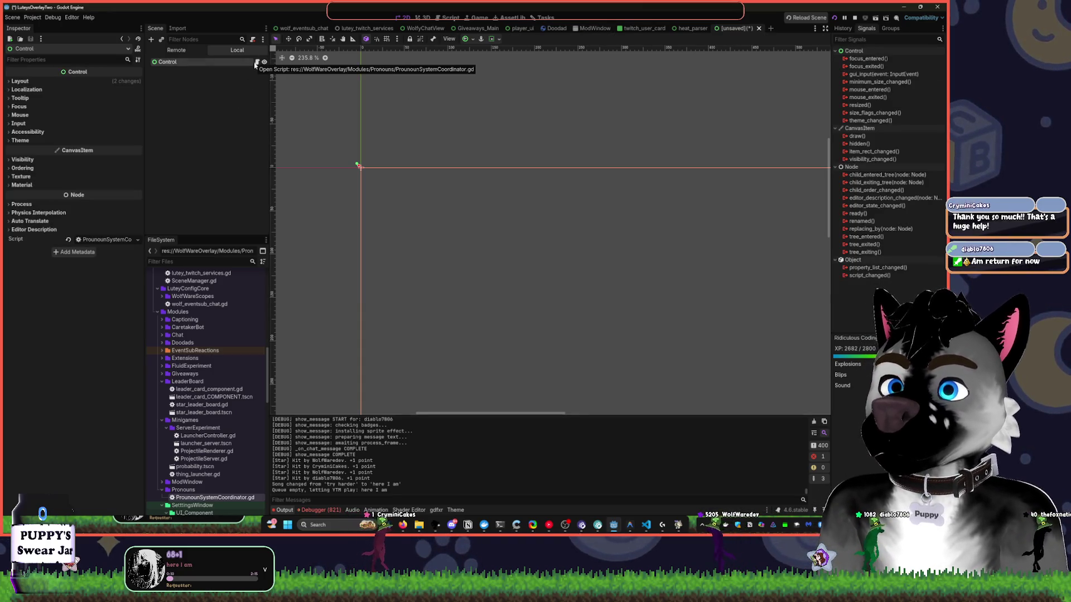
double_click(237, 62)
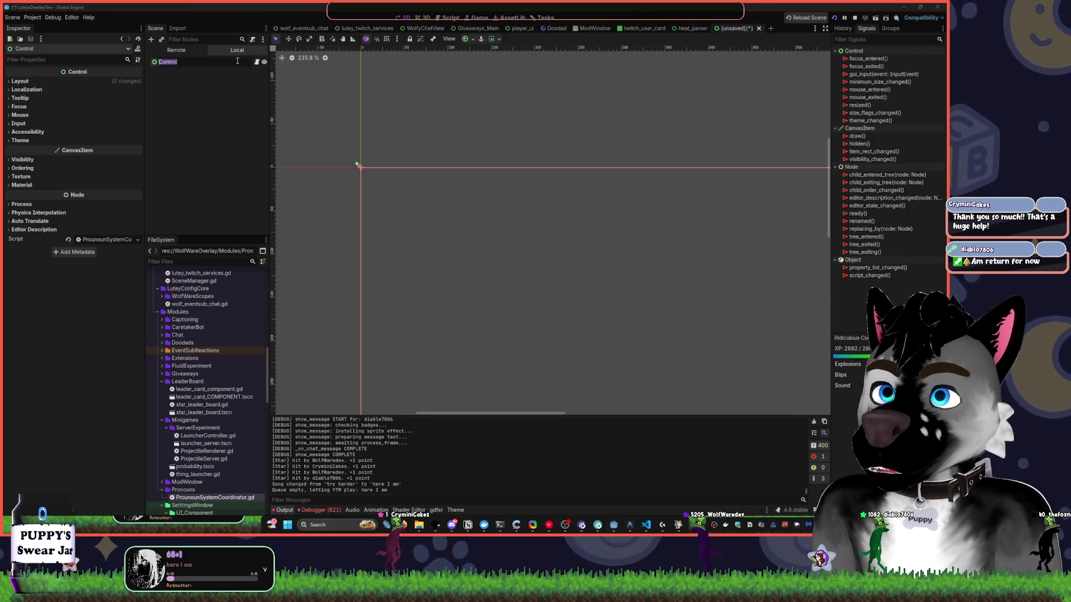
text(Pronounc)
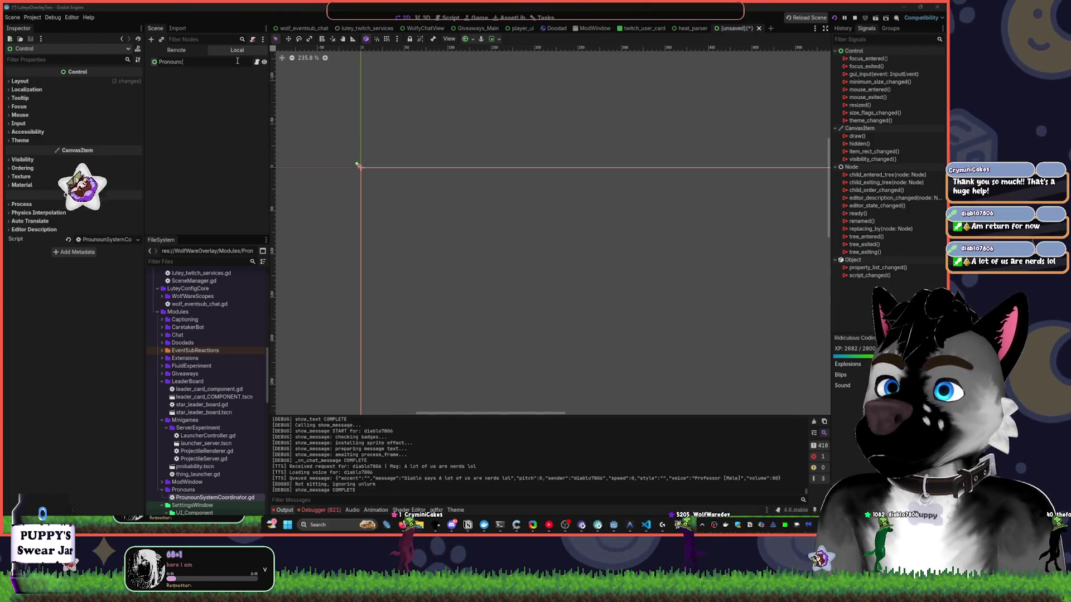
key(BackSpace)
text(Co)
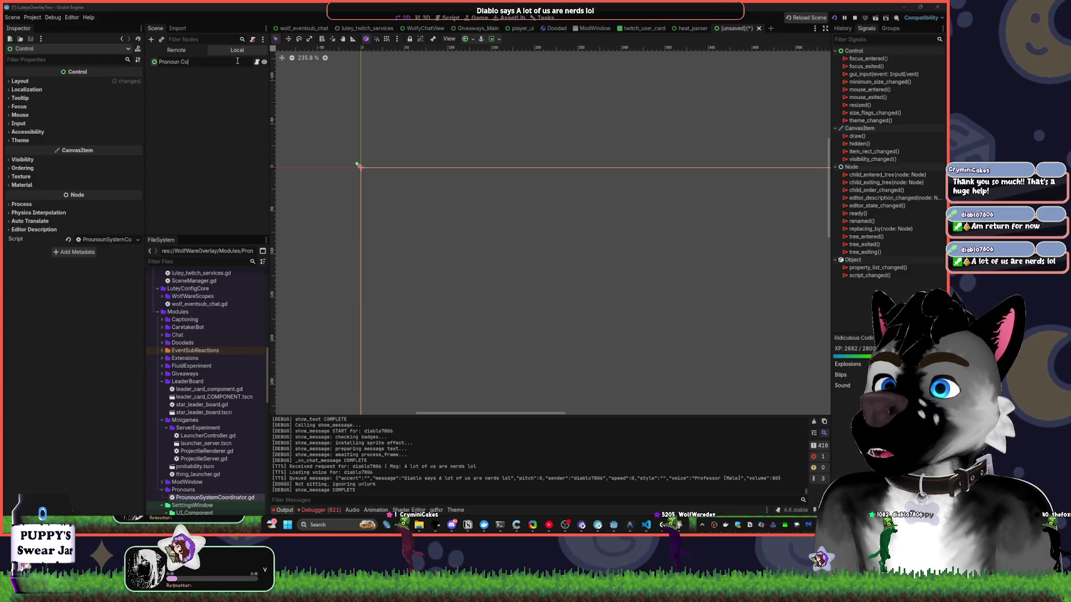
text(ordinator)
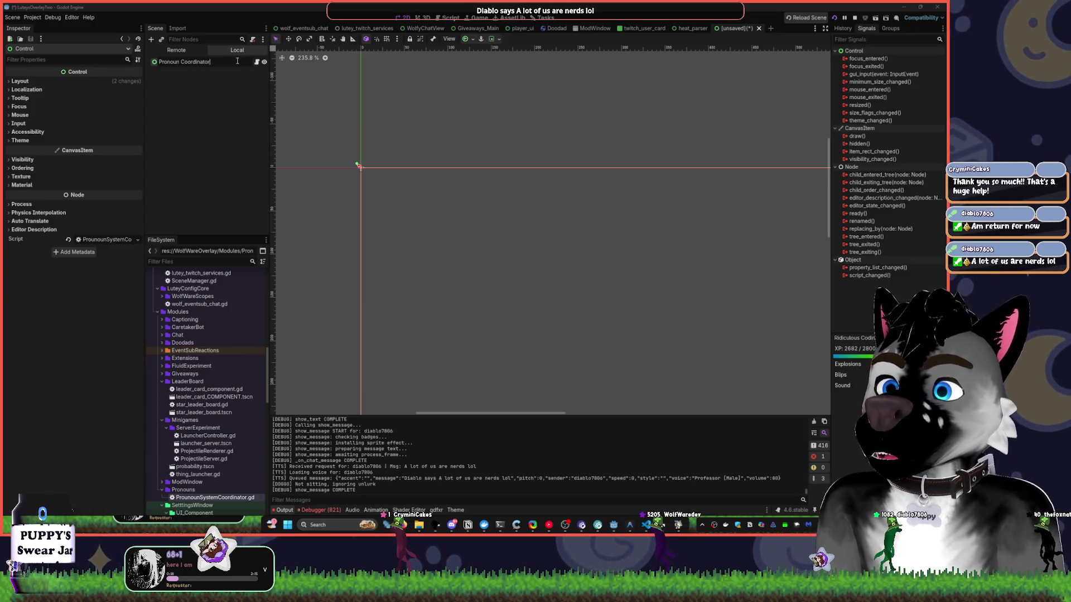
key(Return)
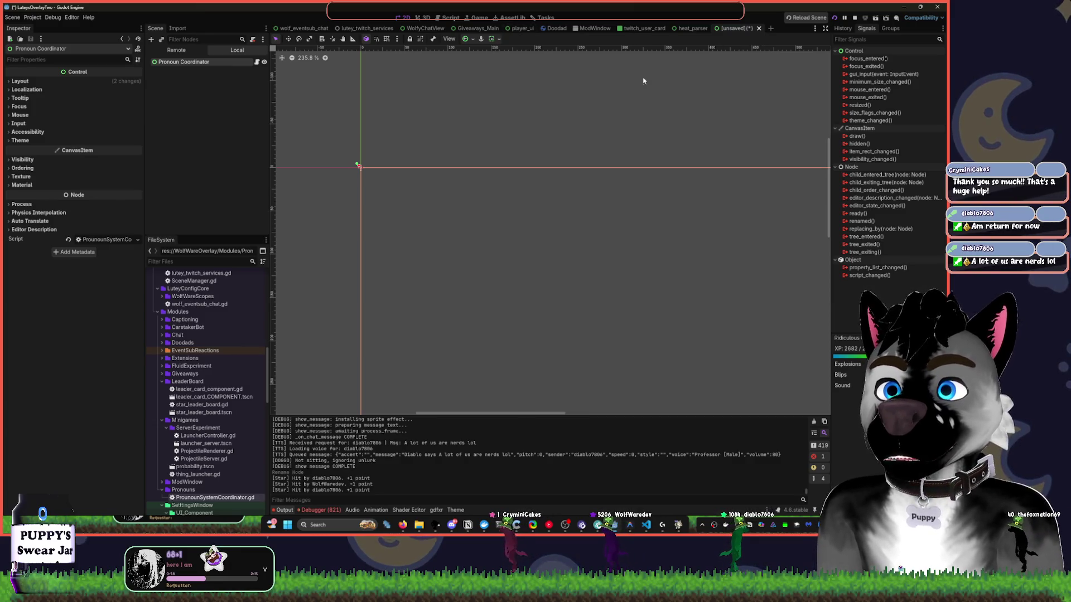
scroll(457, 84, up, 1)
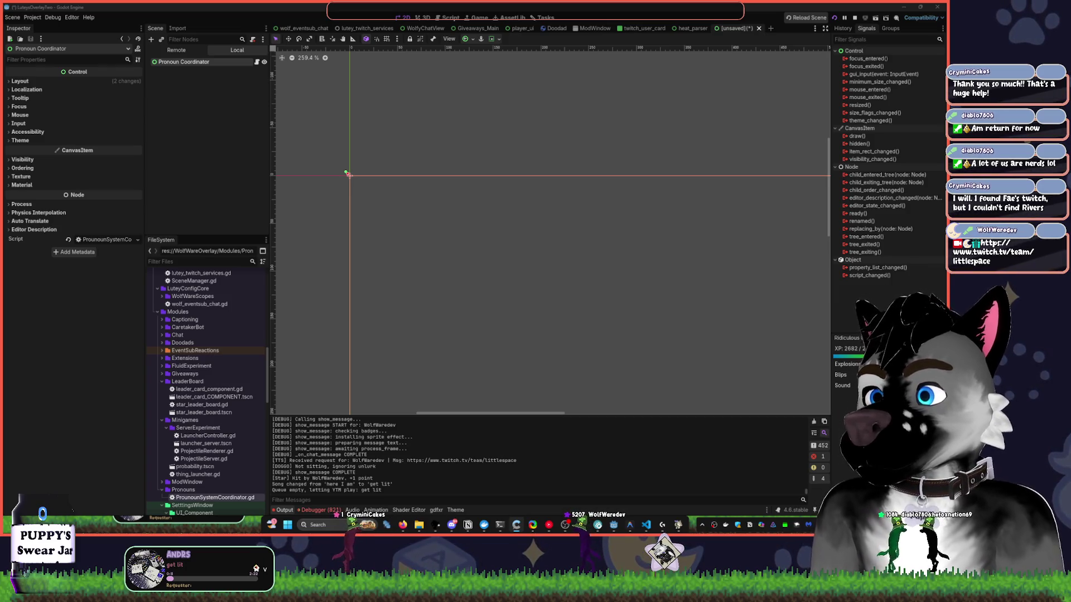
Switch YouTube Music to the Ambient Wombo playlist, then minimize it to reveal Godot.
click(549, 525)
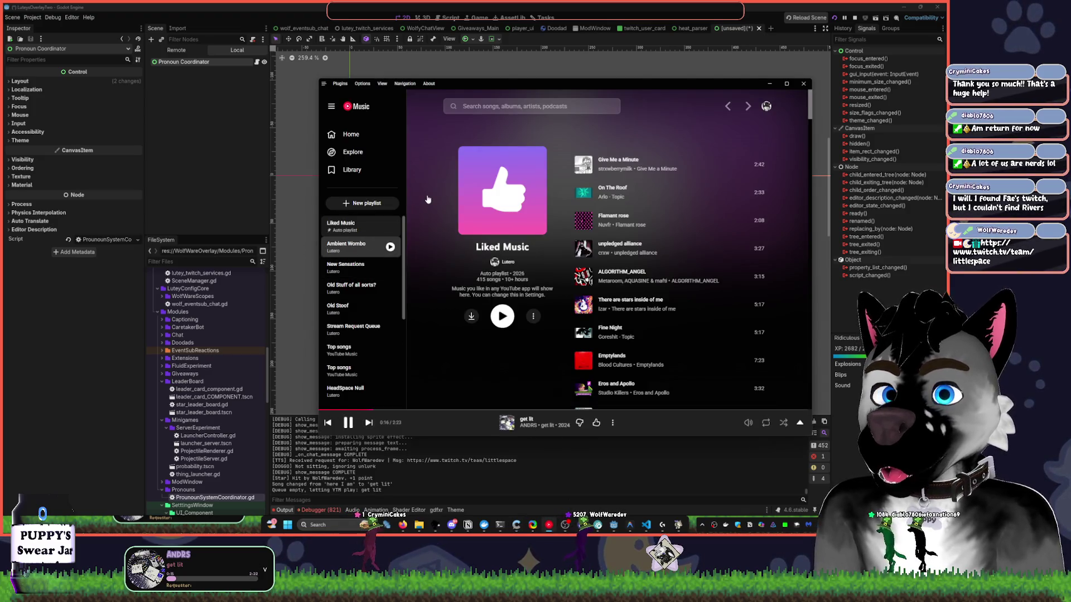
click(346, 246)
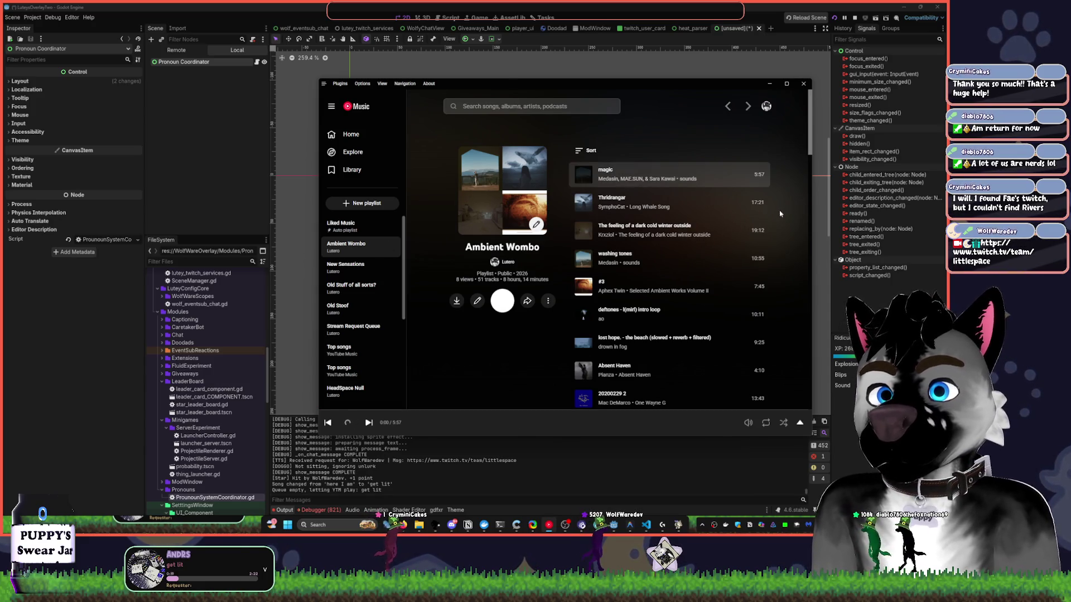
click(770, 84)
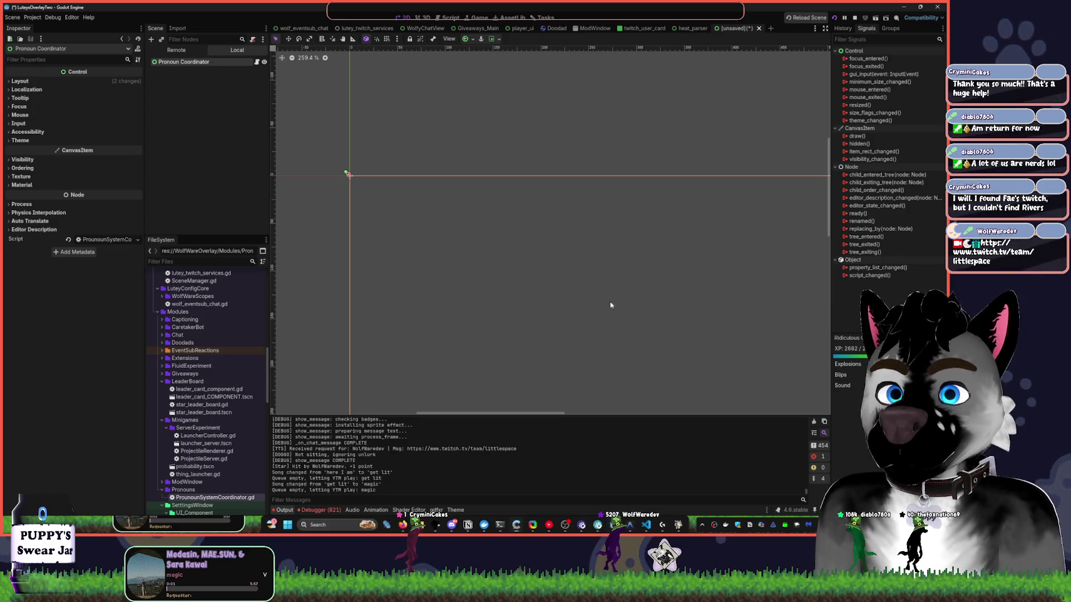
Scroll around the 2D canvas, then restore the YouTube Music window from the taskbar.
scroll(613, 296, down, 3)
scroll(629, 279, down, 7)
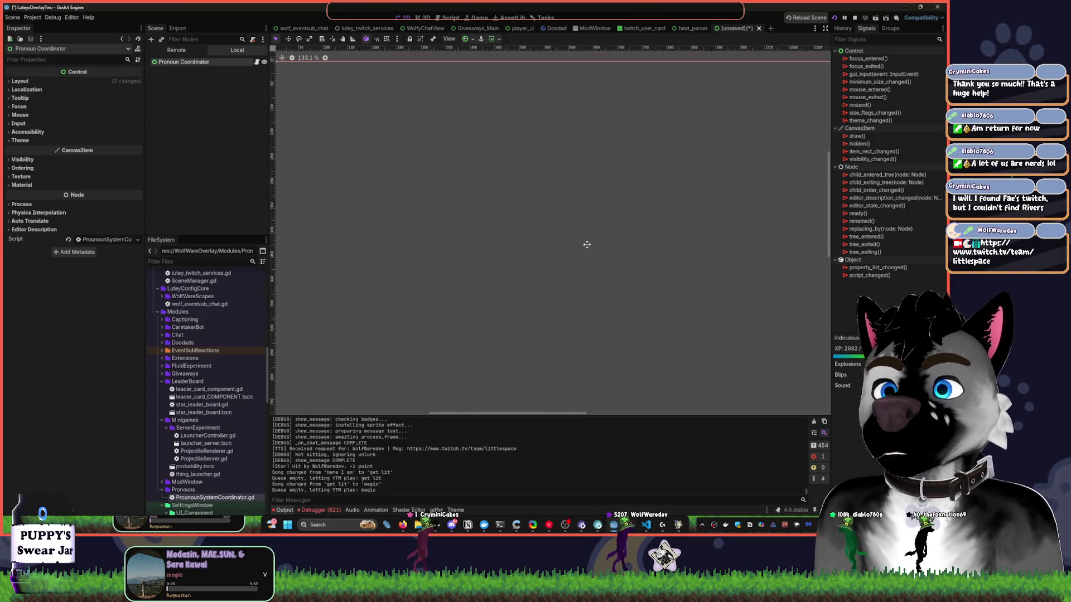
scroll(596, 196, right, 1)
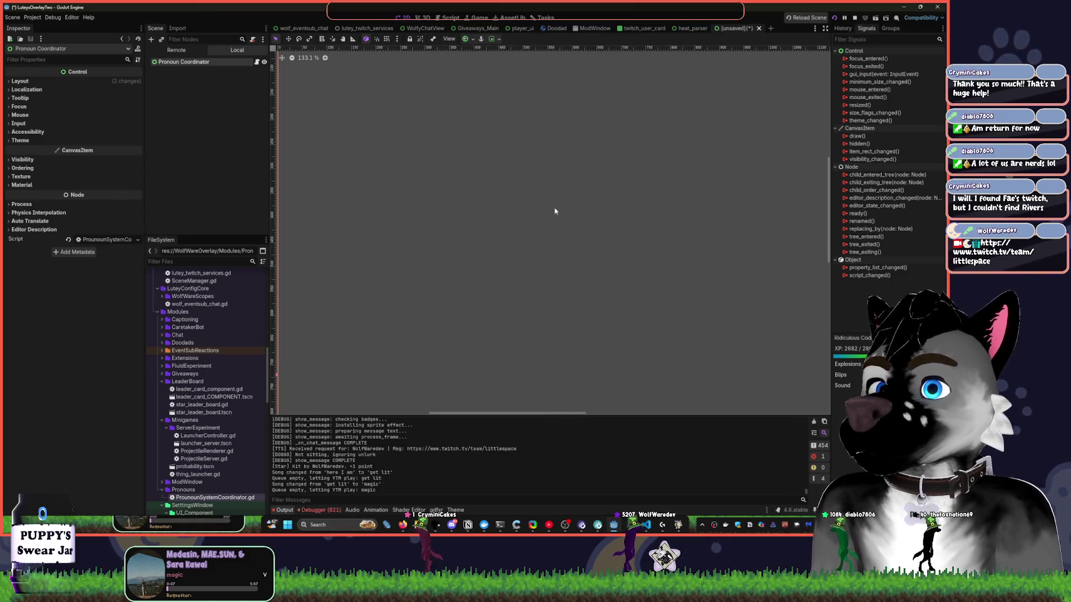
scroll(578, 256, down, 1)
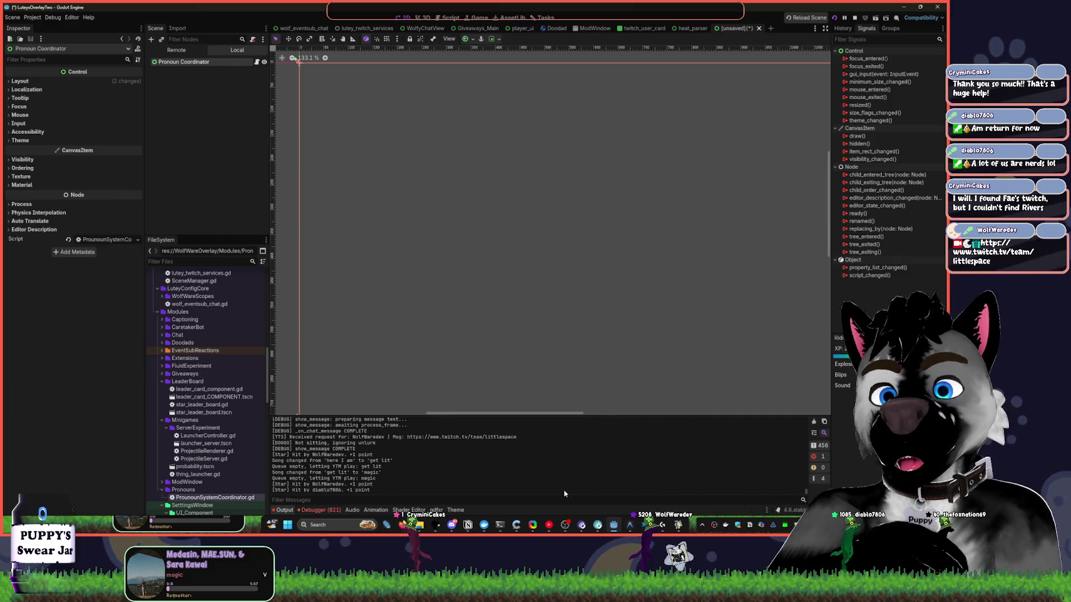
click(549, 524)
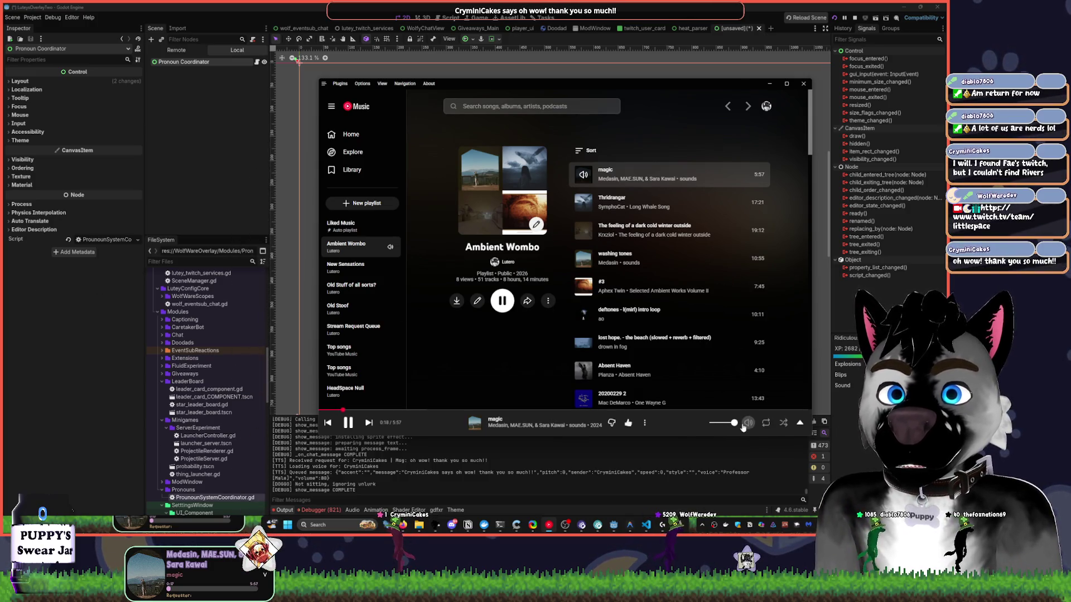
Open the now-playing page for 'magic' and browse its Lyrics, Related and Up Next tabs.
click(770, 428)
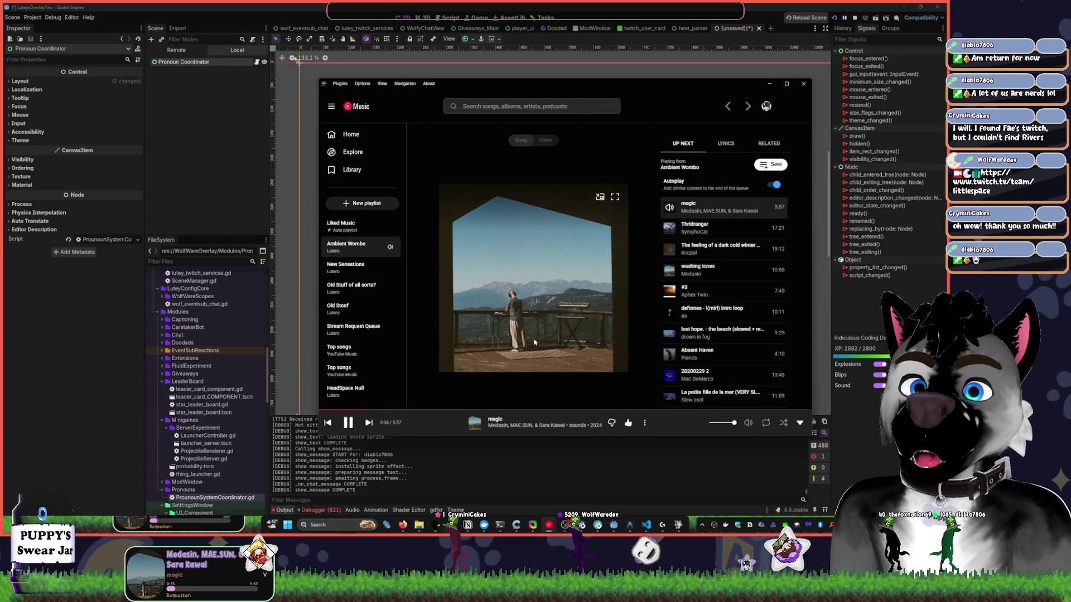
click(742, 144)
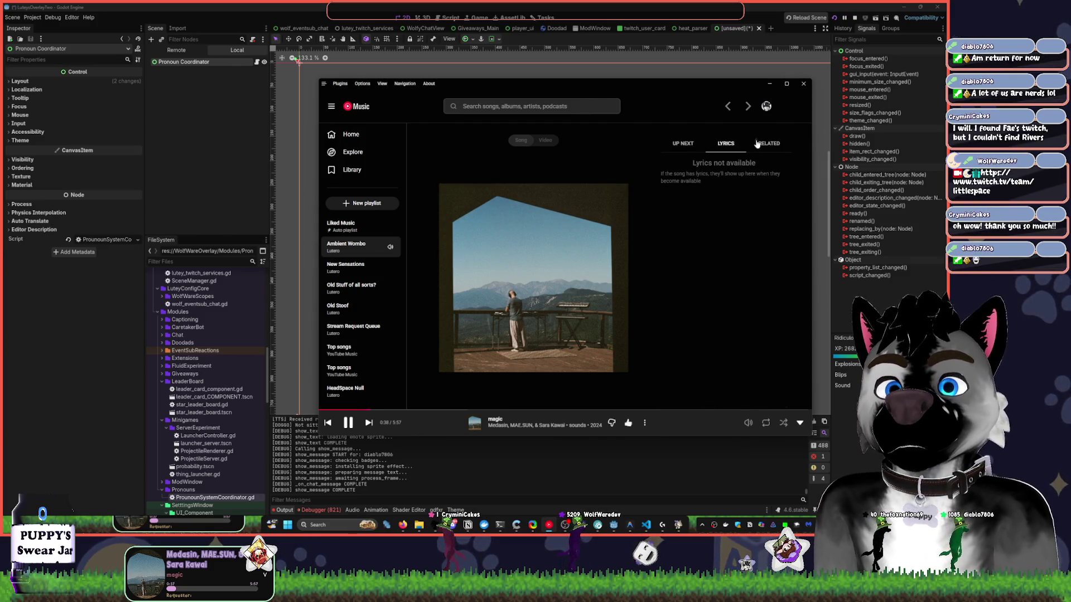
click(759, 144)
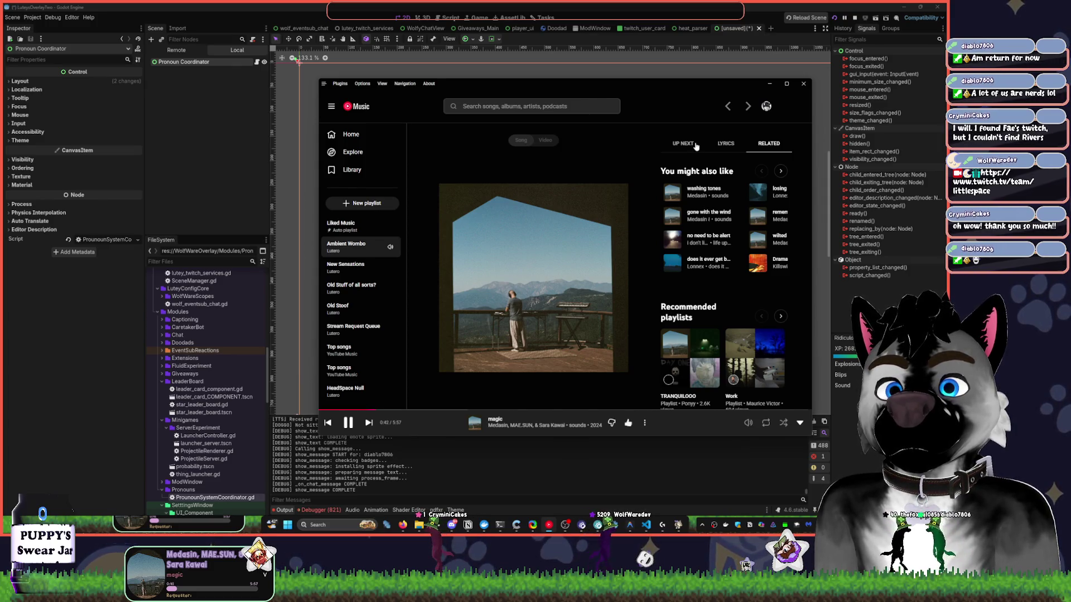
click(696, 145)
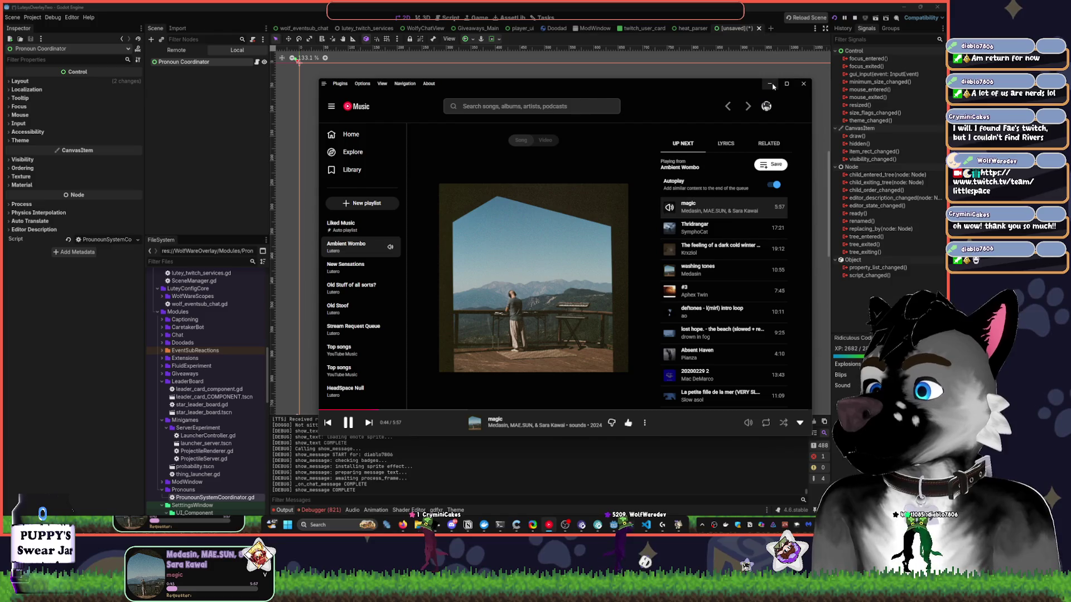
Collapse the player, close the volume mixer, and minimize YouTube Music.
click(756, 424)
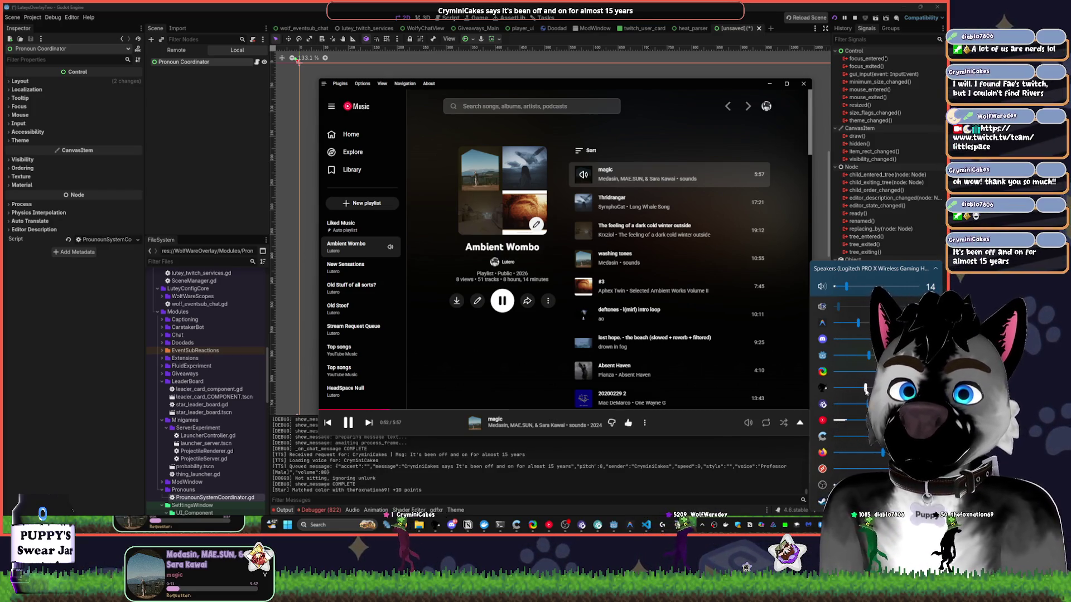
mouse_move(595, 240)
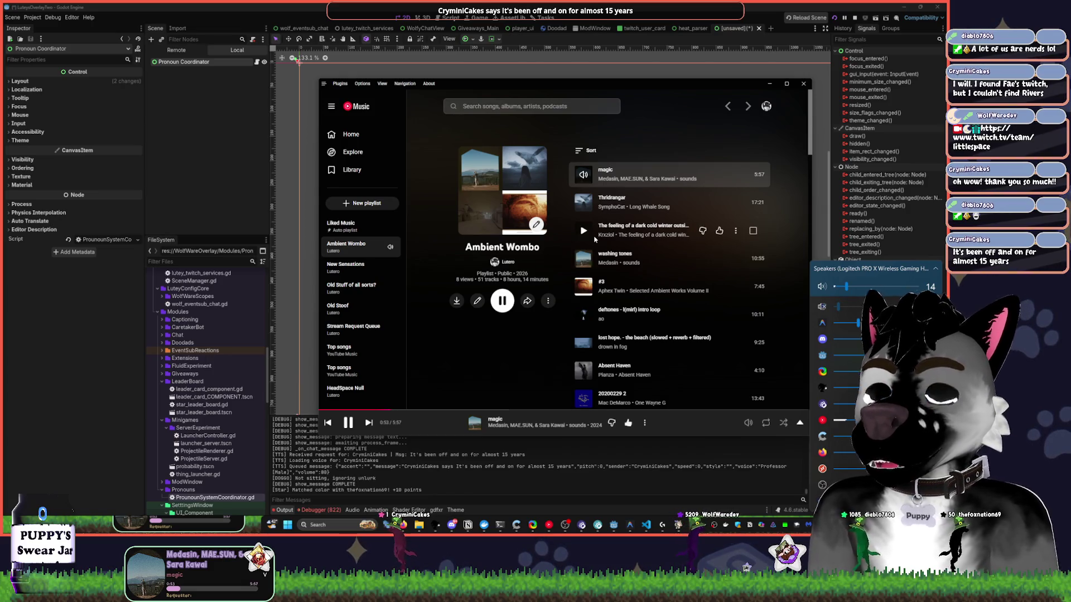
click(652, 106)
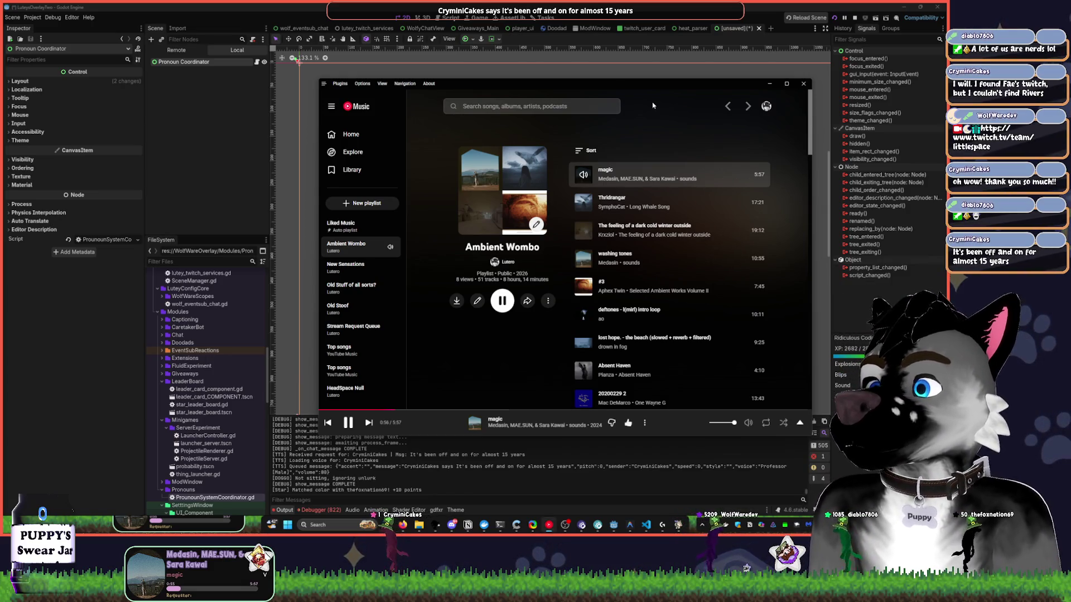
click(771, 85)
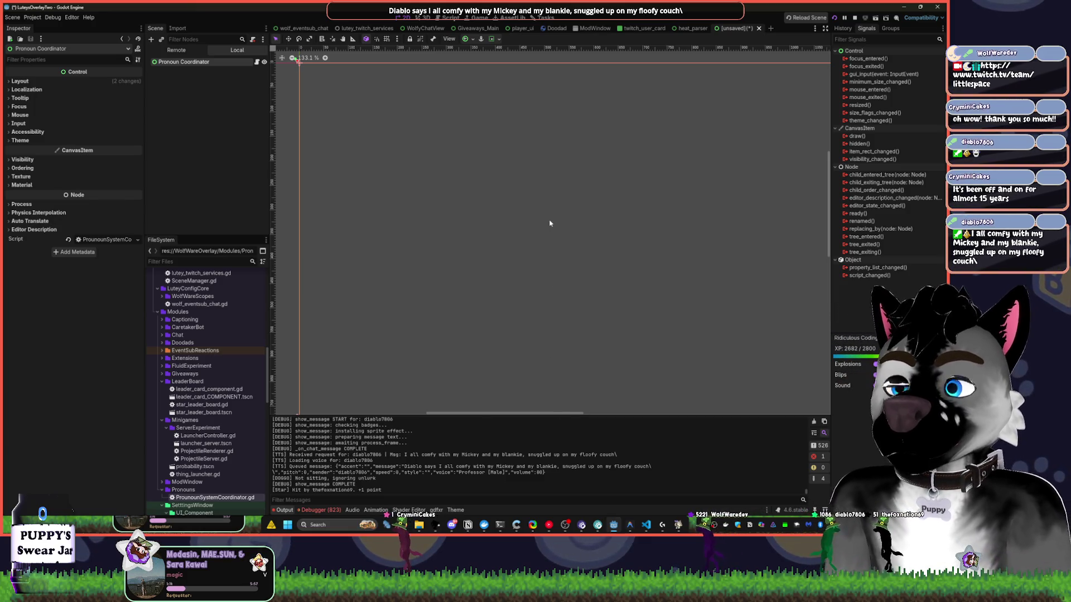
Maximize Notion, open its Materials page, then minimize Notion back to Godot.
click(468, 525)
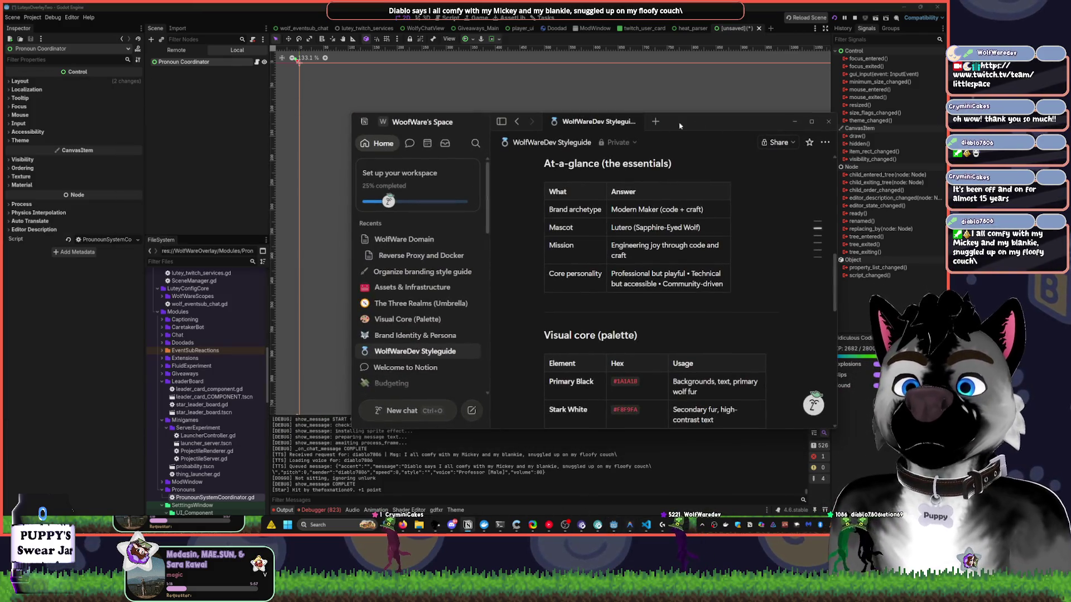
double_click(679, 126)
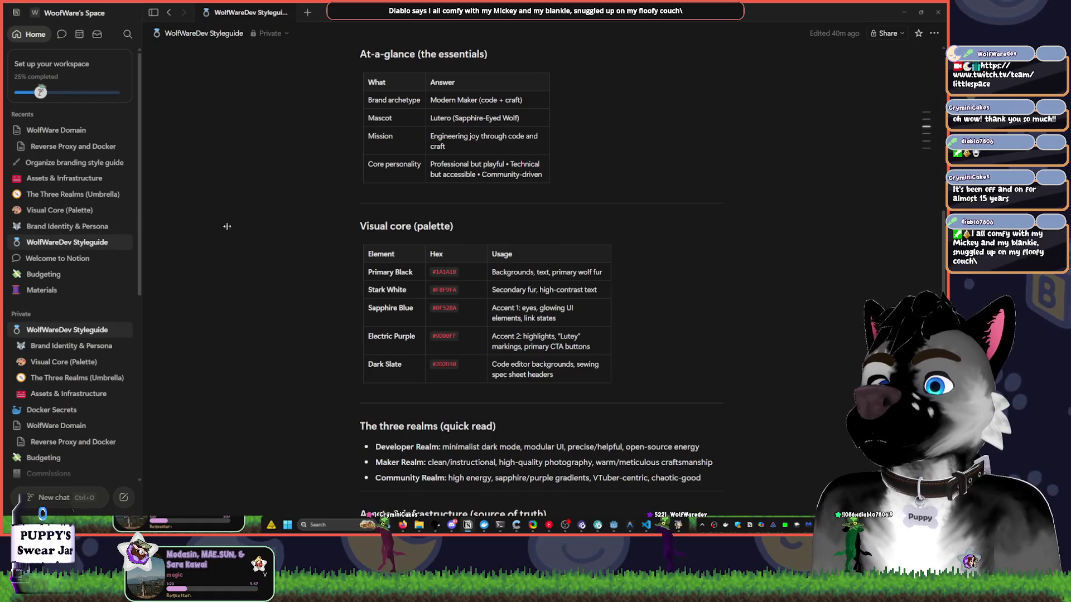
scroll(227, 226, up, 5)
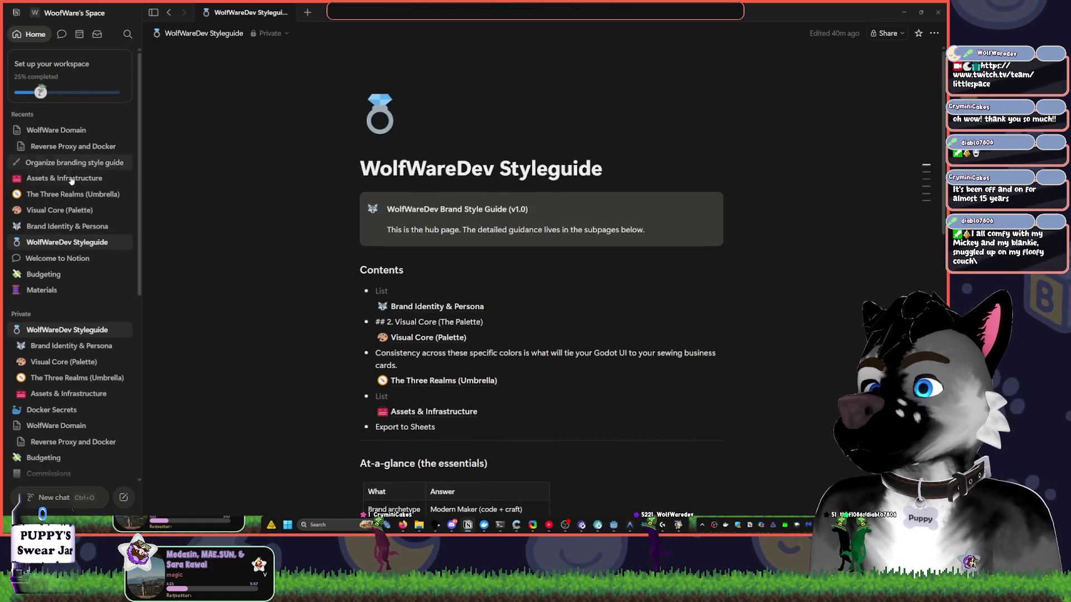
click(67, 290)
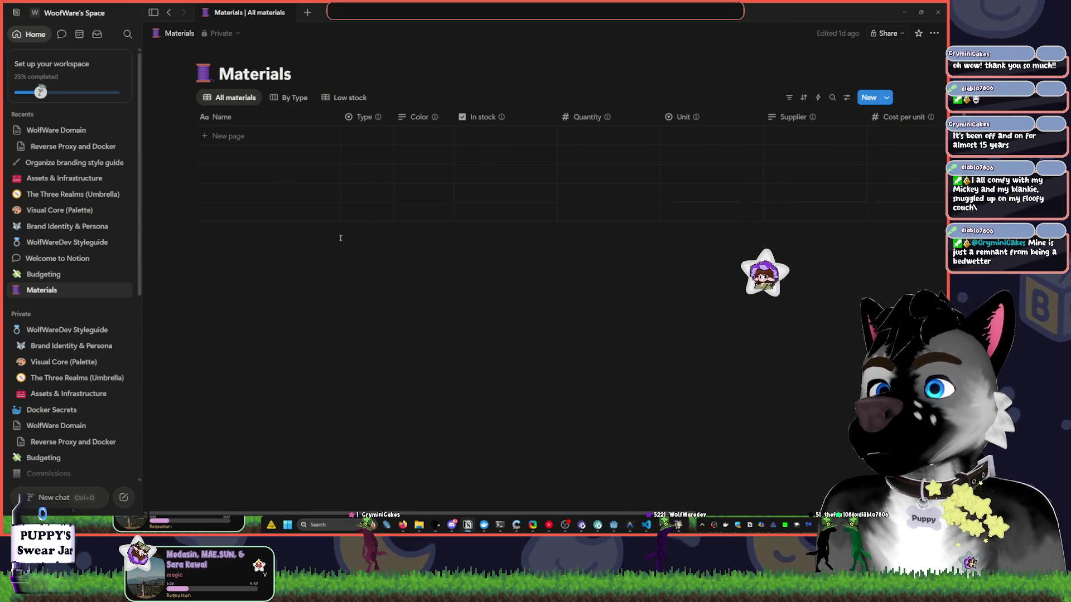
click(902, 14)
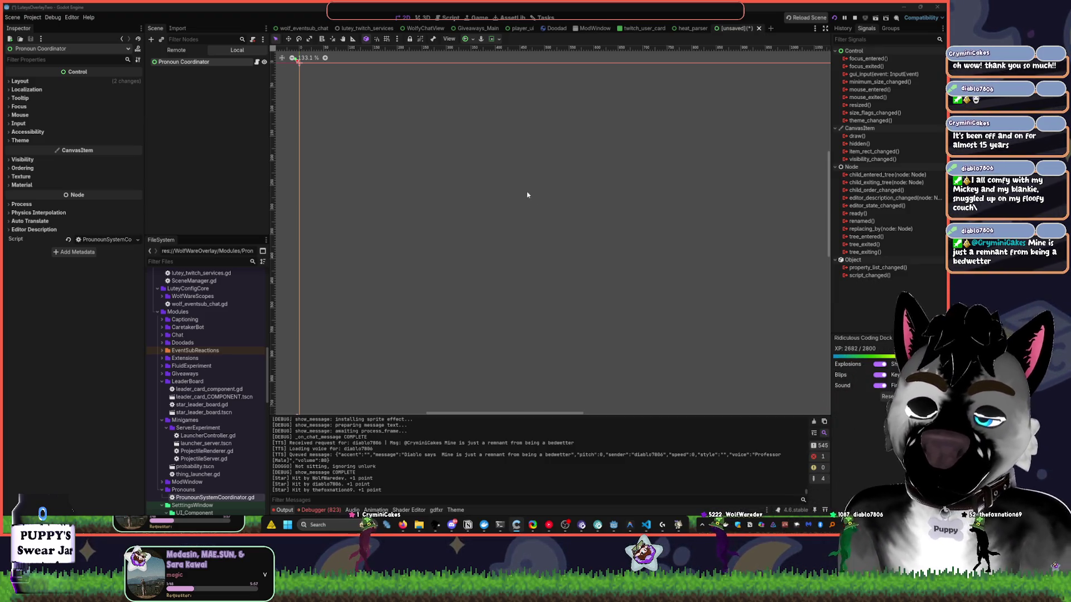
In the script, rewrite the user line as var user : String = "".
click(450, 17)
text(var user:)
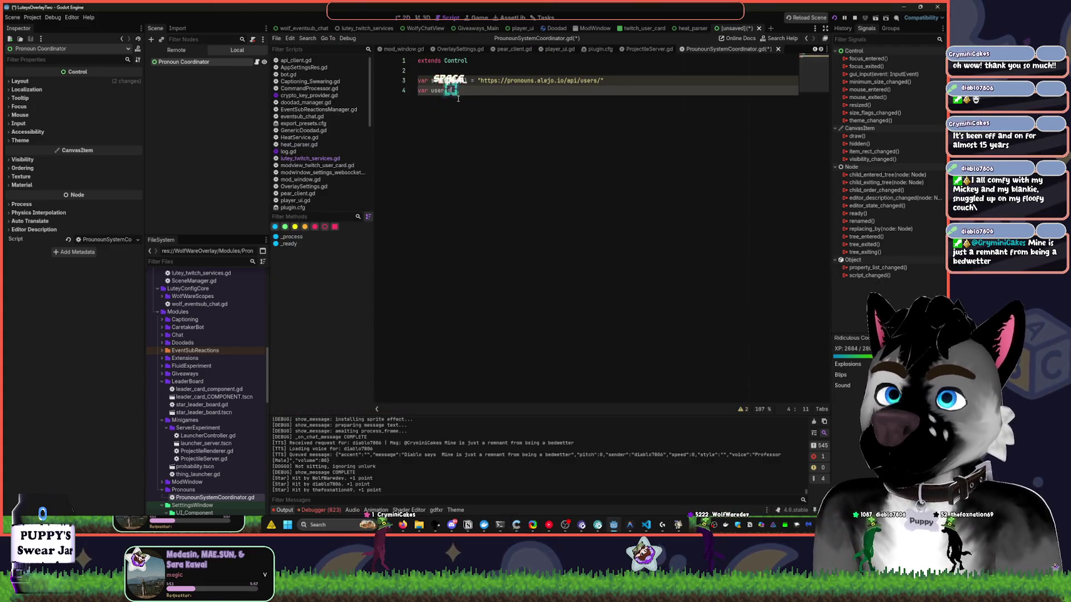
text(=)
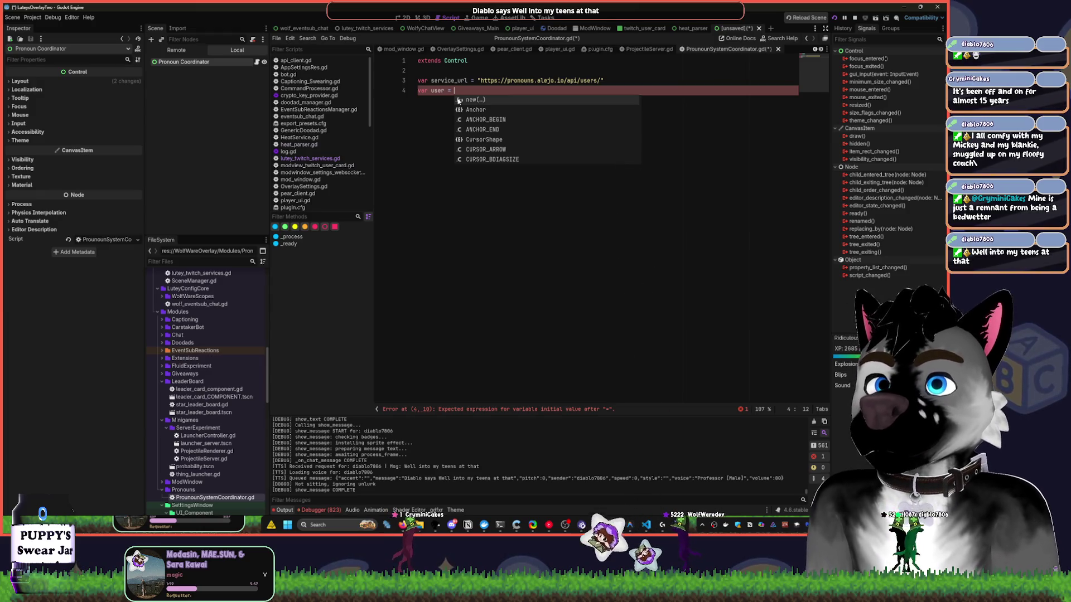
key(BackSpace)
key(BackSpace)
text(: String )
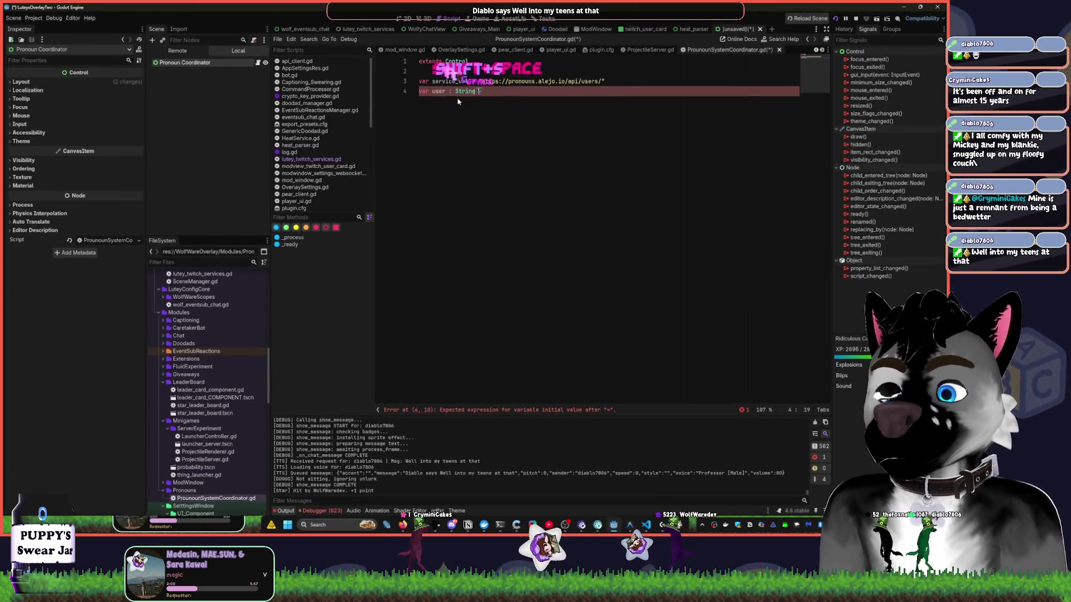
text(= ")
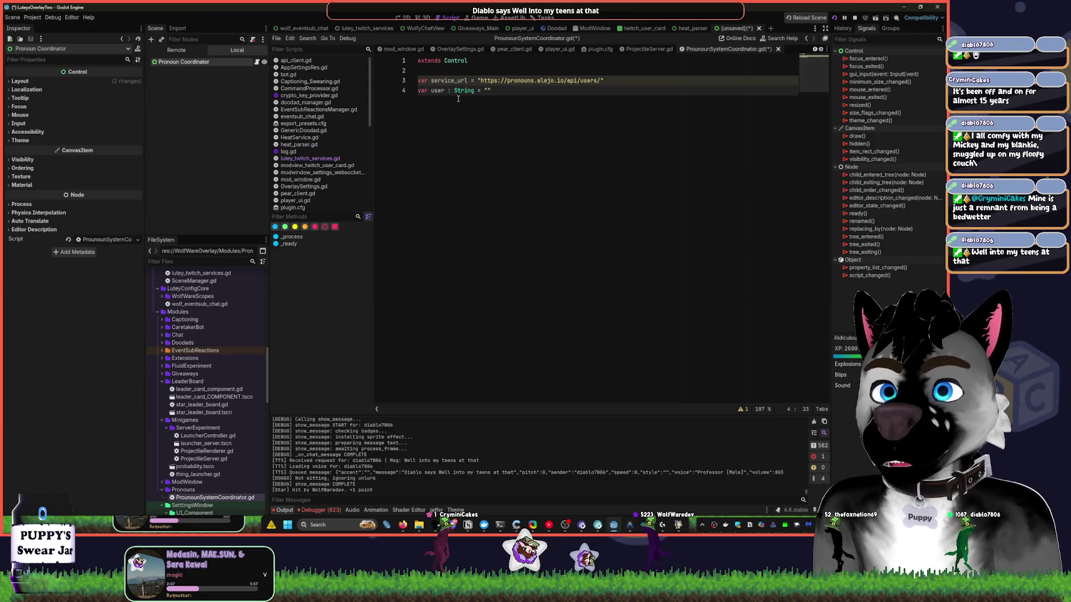
key(Return)
key(Return)
Add a String type annotation to service_url on line 3 and save.
key(Up)
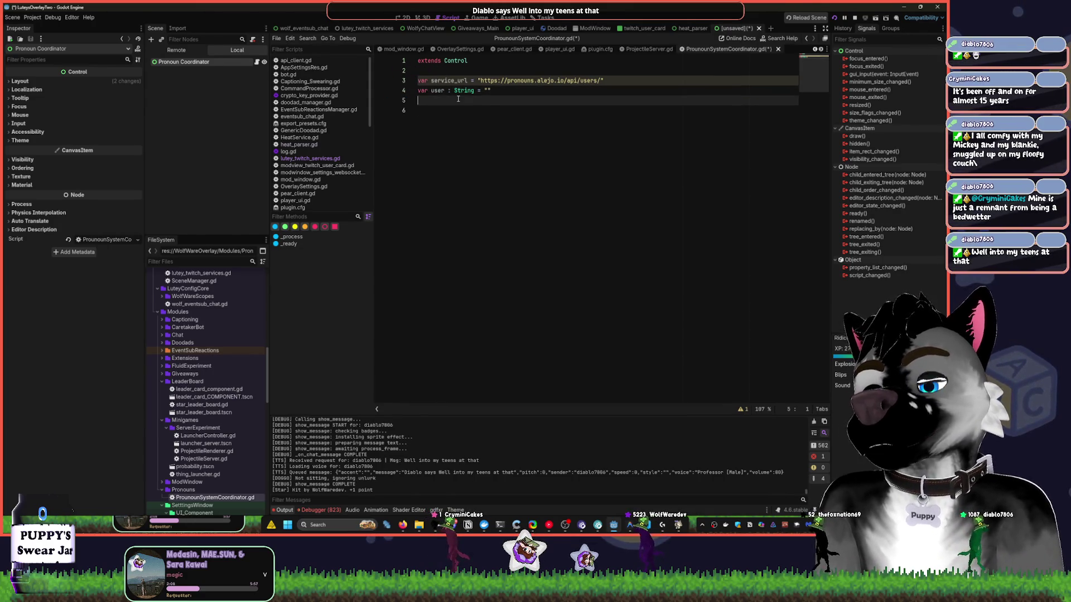
key(Up)
key(Up)
key(End)
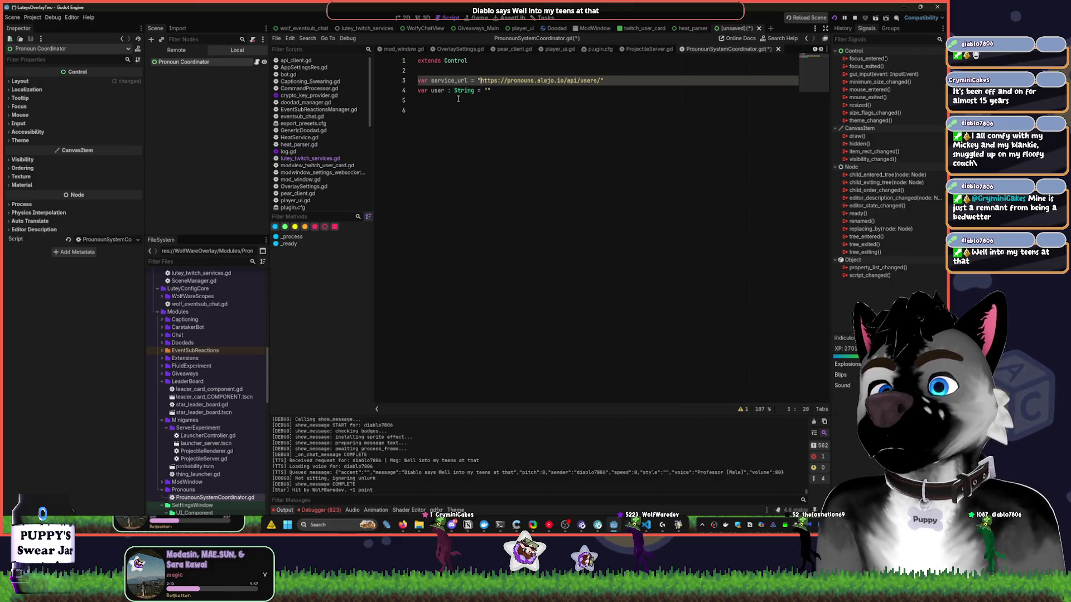
key(ctrl+Left)
key(ctrl+Left)
key(ctrl+Left)
text(:)
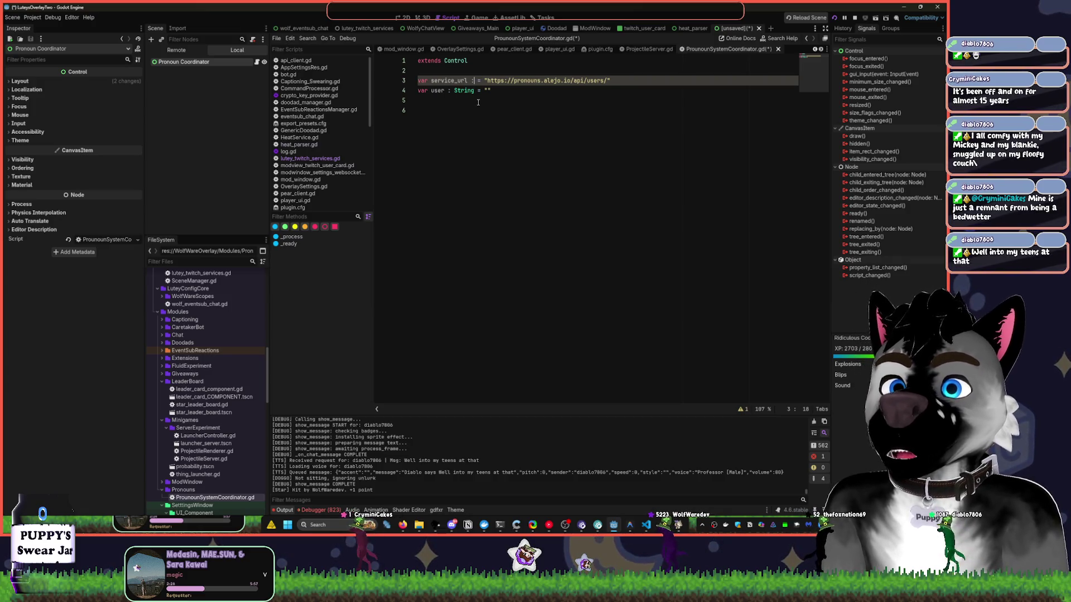
text(String)
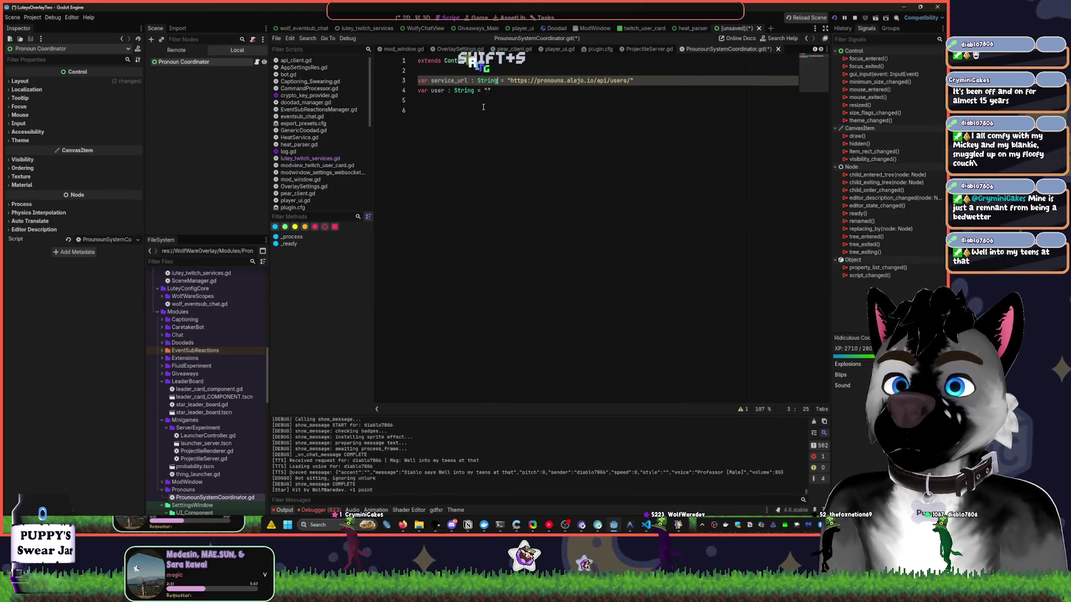
text( = "")
key(Down)
key(Down)
key(ctrl+s)
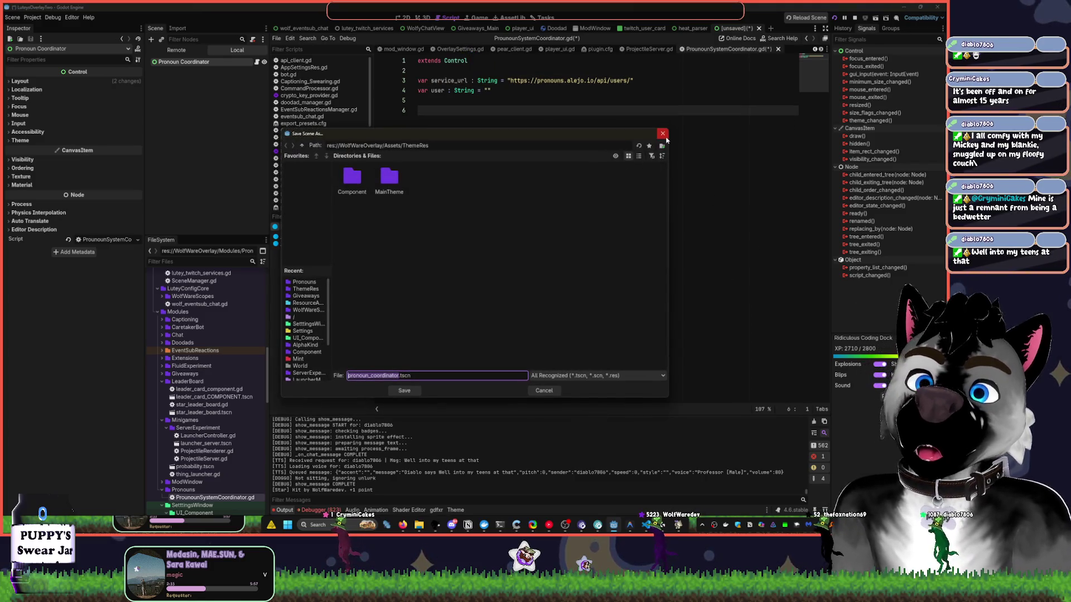
Save the scene as pronoun_coordinator.tscn in WolfWareOverlay/Modules/Pronouns.
click(663, 138)
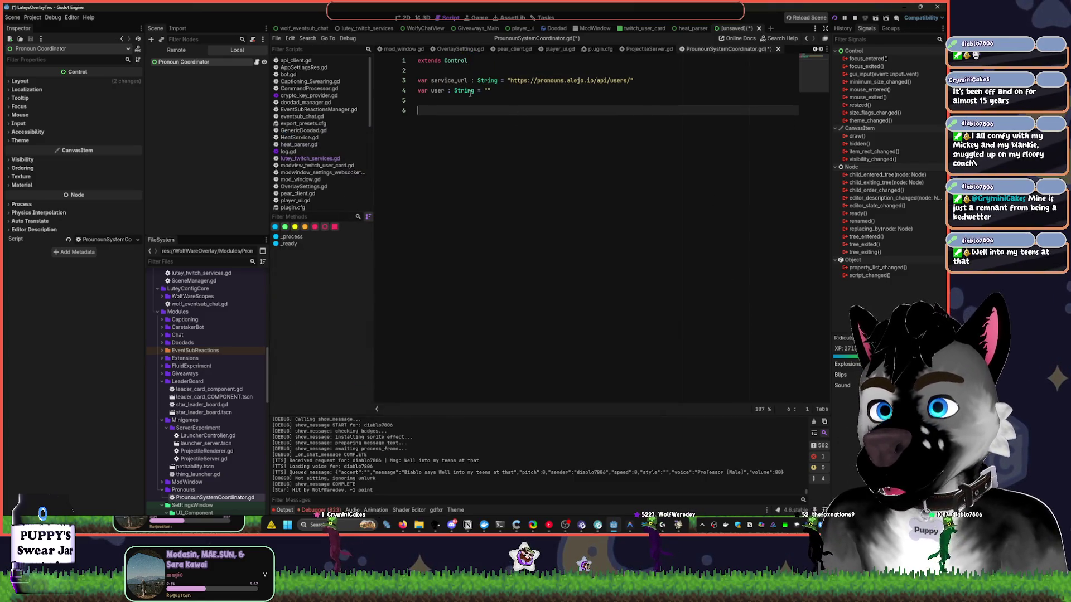
key(ctrl+s)
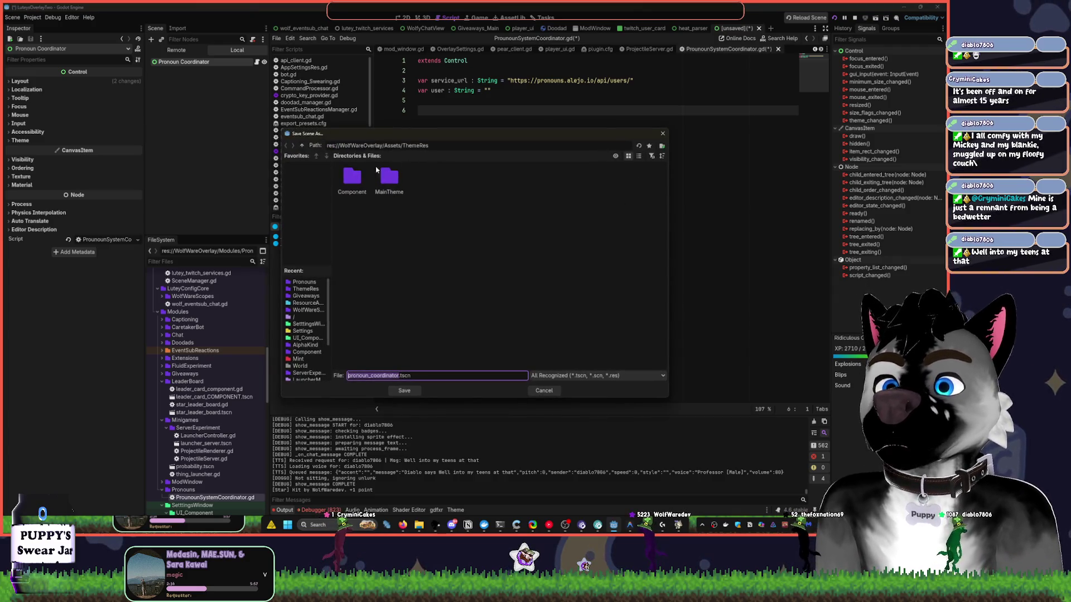
click(302, 145)
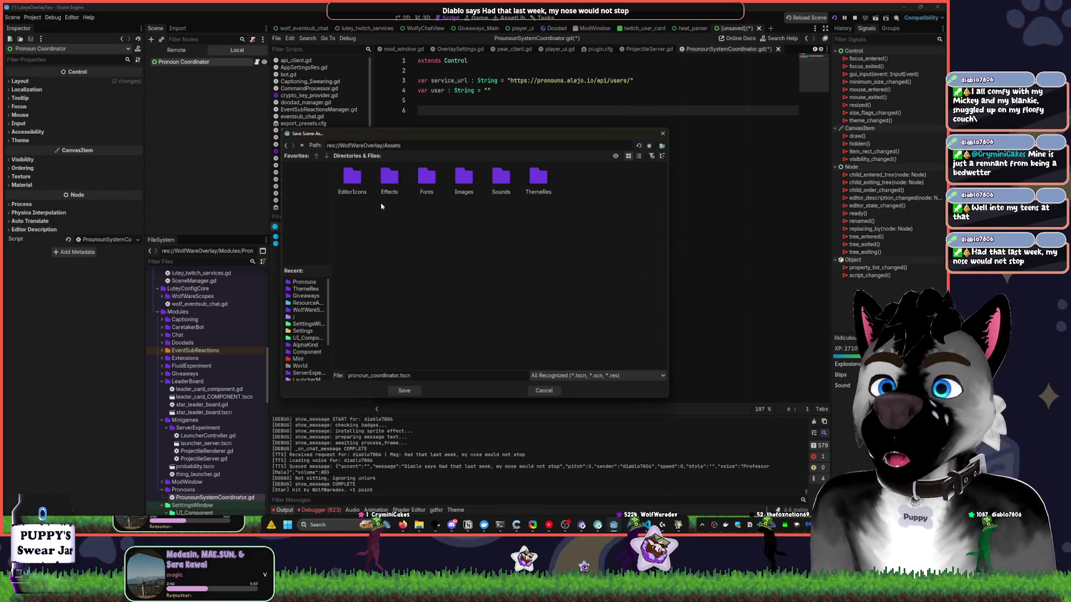
click(302, 145)
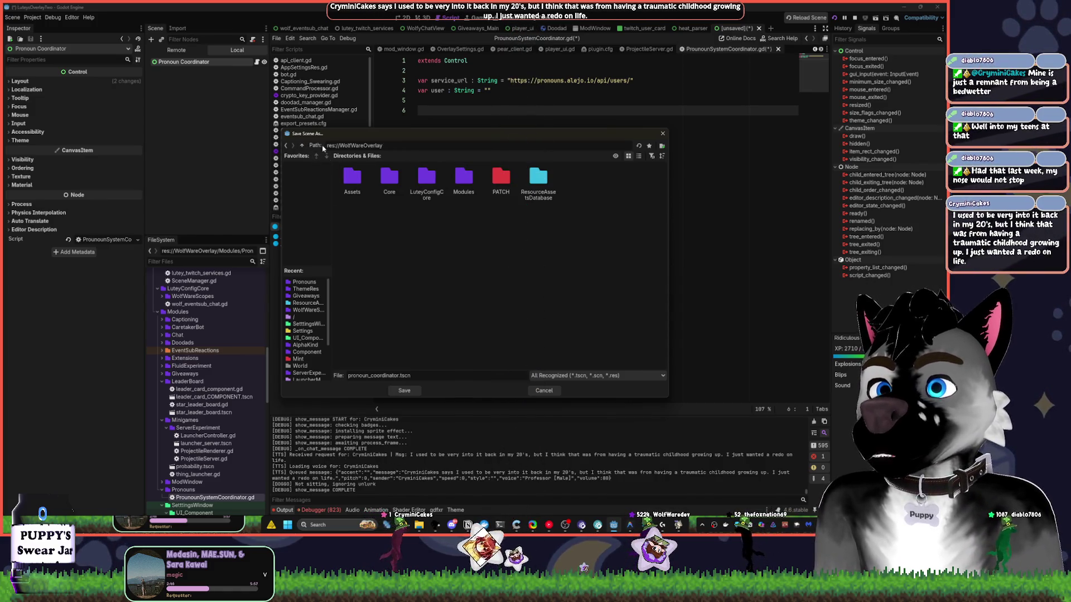
double_click(389, 181)
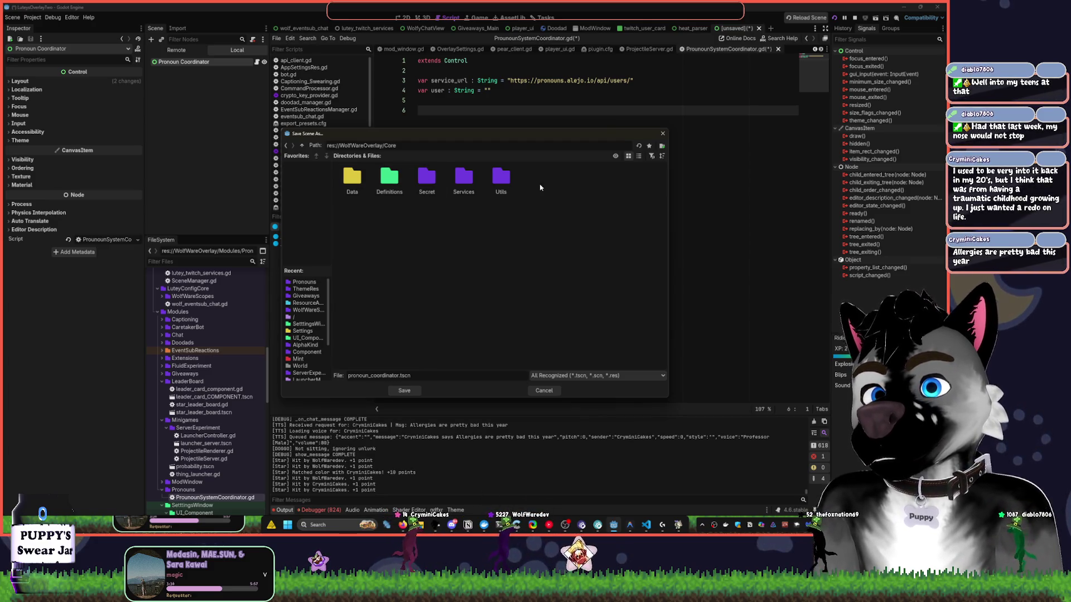
click(303, 145)
double_click(460, 181)
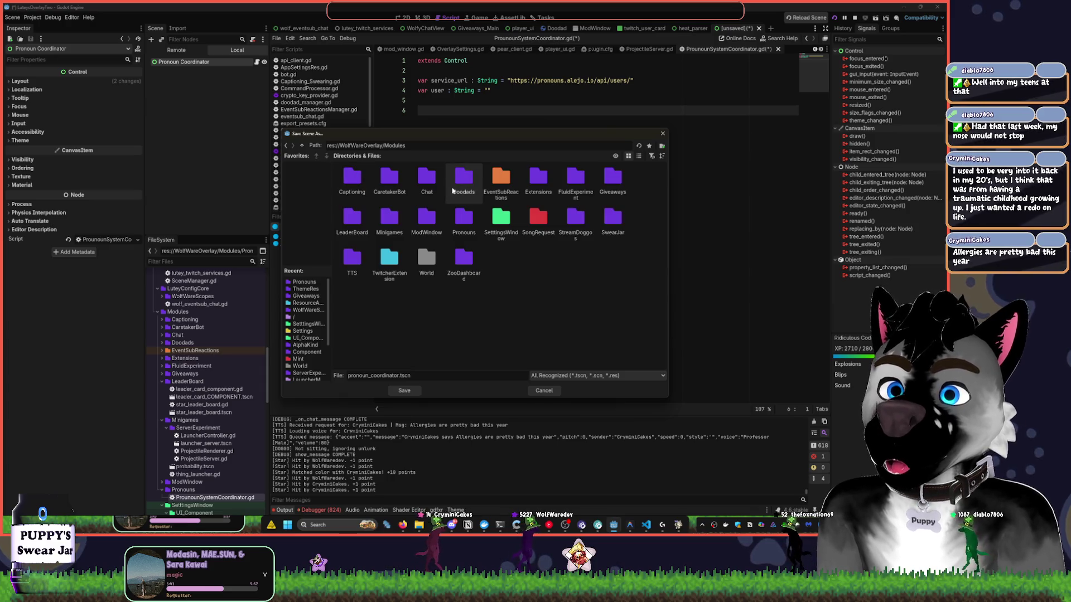
double_click(464, 218)
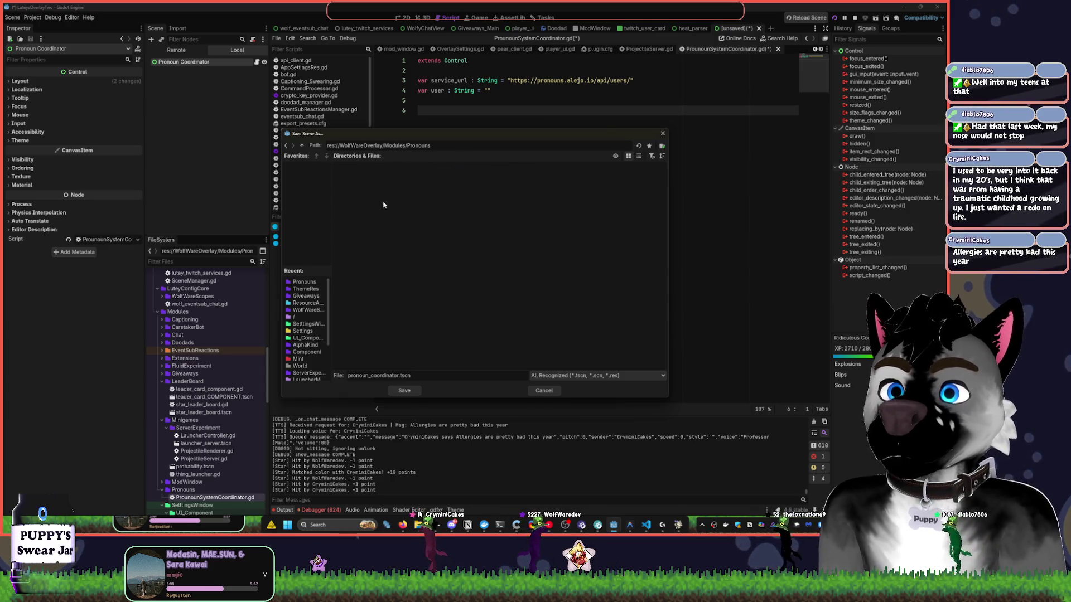
click(403, 391)
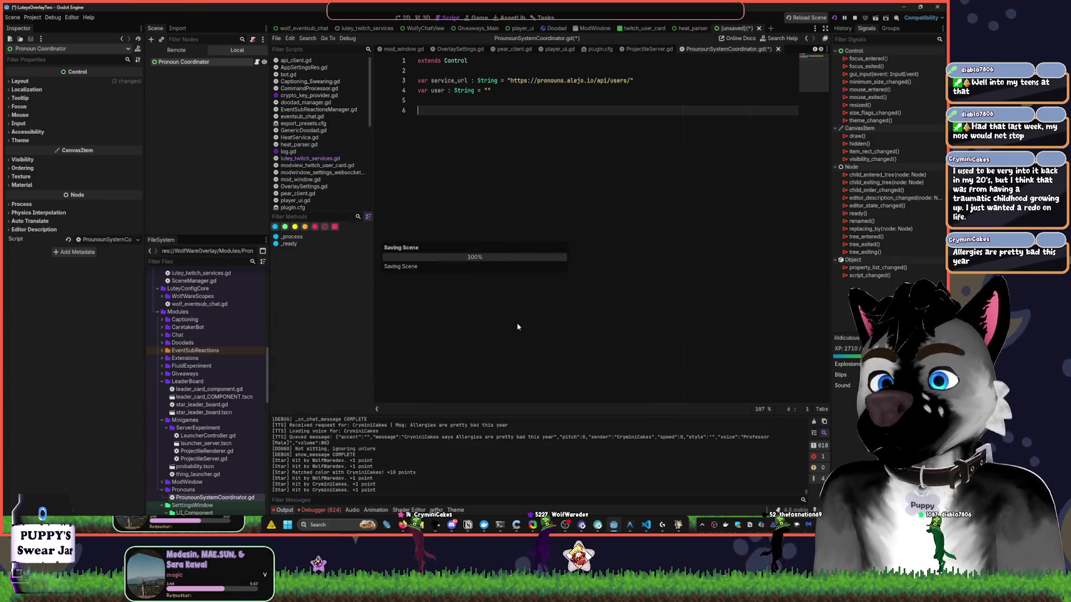
Save the script and write the header 'function get_user(user:String):' on line 6.
key(BackSpace)
key(ctrl+s)
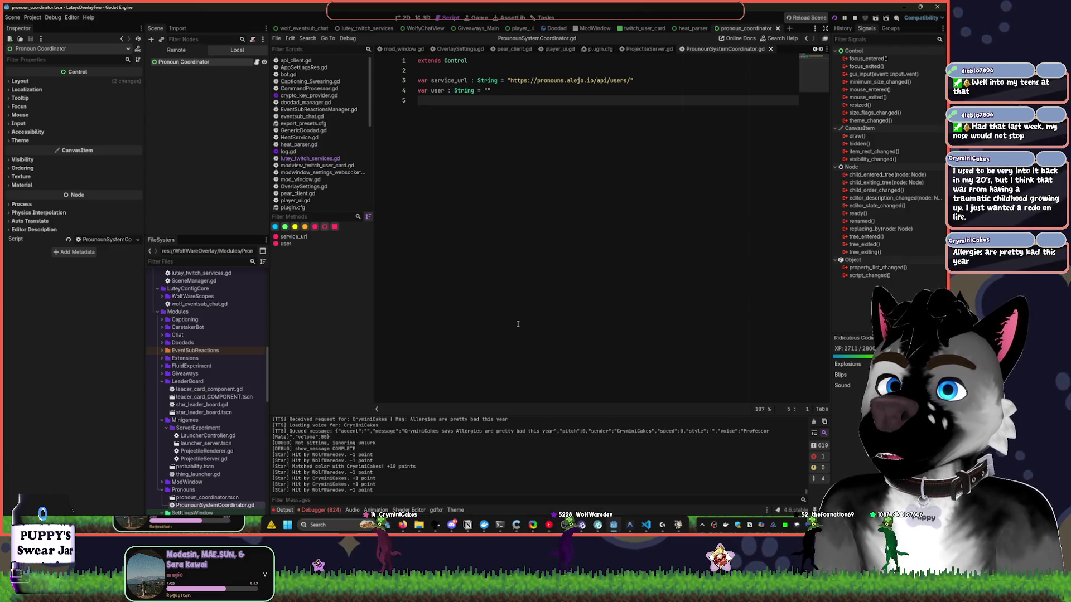
key(Return)
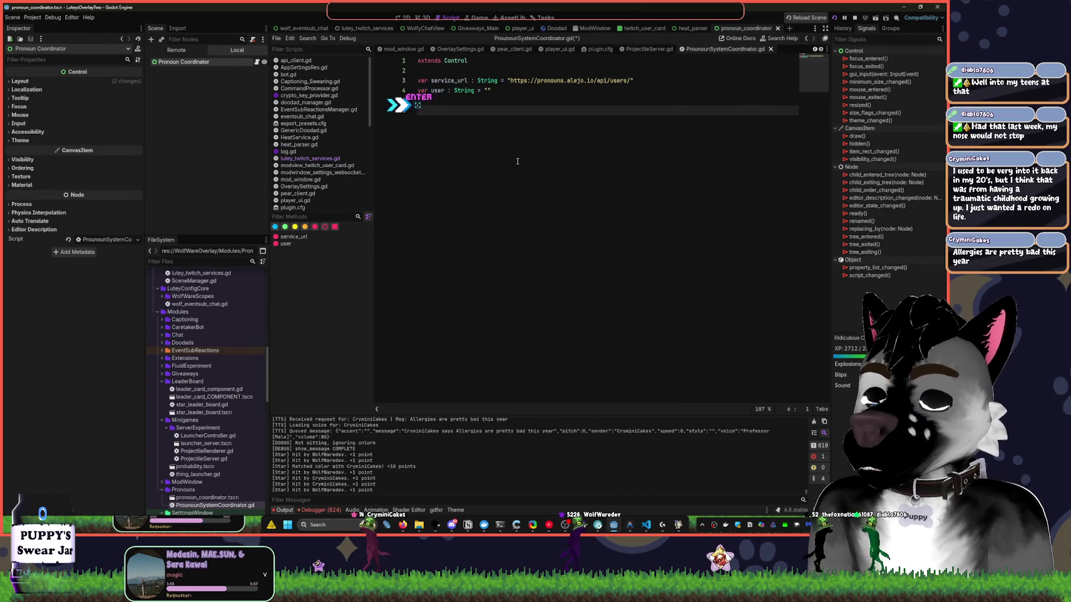
text(function get_)
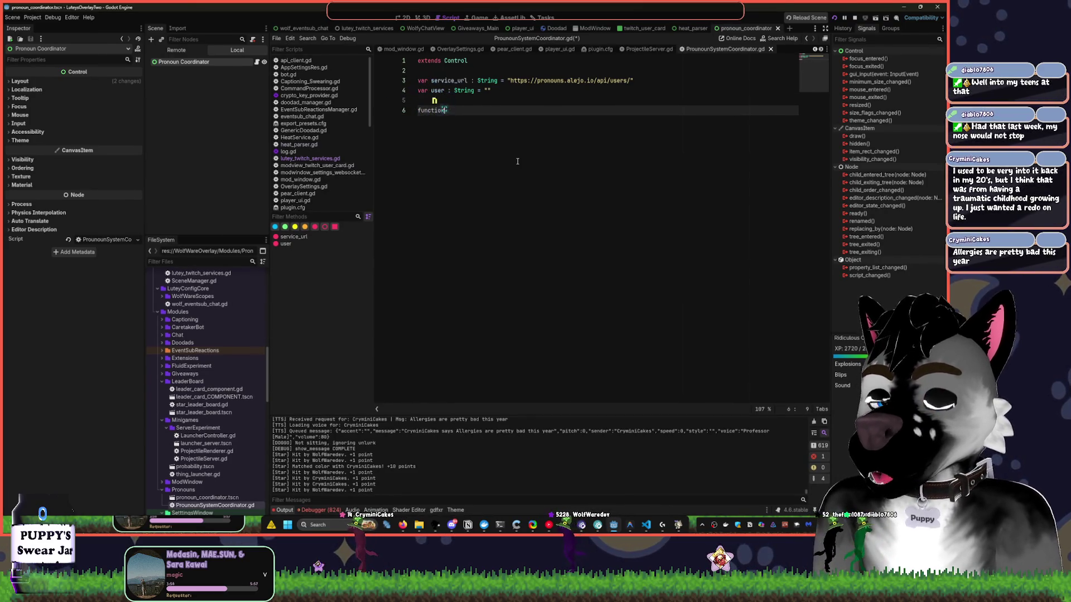
text(user())
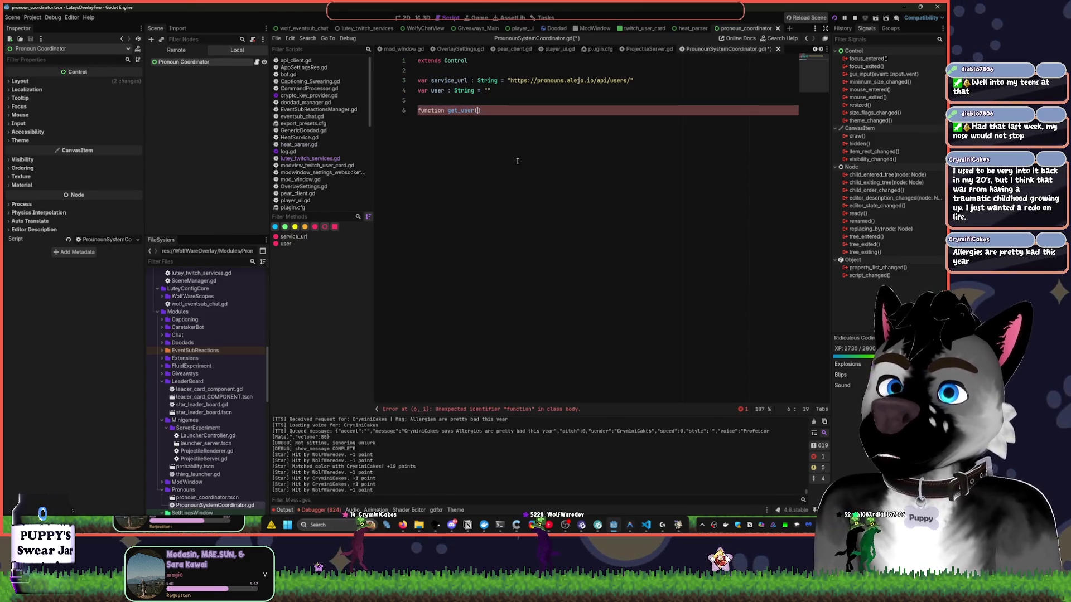
key(BackSpace)
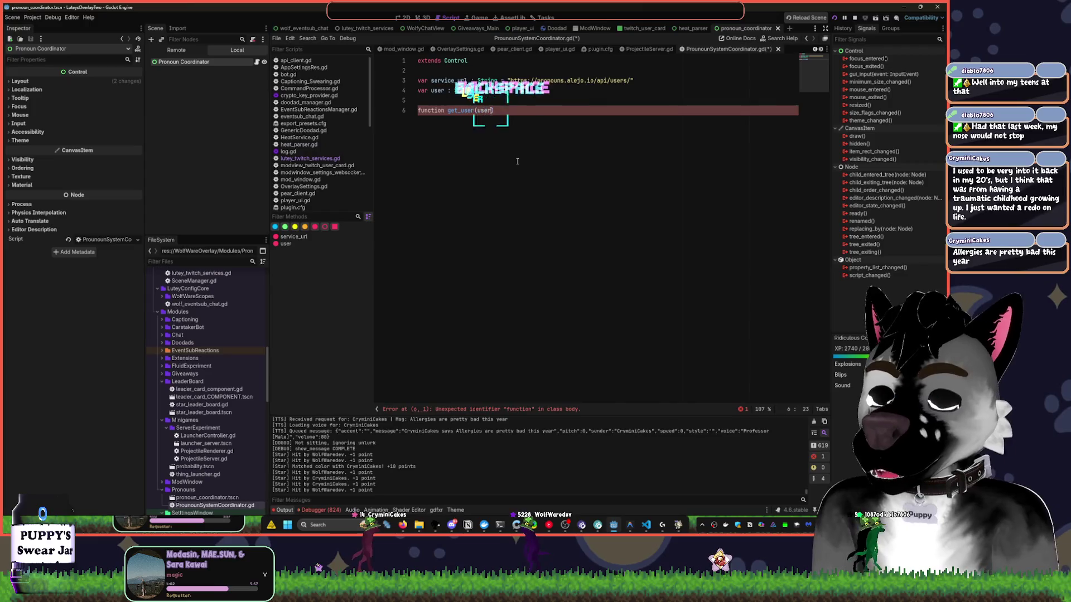
text(user:string):)
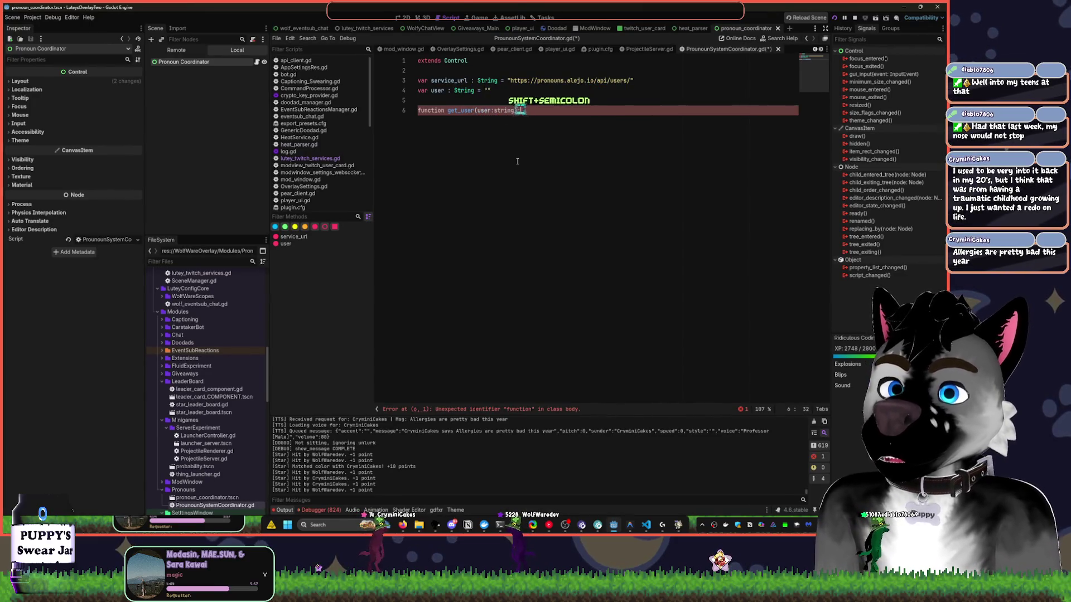
key(Return)
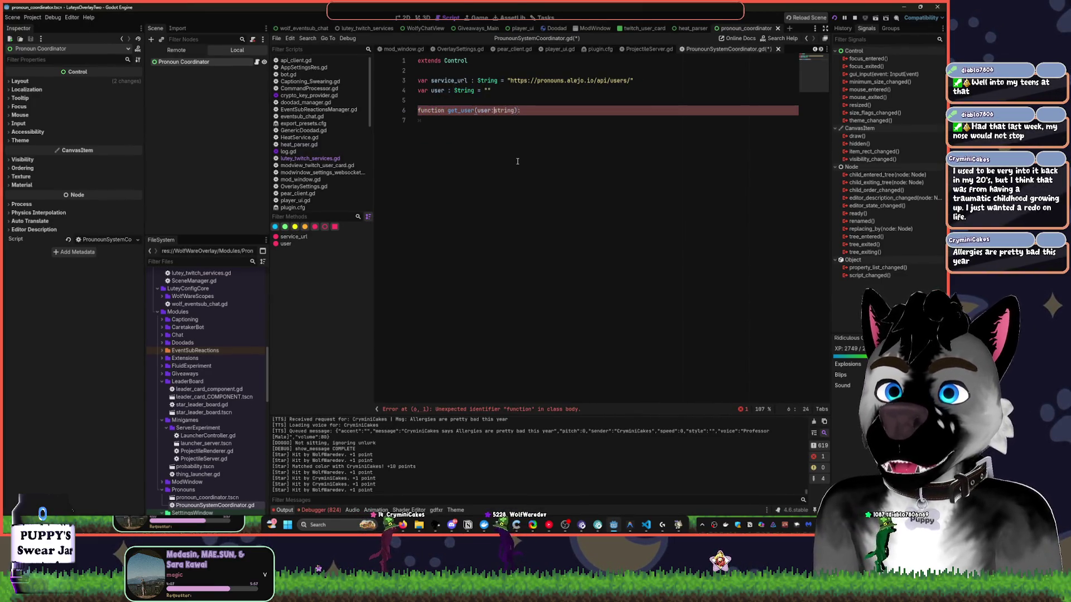
key(Delete)
text(S)
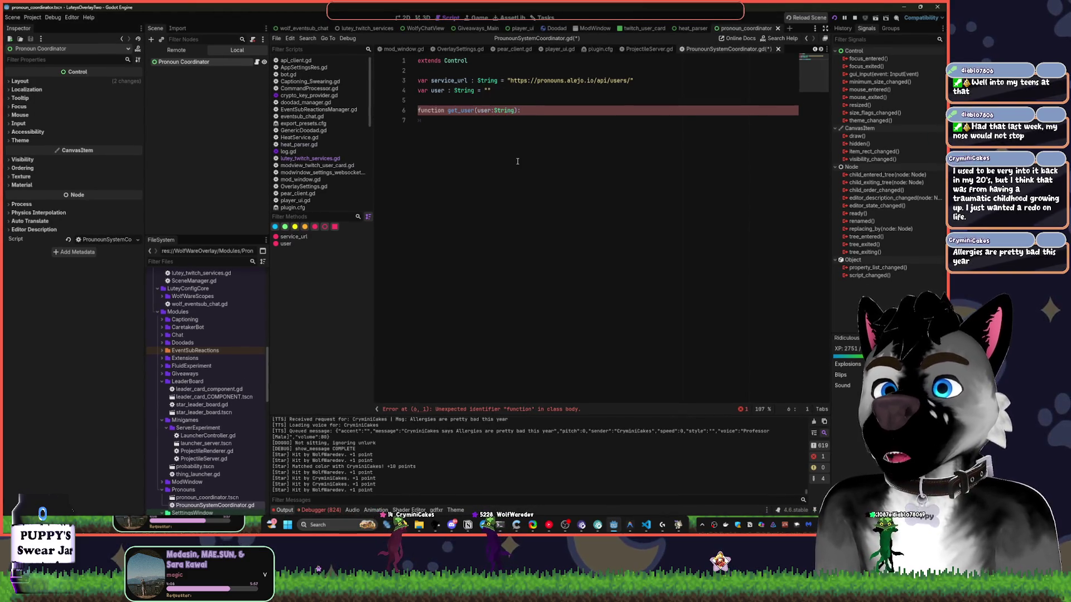
Add an indented body line beneath the get_user header and retouch the function keyword.
key(Up)
key(Up)
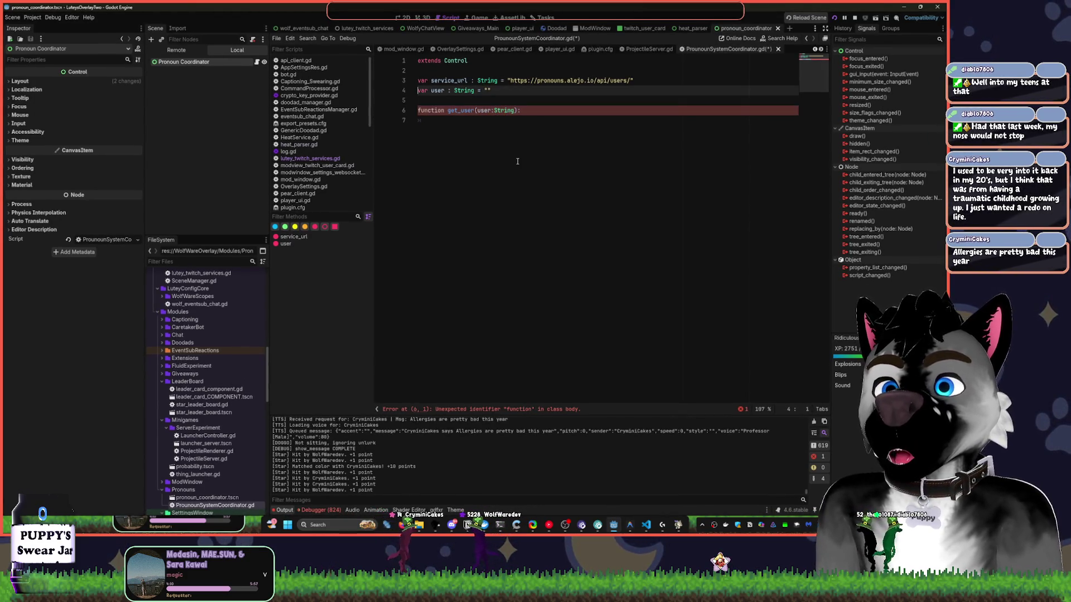
key(Down)
key(Down)
key(End)
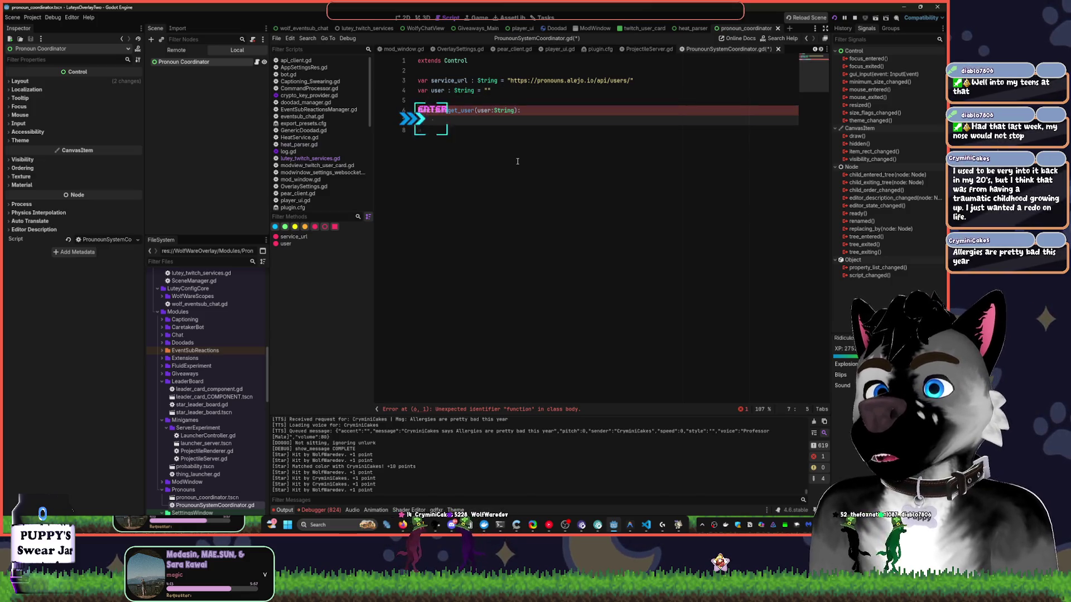
key(Return)
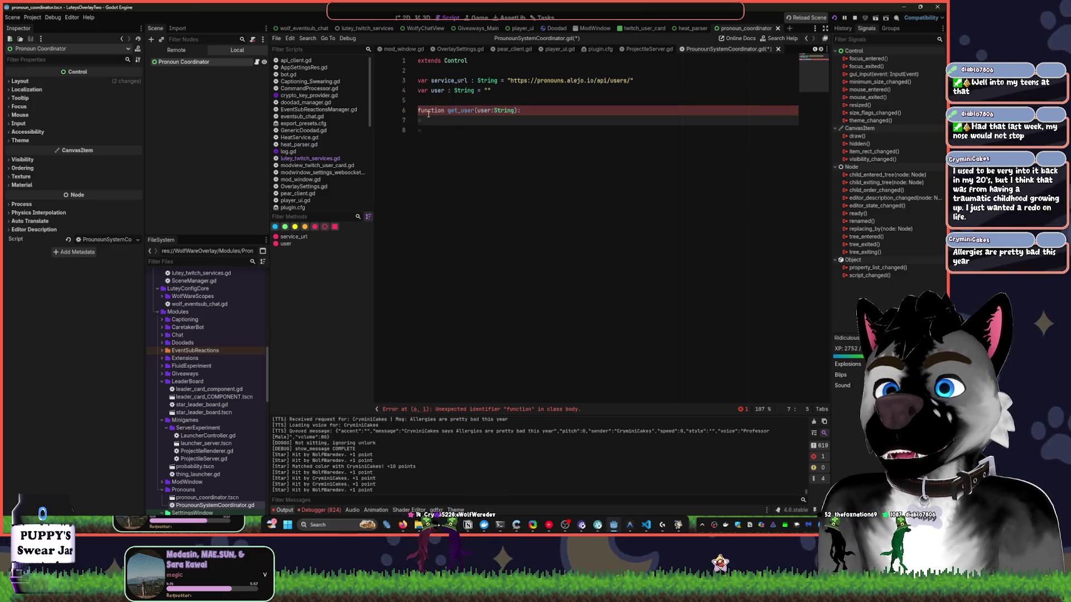
double_click(428, 111)
key(Right)
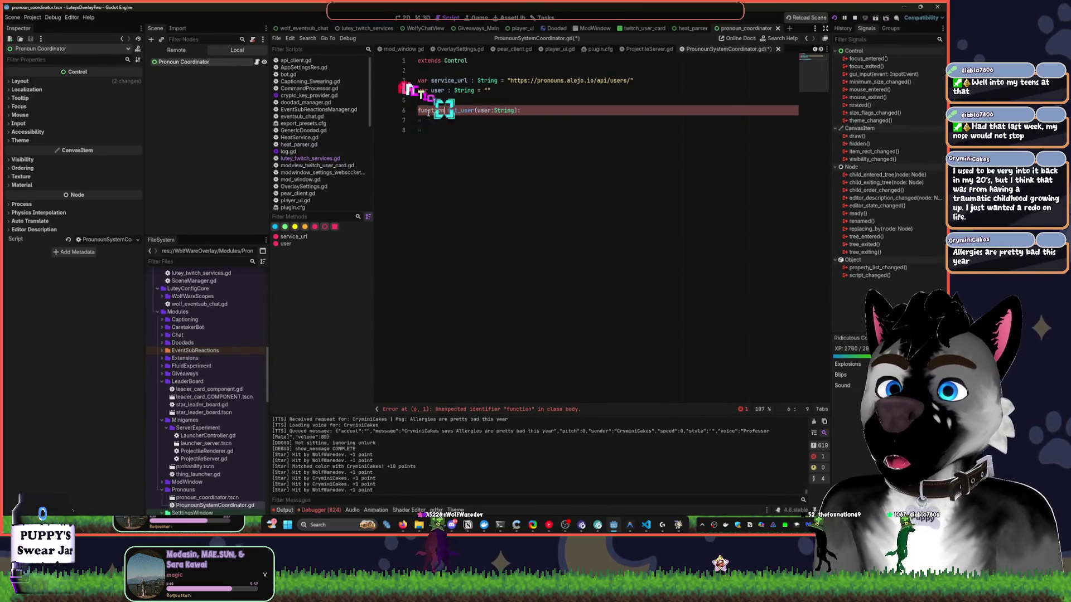
key(space)
key(BackSpace)
key(BackSpace)
key(BackSpace)
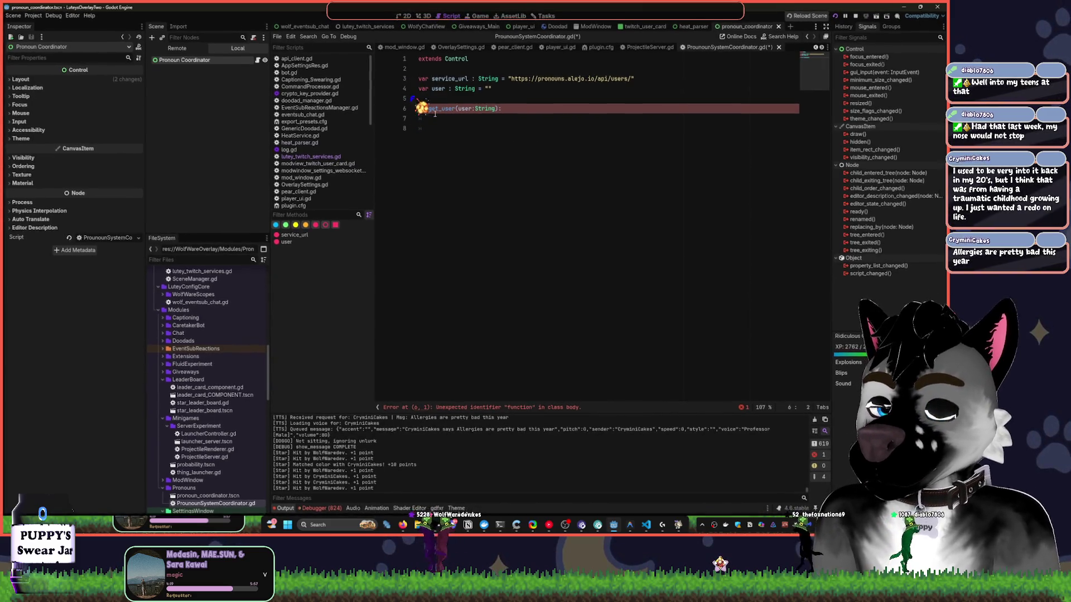
text(unction)
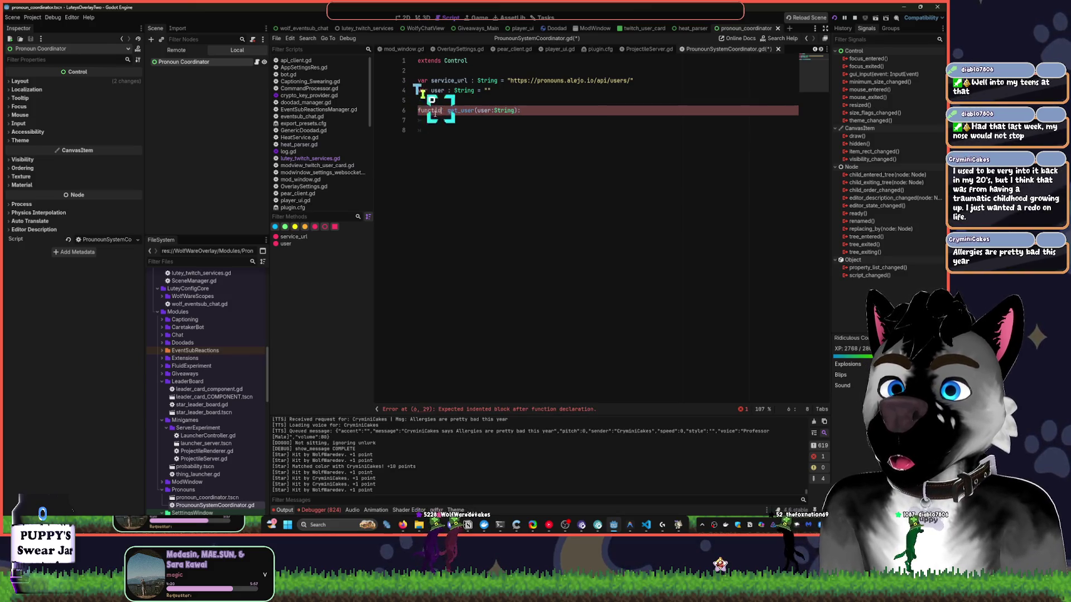
Tidy the function's body, leaving a single indented line under the get_user header.
key(Delete)
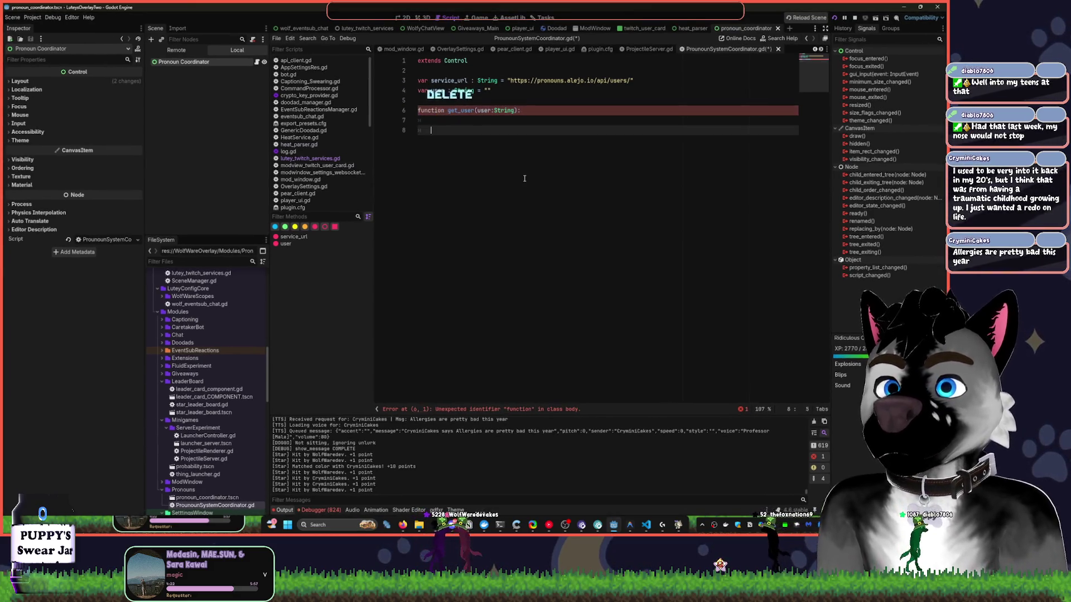
click(519, 120)
click(491, 91)
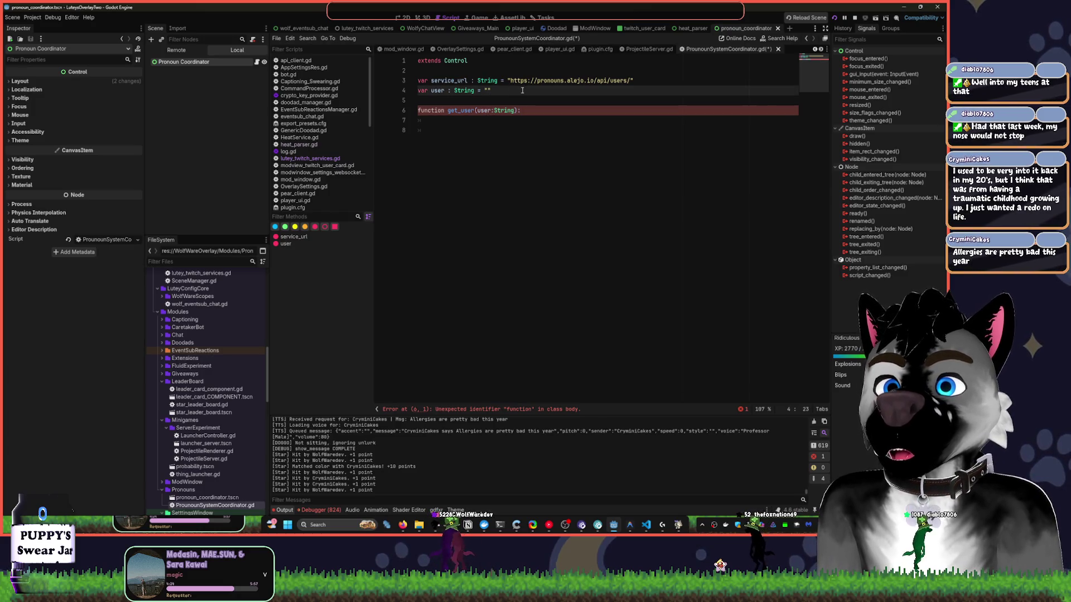
text(e)
click(539, 131)
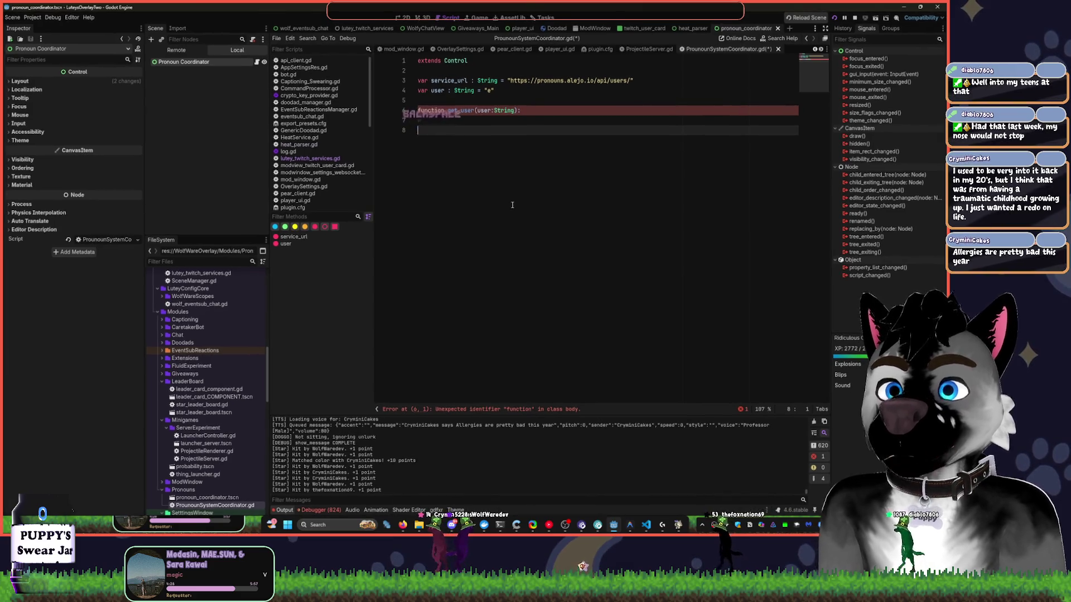
key(BackSpace)
key(BackSpace)
key(Tab)
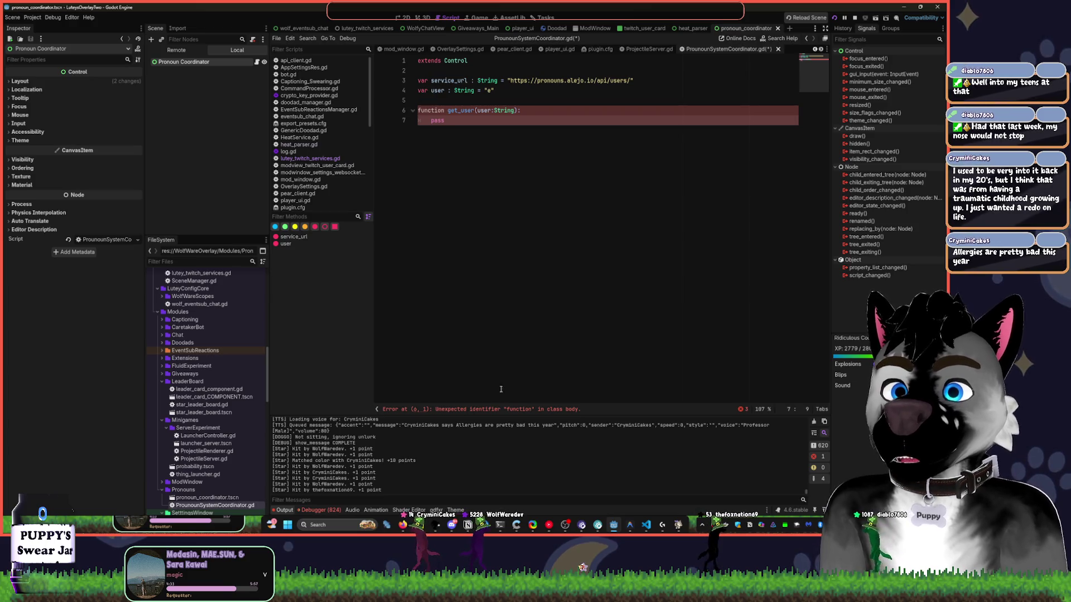
key(Up)
key(Home)
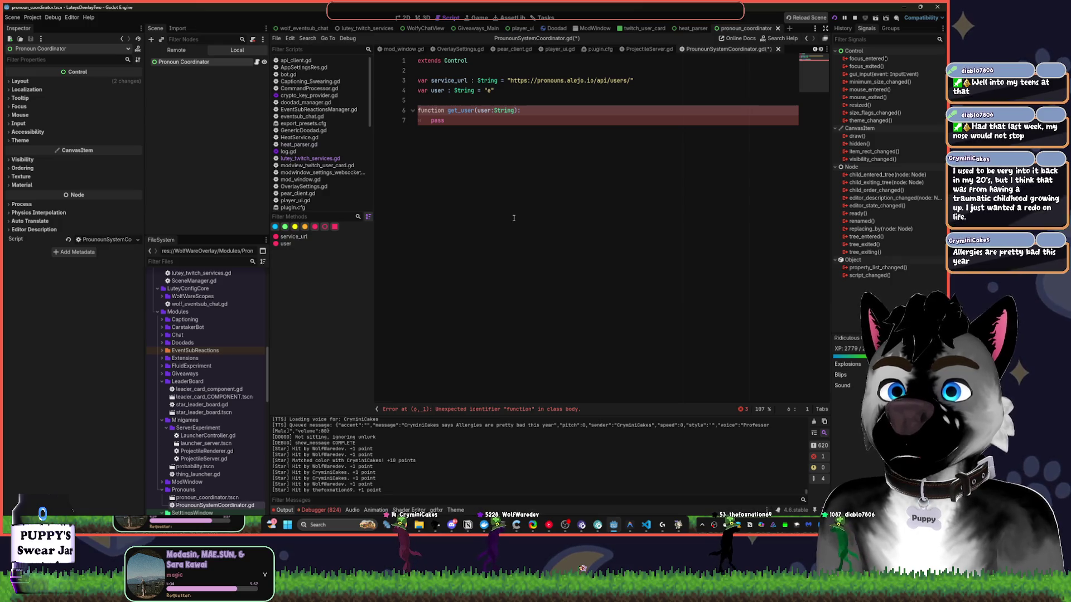
Restore the accidentally deleted variable lines and change 'function' to 'func'.
drag(426, 101, 417, 80)
key(BackSpace)
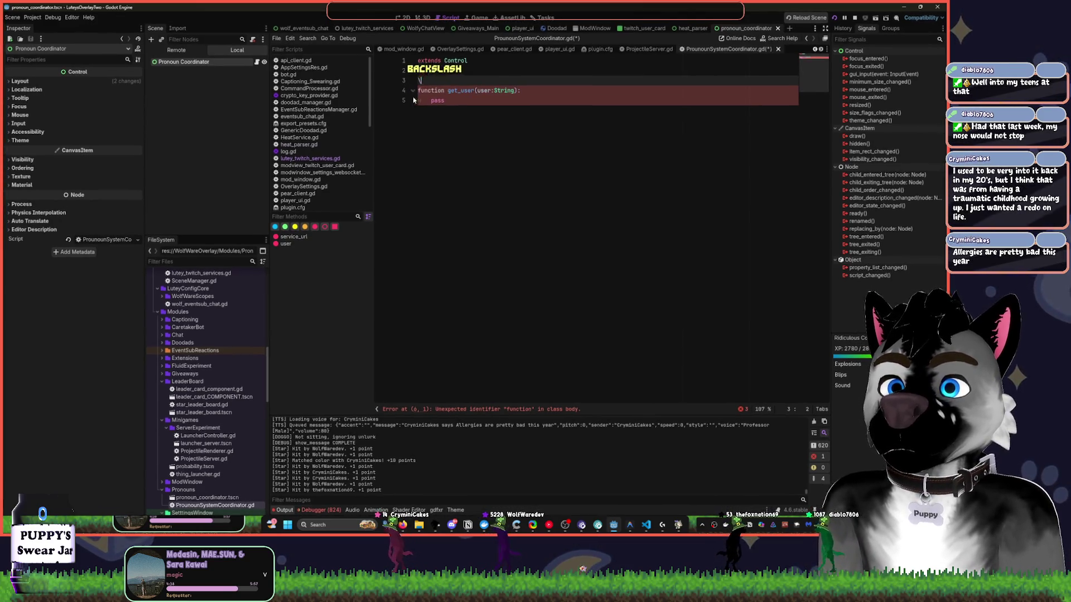
key(ctrl+End)
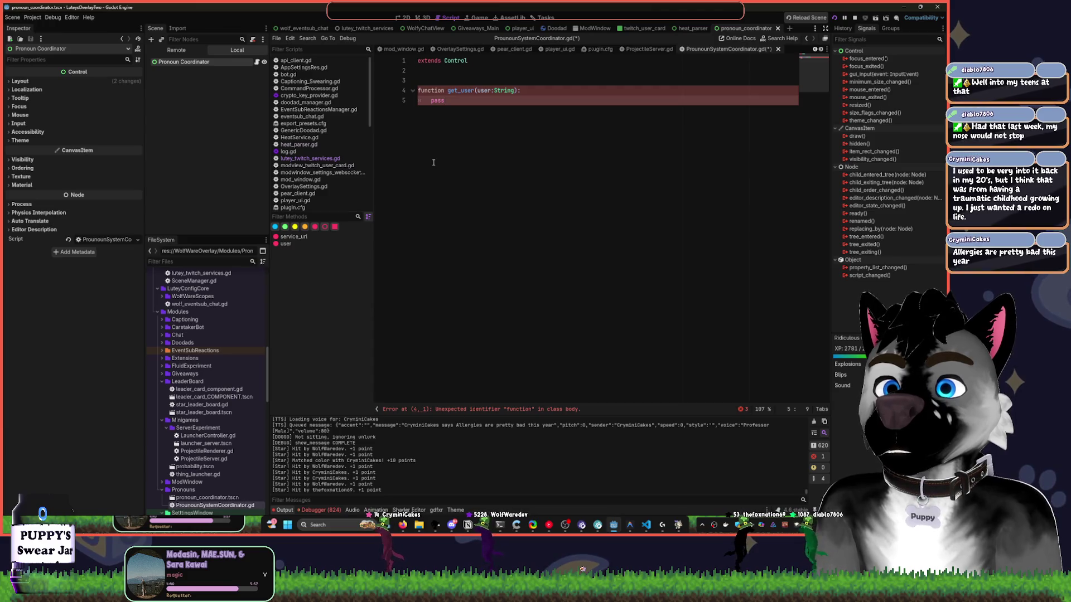
key(ctrl+z)
key(ctrl+z)
key(ctrl+z)
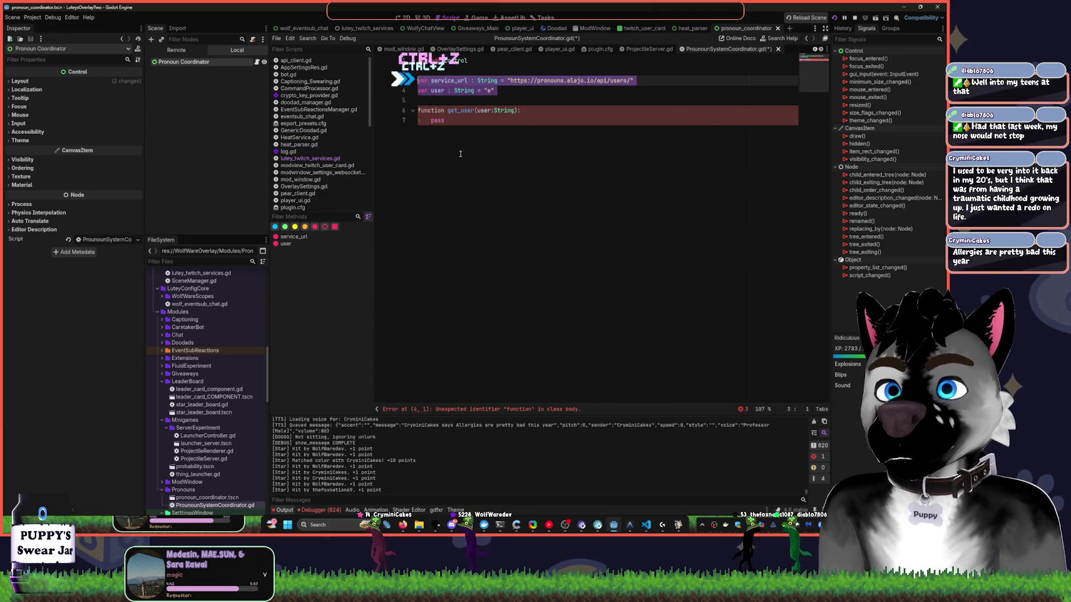
double_click(426, 111)
text(func)
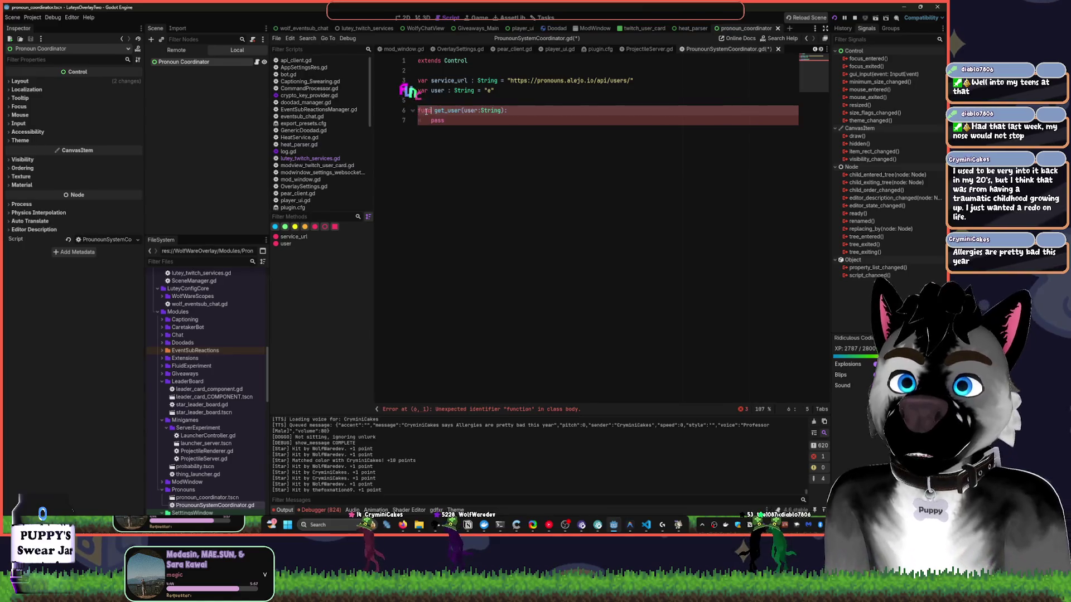
Delete the pass placeholder and its indentation, leaving the get_user body empty.
click(465, 122)
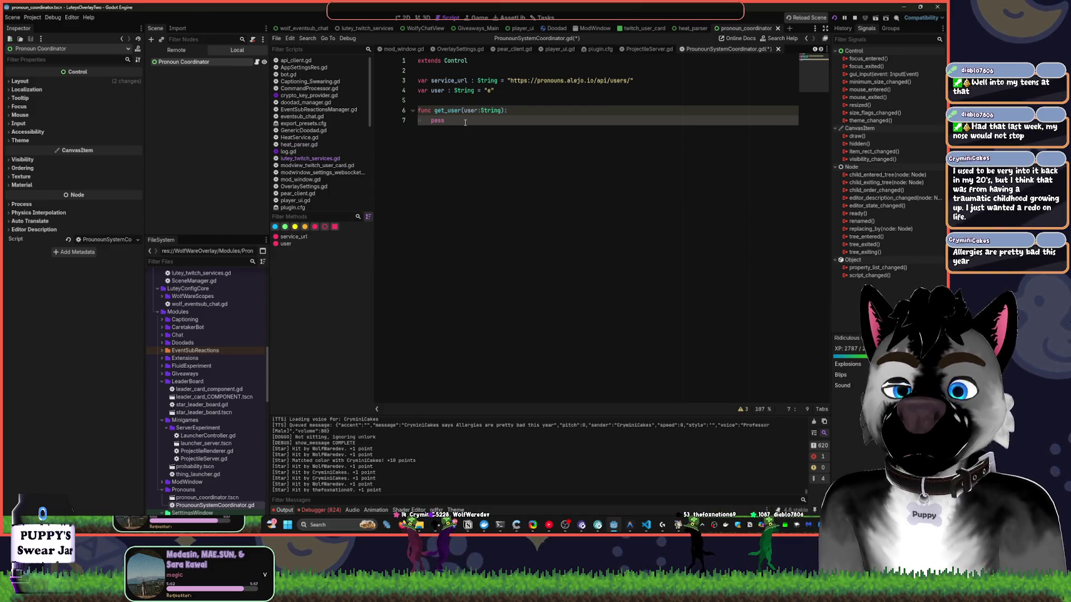
key(shift+Home)
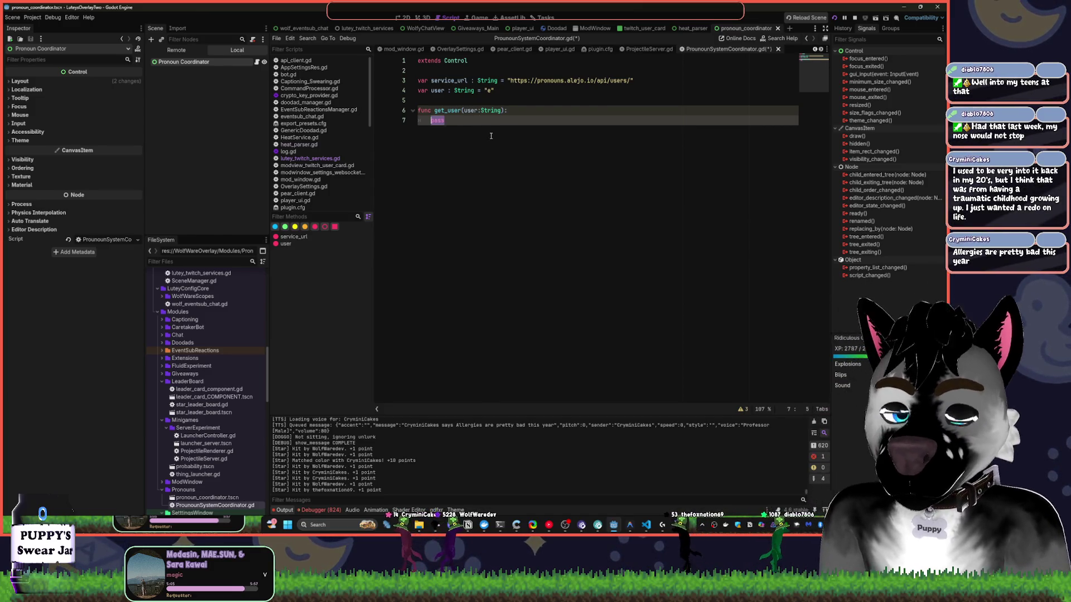
key(BackSpace)
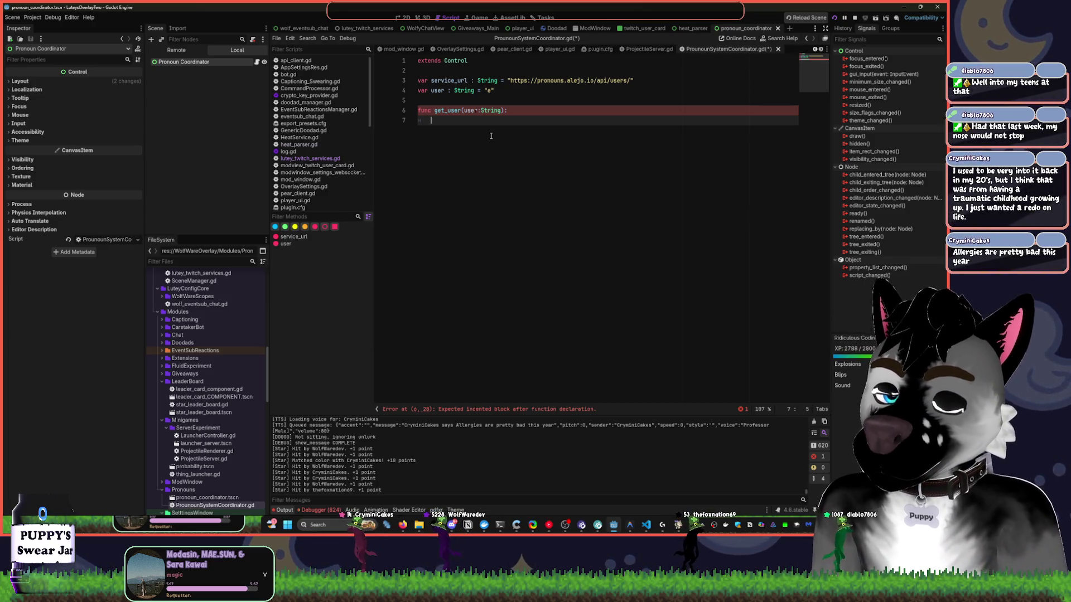
key(BackSpace)
key(BackSpace)
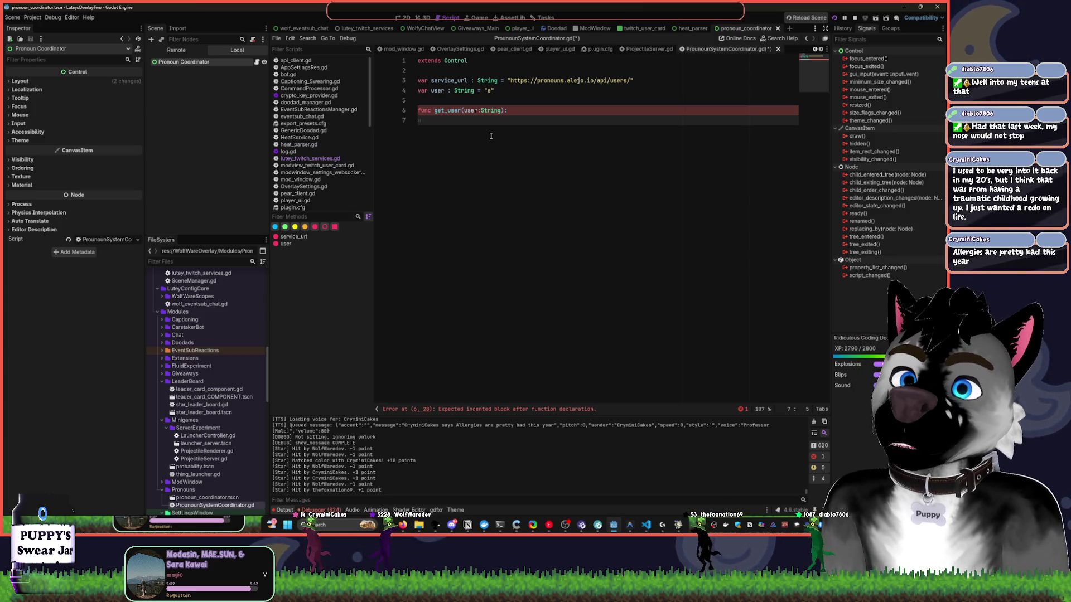
key(BackSpace)
key(BackSpace)
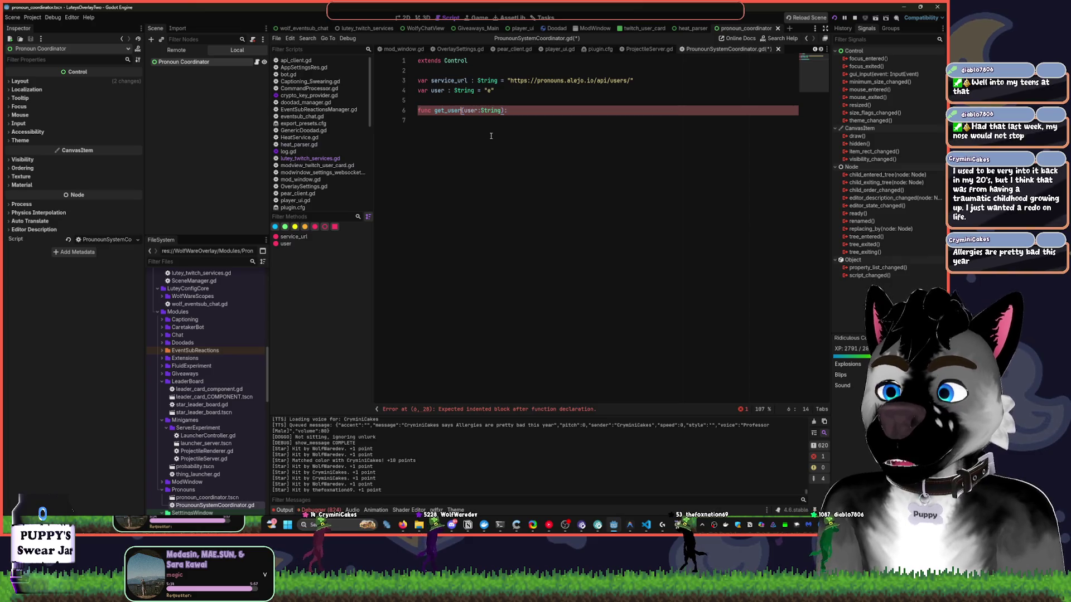
Rename the get_user function to GetPronouns and retype its parameter type as TwitchUserInfo.
key(ctrl+BackSpace)
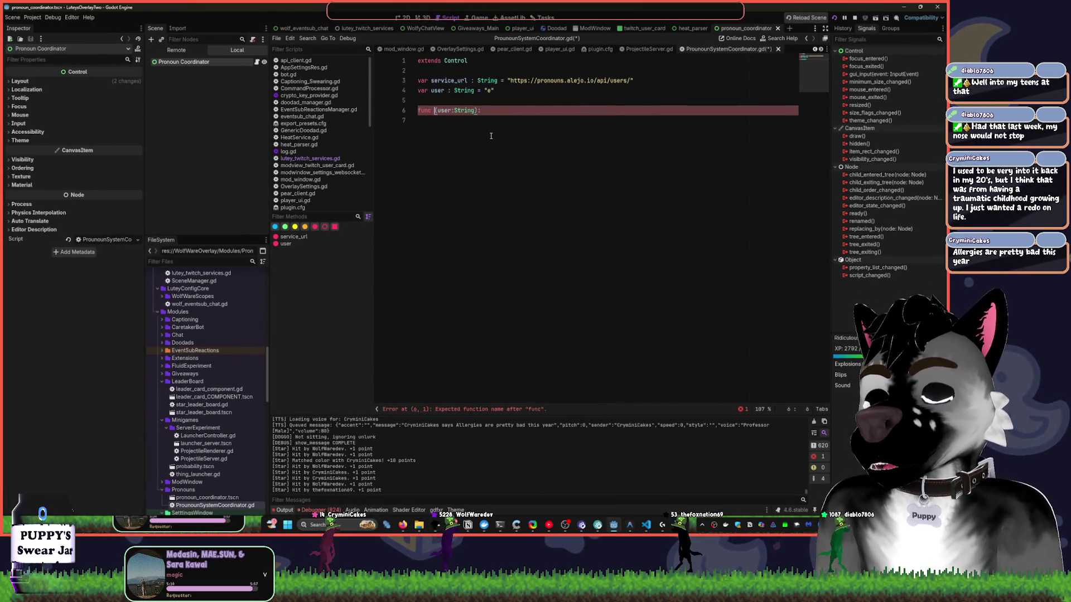
text(GetPr)
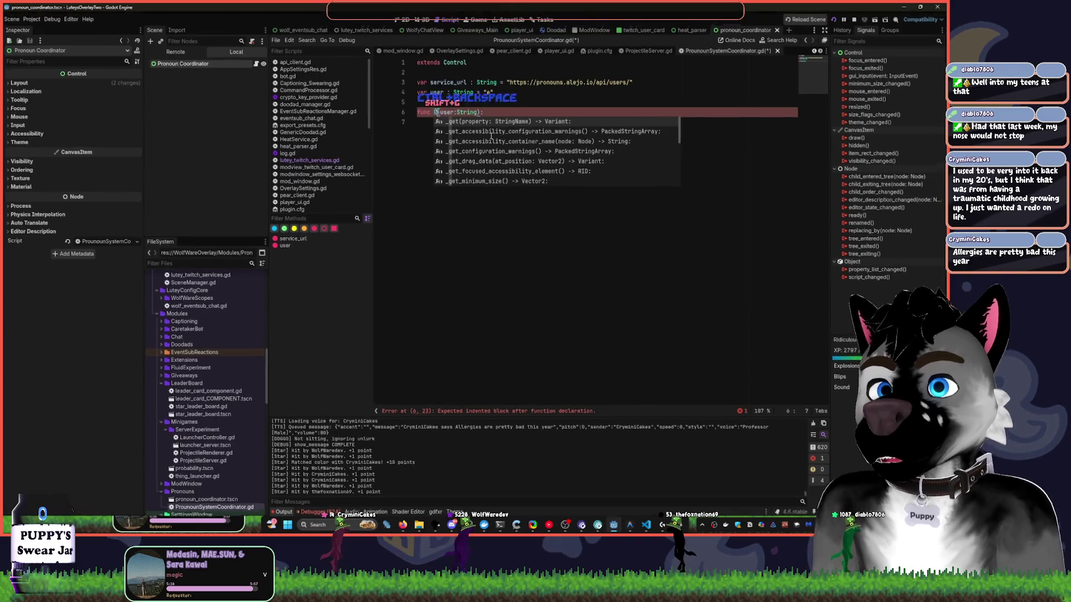
text(onouns)
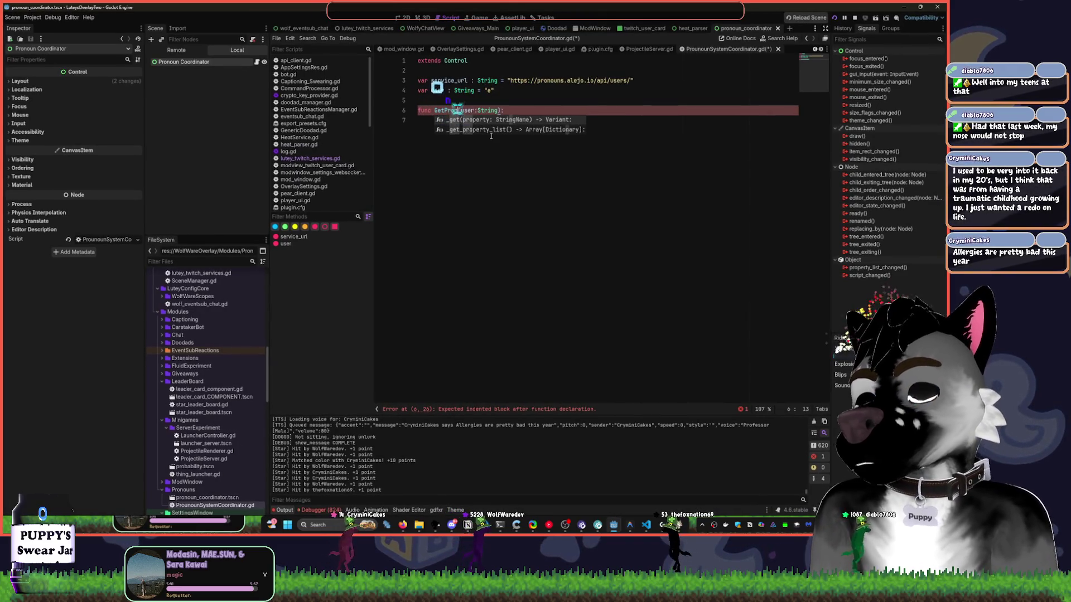
key(Right)
key(Delete)
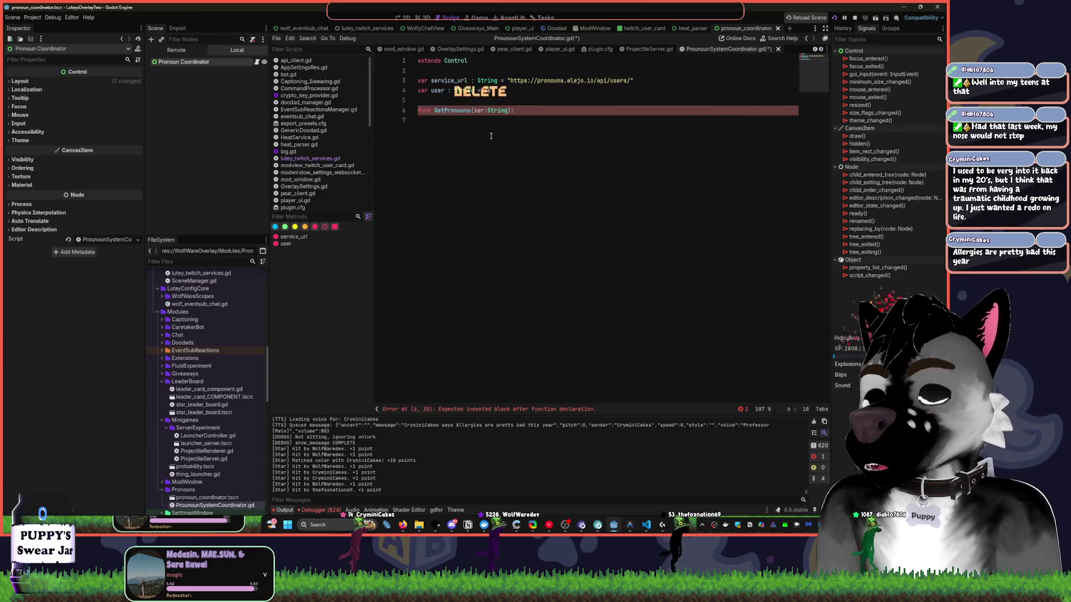
text(U)
key(BackSpace)
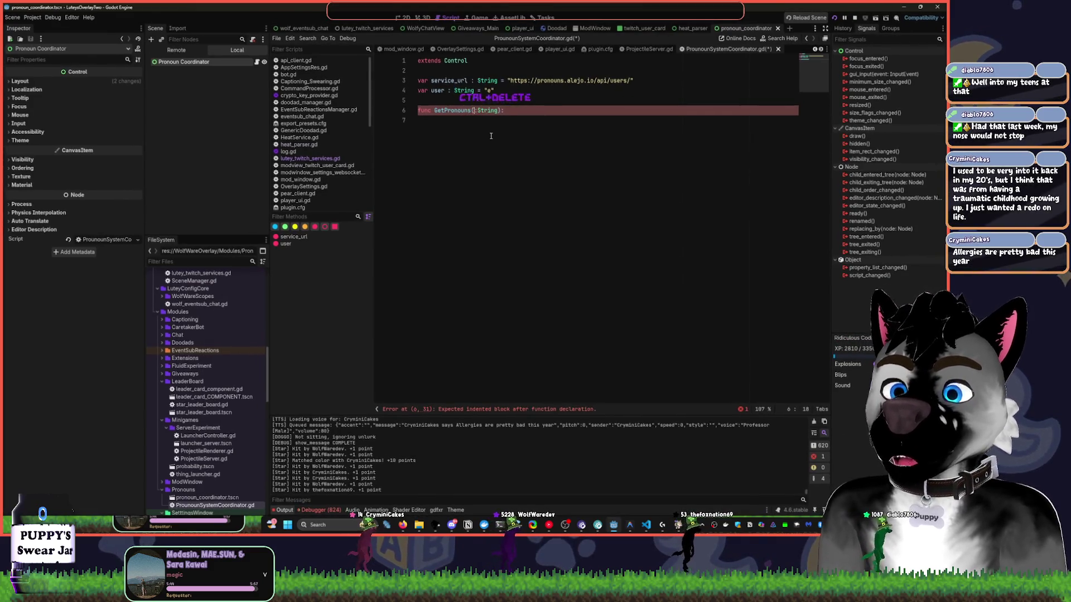
key(Delete)
key(Delete)
key(Delete)
text(TwitchUser)
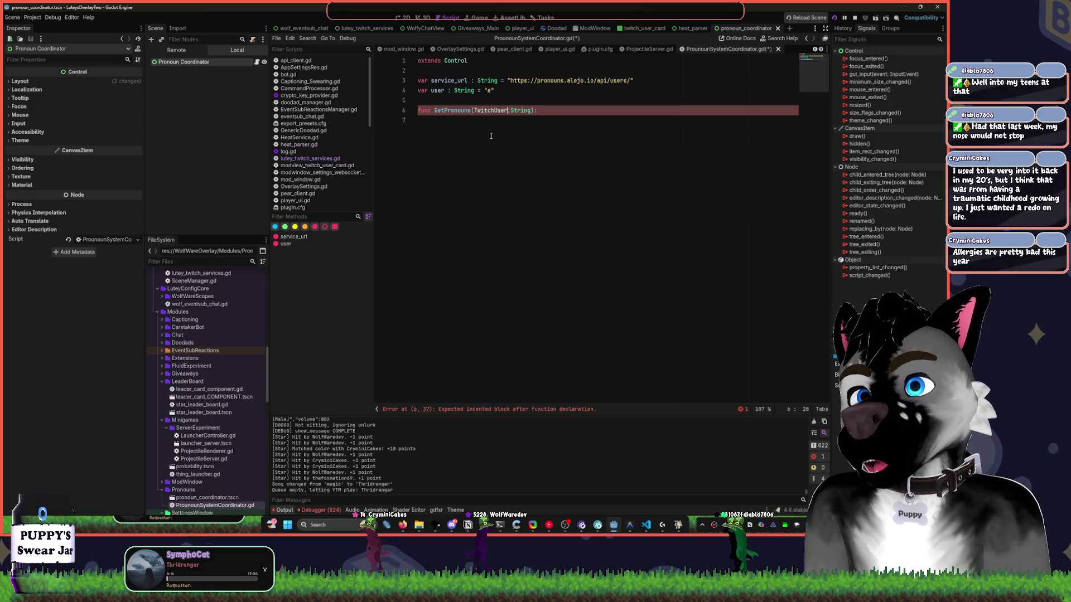
text(Info)
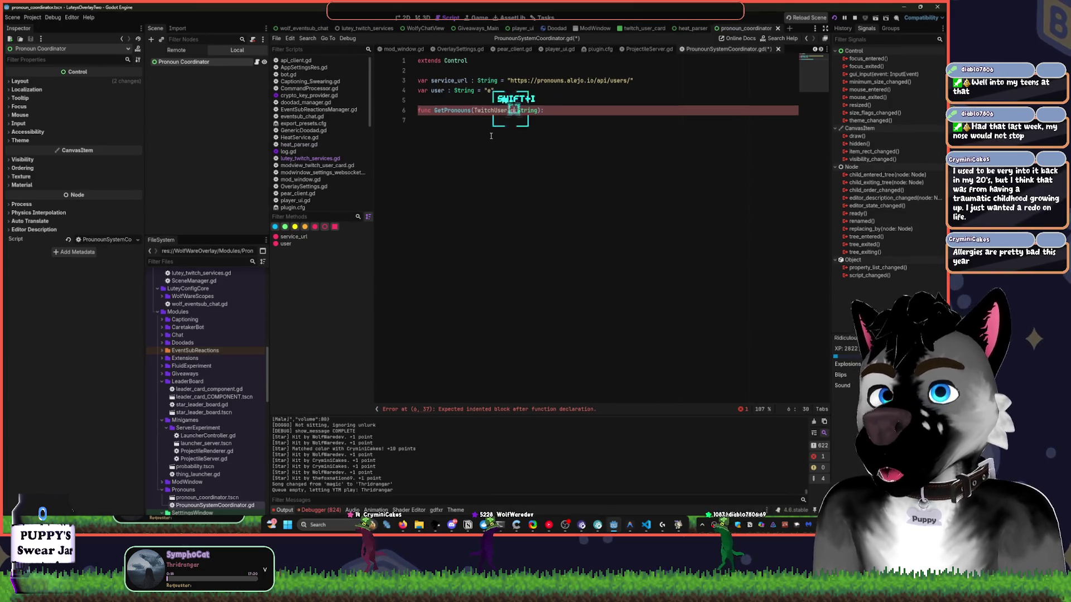
Start a local 'var user =' line in the function body.
key(End)
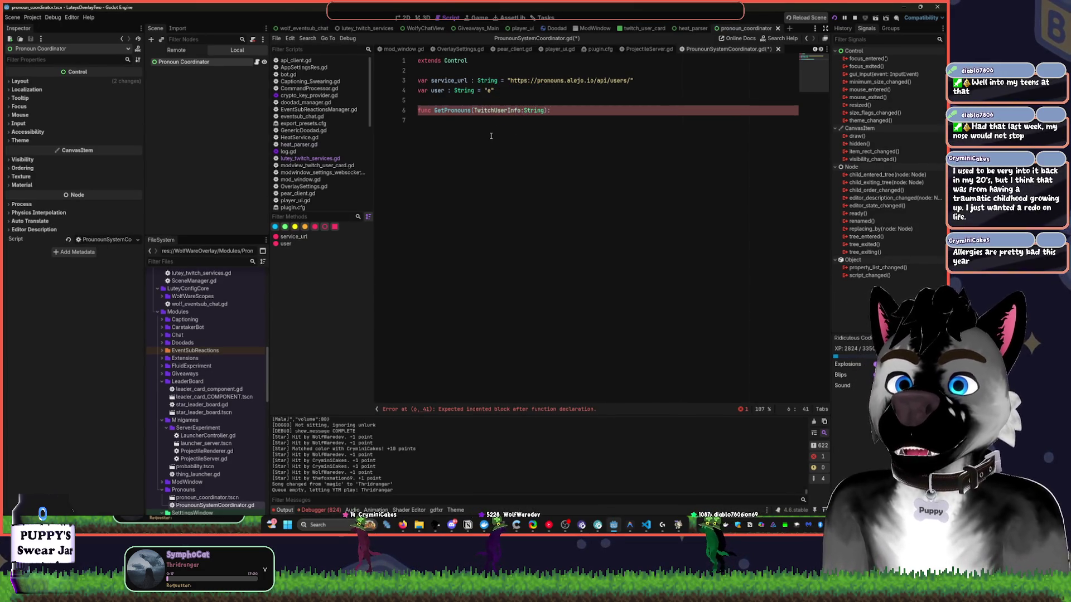
key(Return)
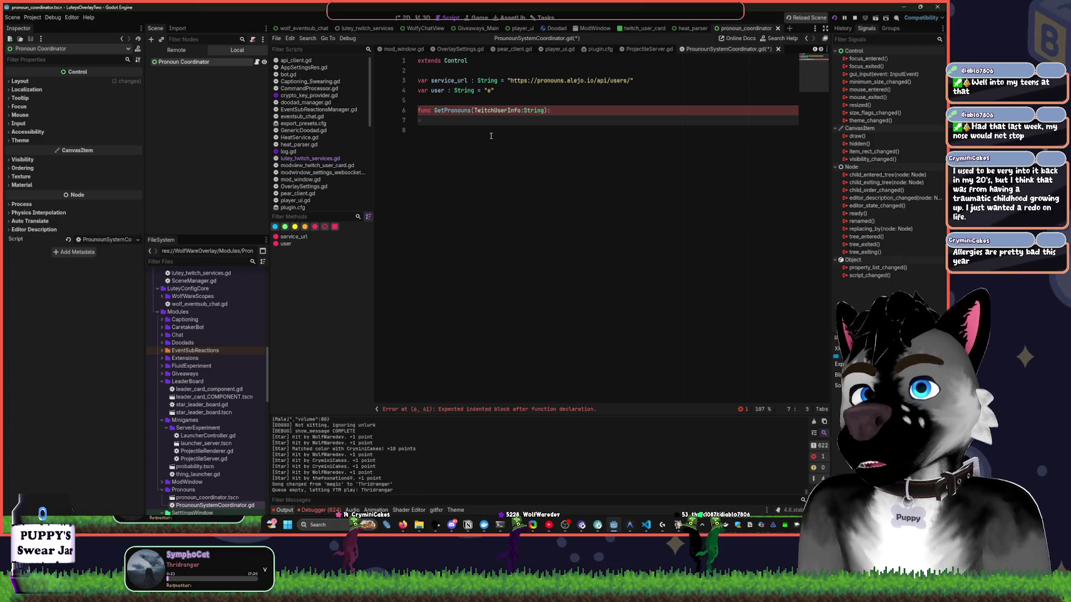
text(var user)
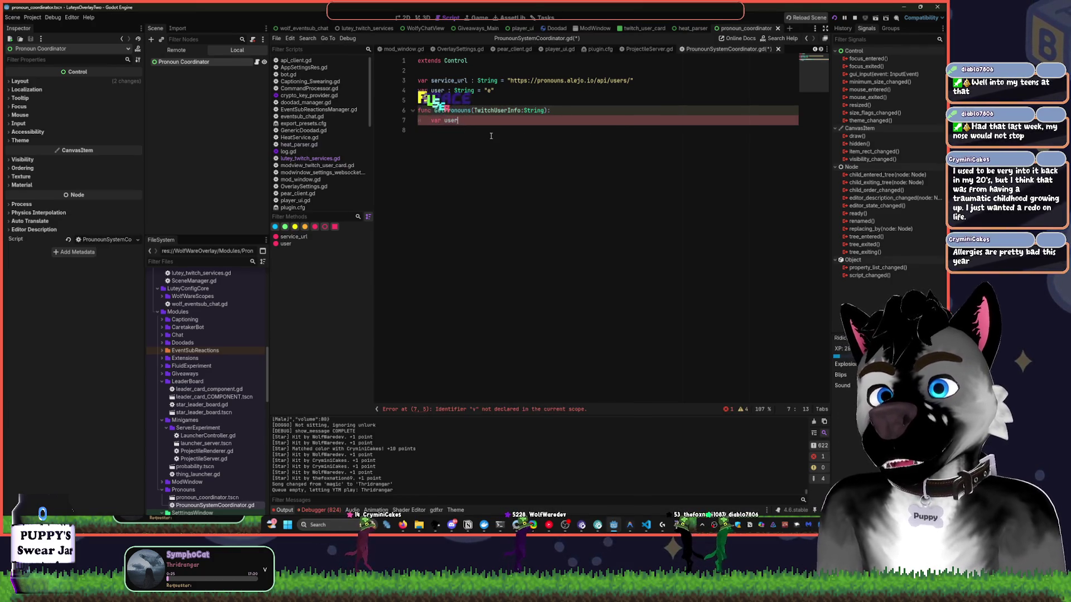
text( :)
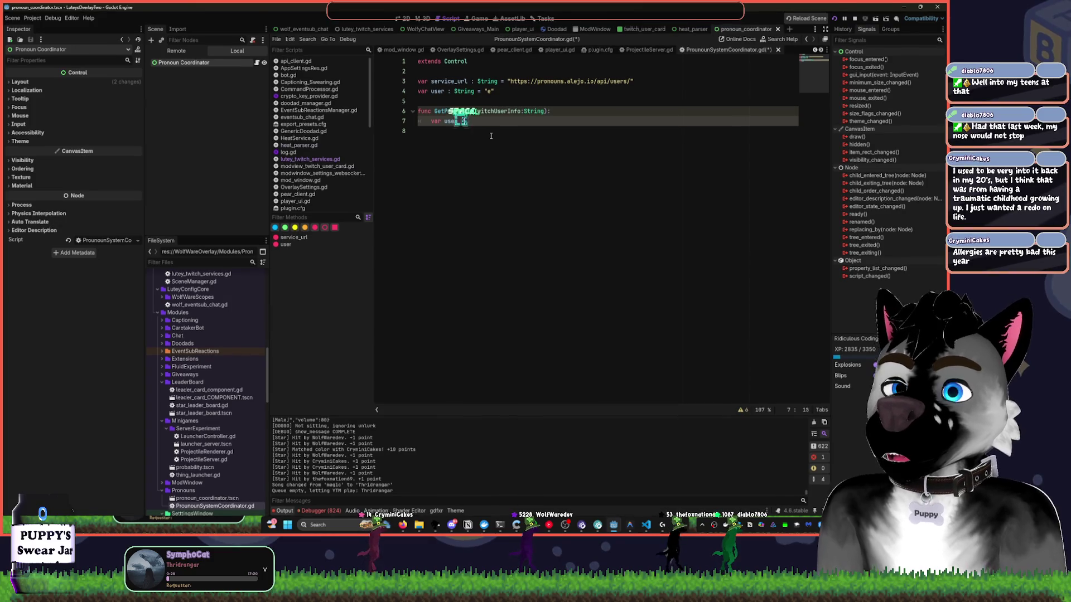
key(BackSpace)
text(=)
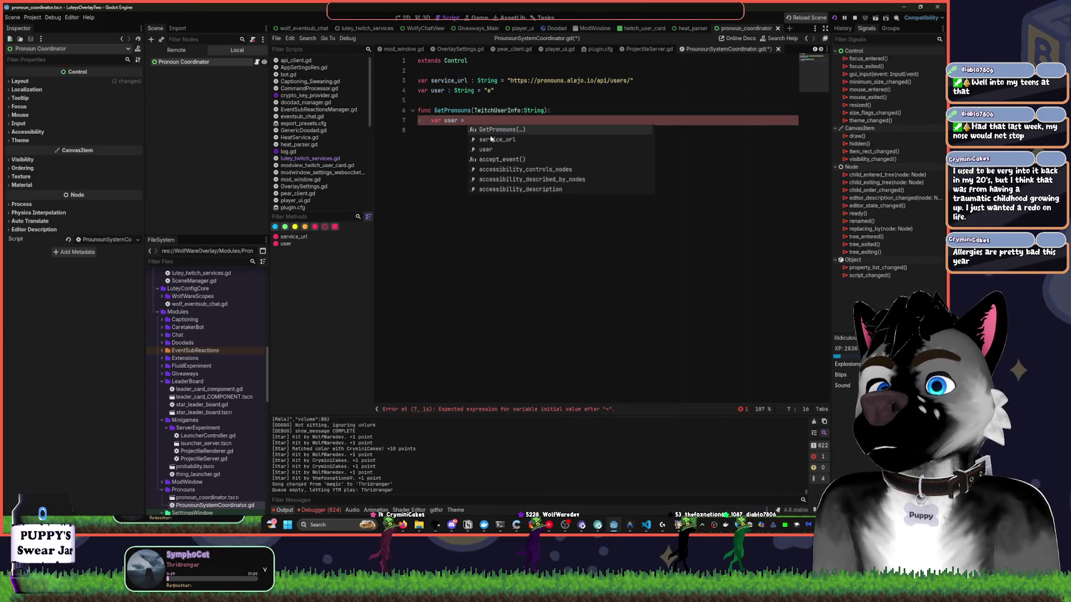
Drop the String type, make the parameter user:TwitchUserInfo, and open TwitchUserInfo's definition.
double_click(526, 111)
key(BackSpace)
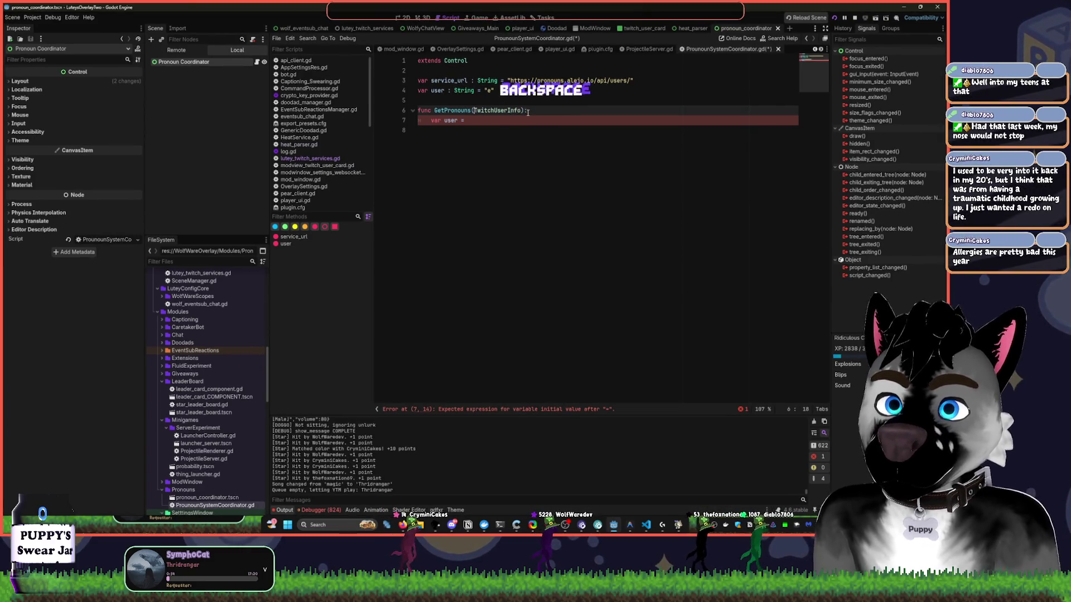
key(ctrl+Left)
key(ctrl+Left)
text(:)
text(user)
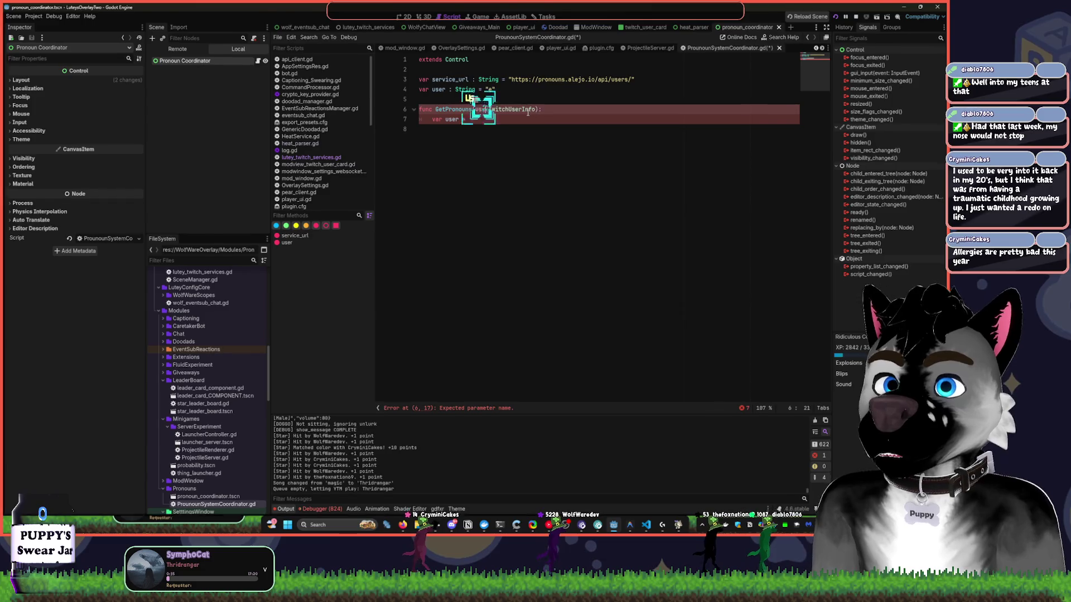
click(508, 127)
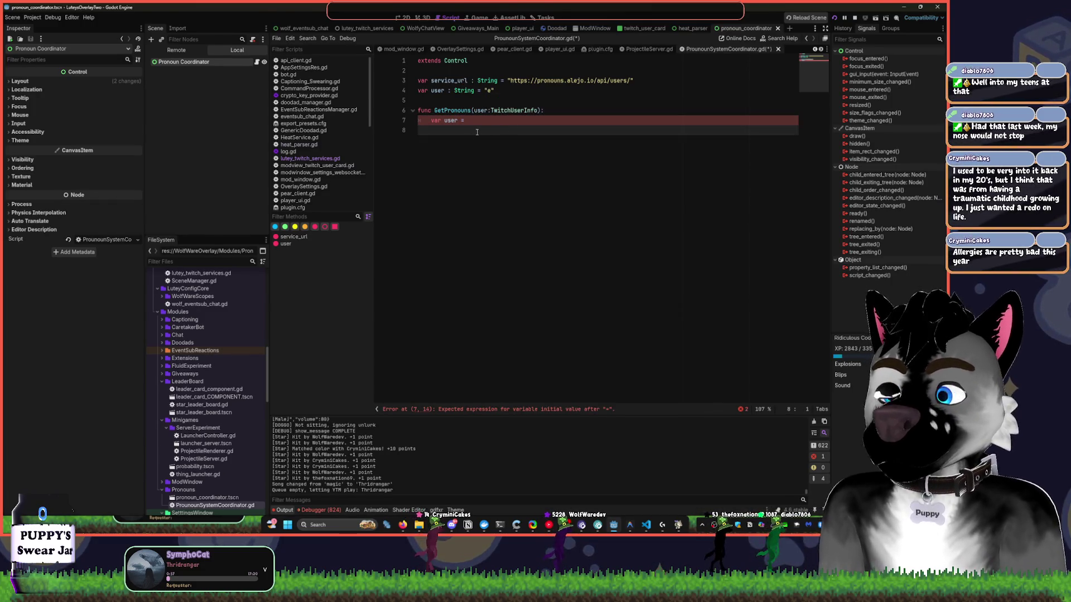
click(516, 110)
ctrl+click(513, 110)
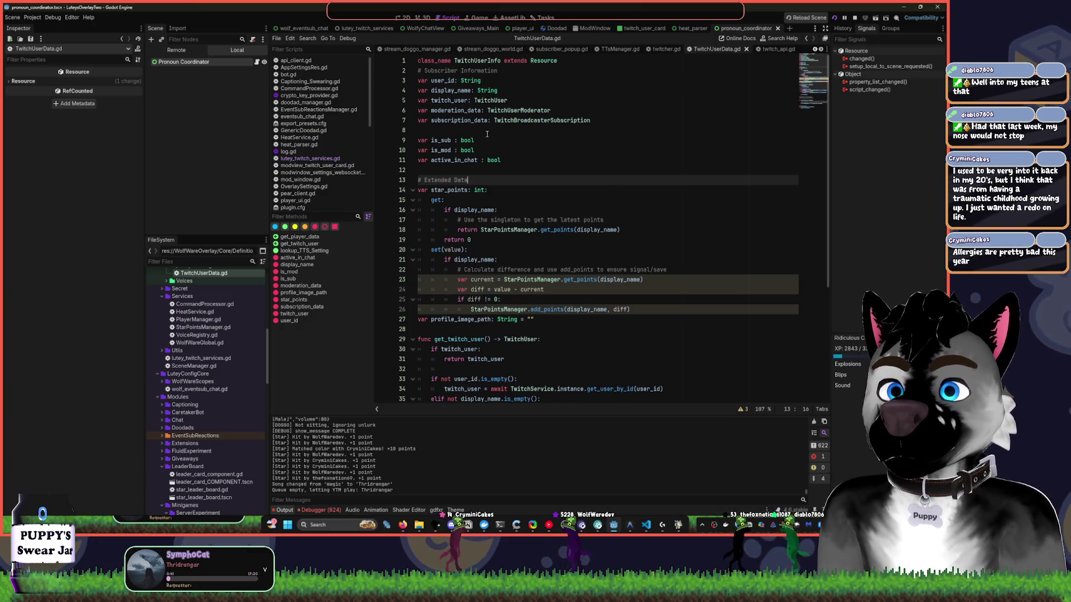
Fold star_points, get_twitch_user, the Deprecated comment and get_player_data, then add a line after subscription_data.
click(471, 130)
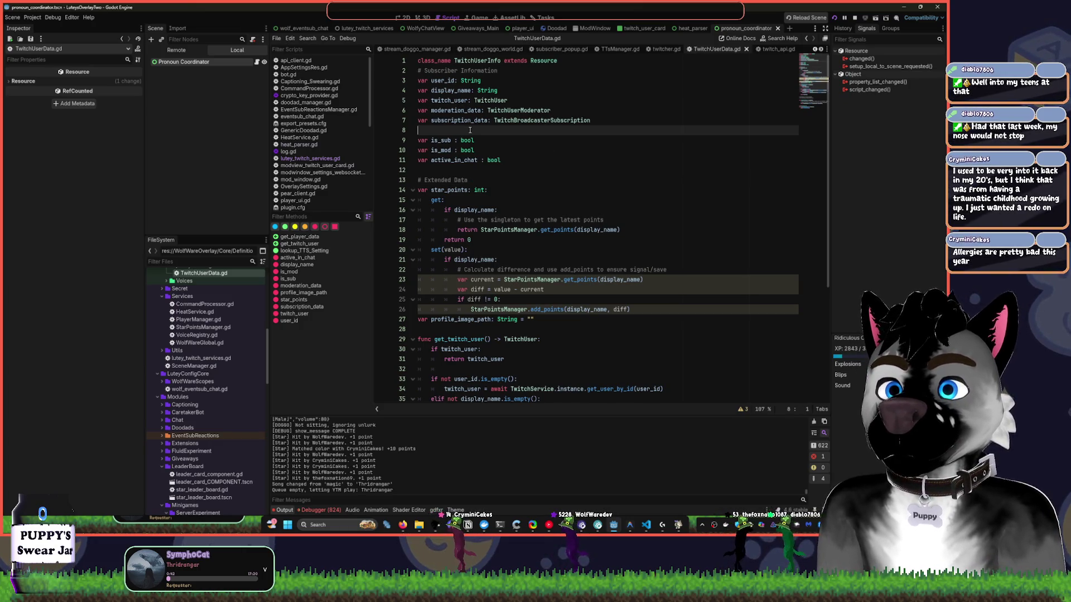
click(459, 173)
click(449, 133)
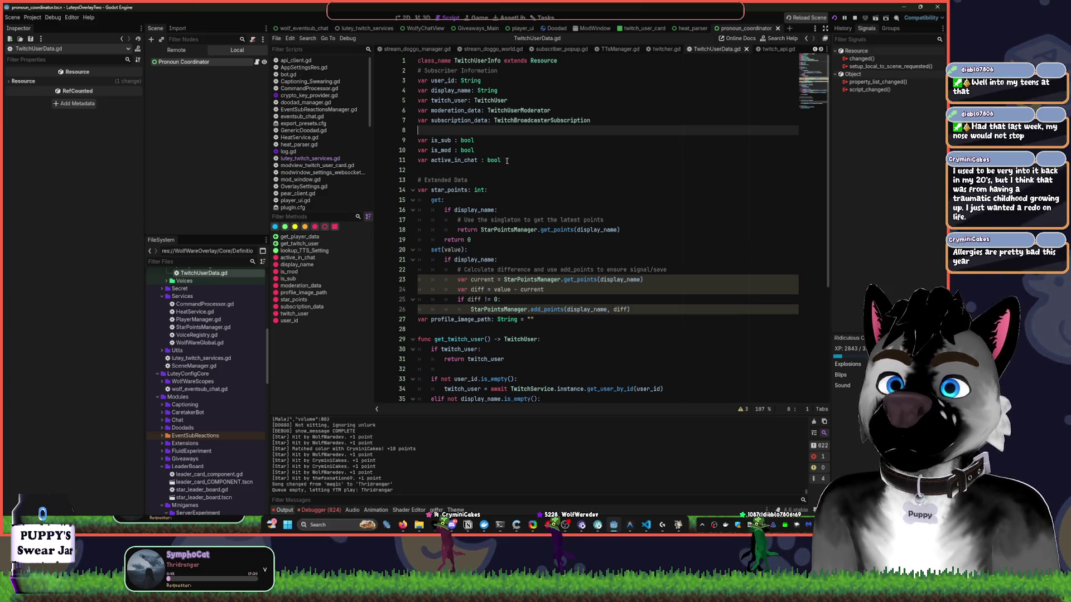
click(413, 190)
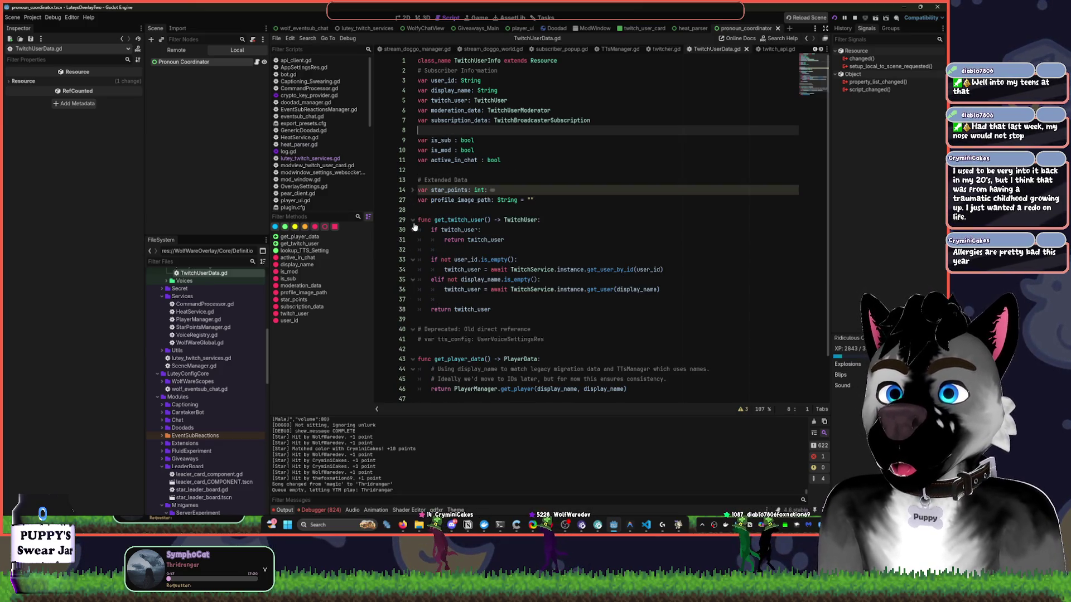
click(413, 220)
click(413, 240)
click(413, 260)
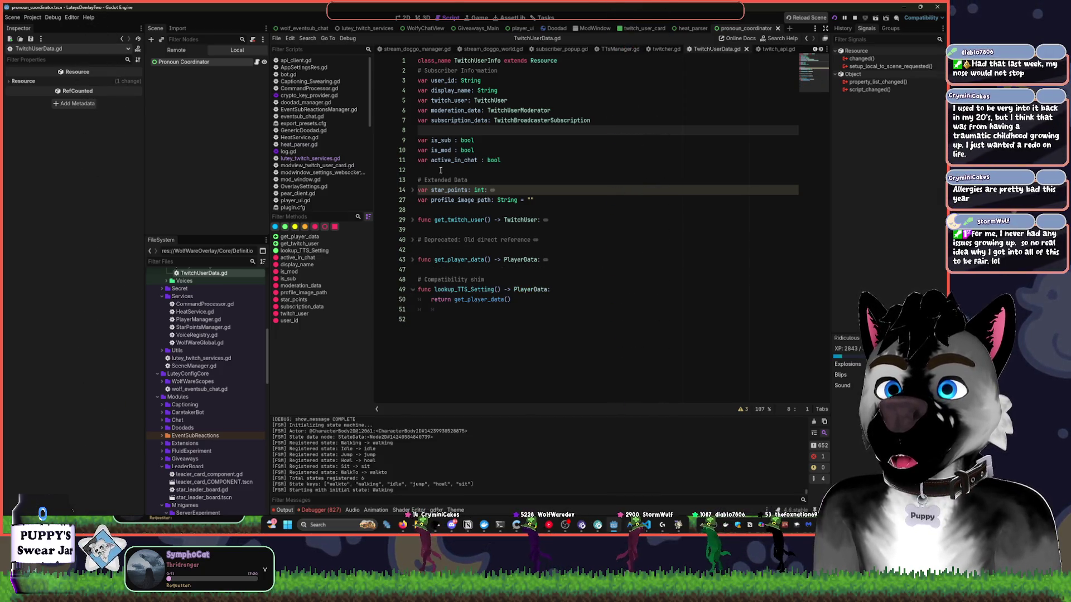
key(Return)
key(Return)
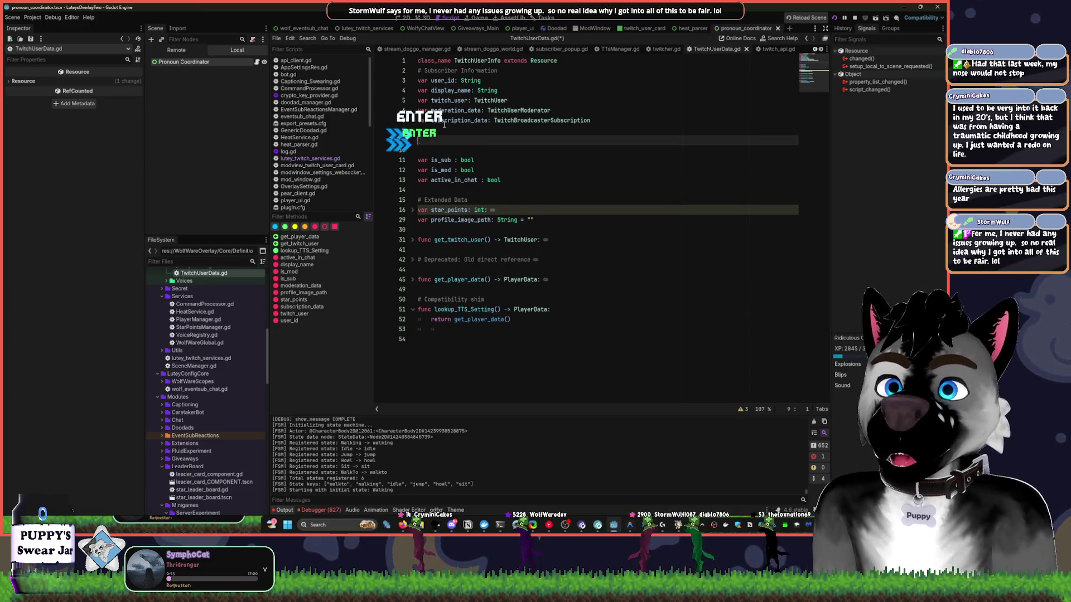
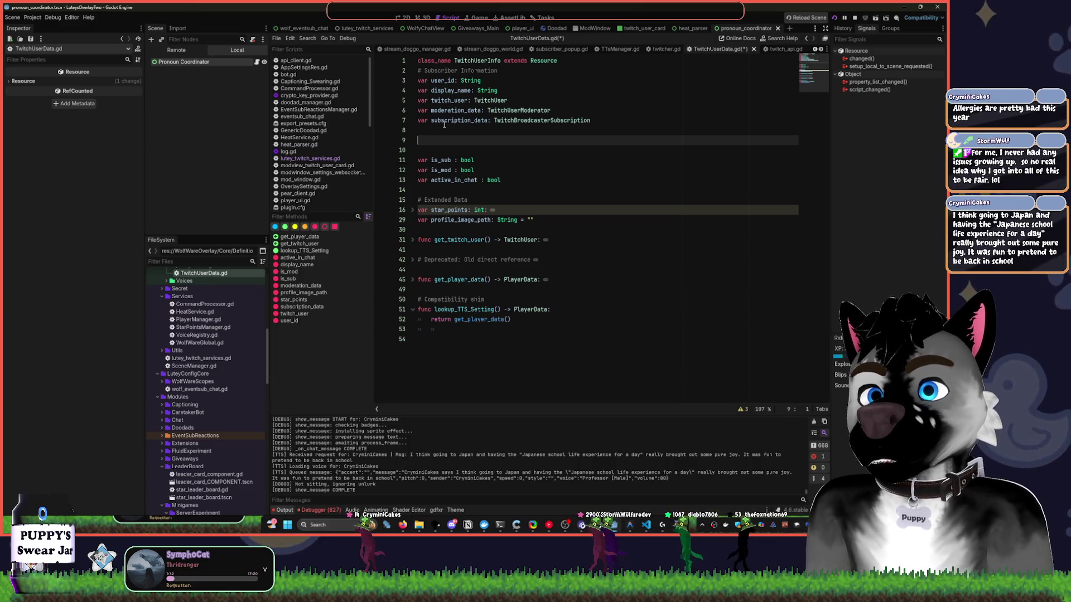
Declare var pronouns : String on line 9, save, and delete the stray whitespace on line 53.
text(var )
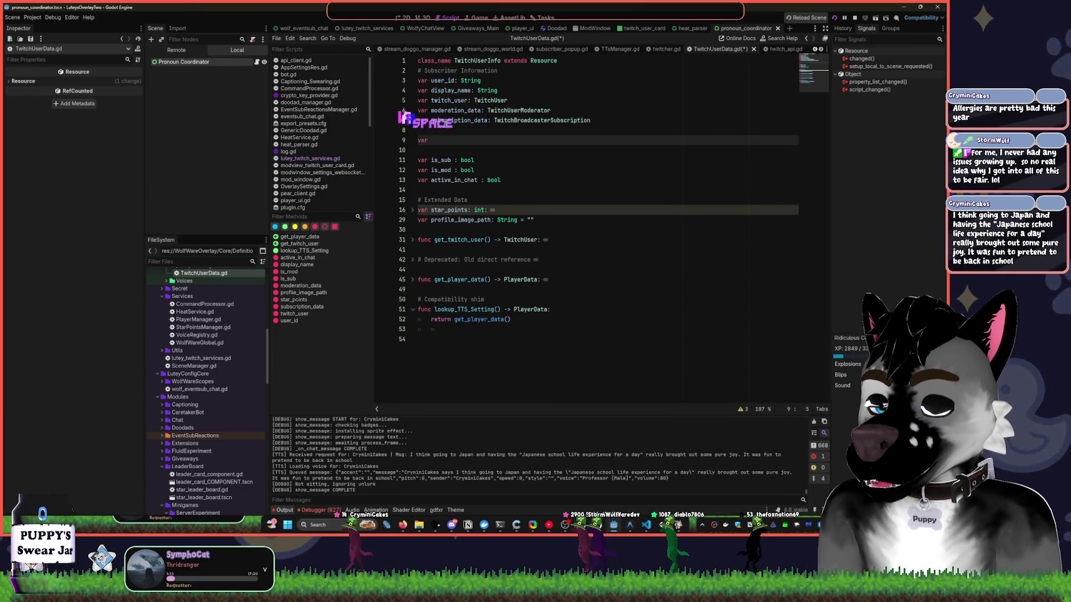
text(pronouns:)
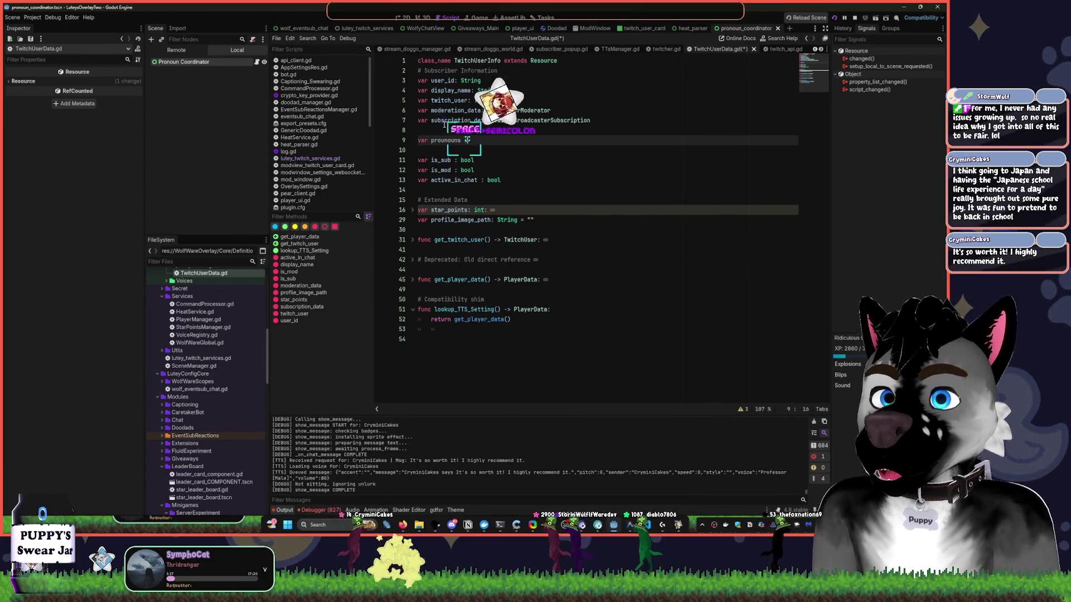
text(: String = )
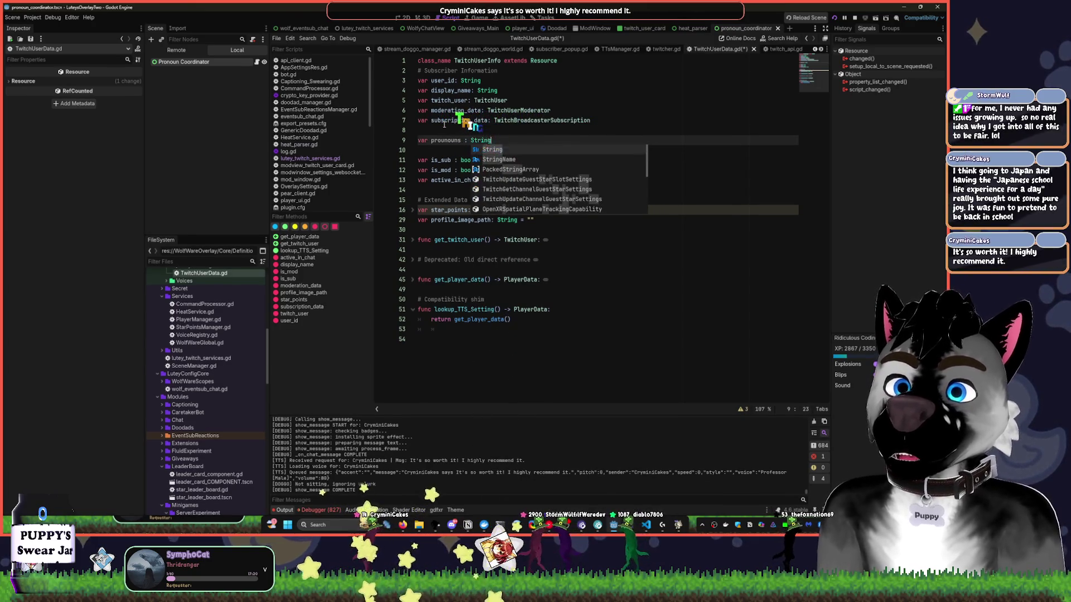
text( ")
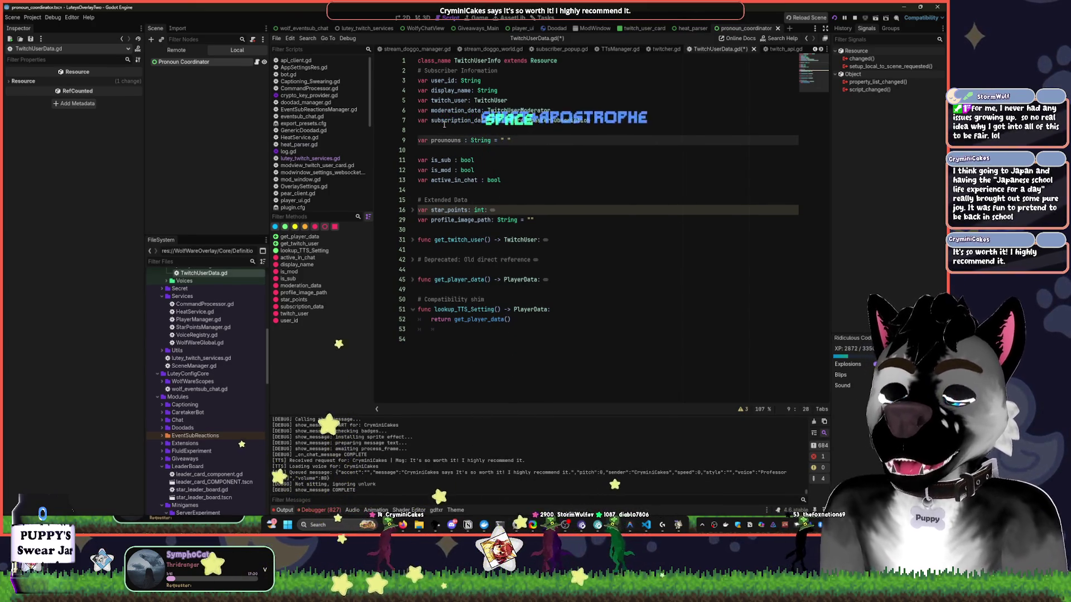
key(ctrl+s)
key(ctrl+End)
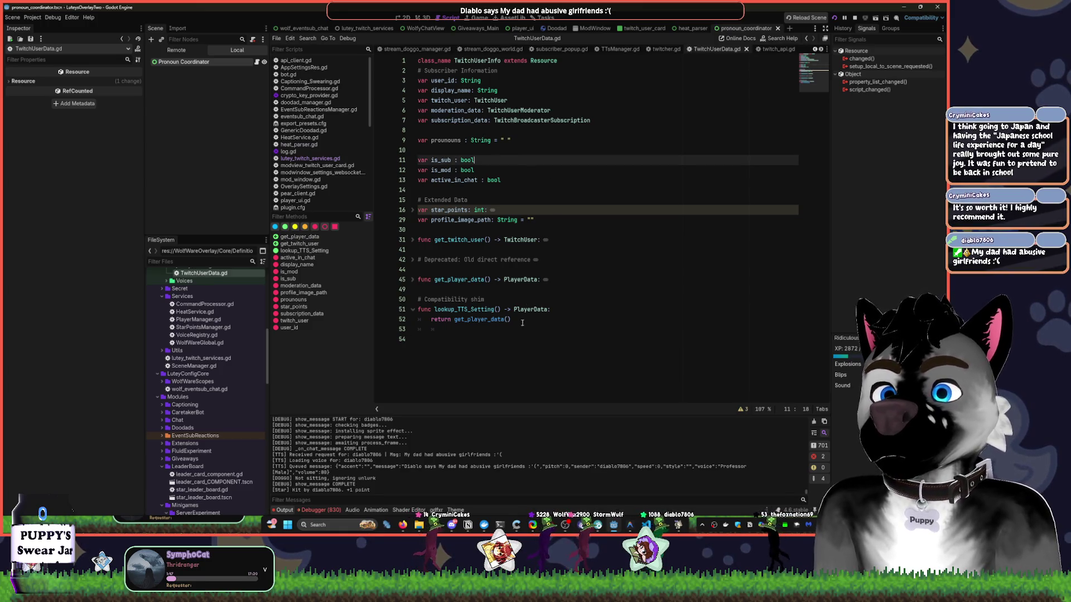
drag(446, 329, 415, 333)
key(BackSpace)
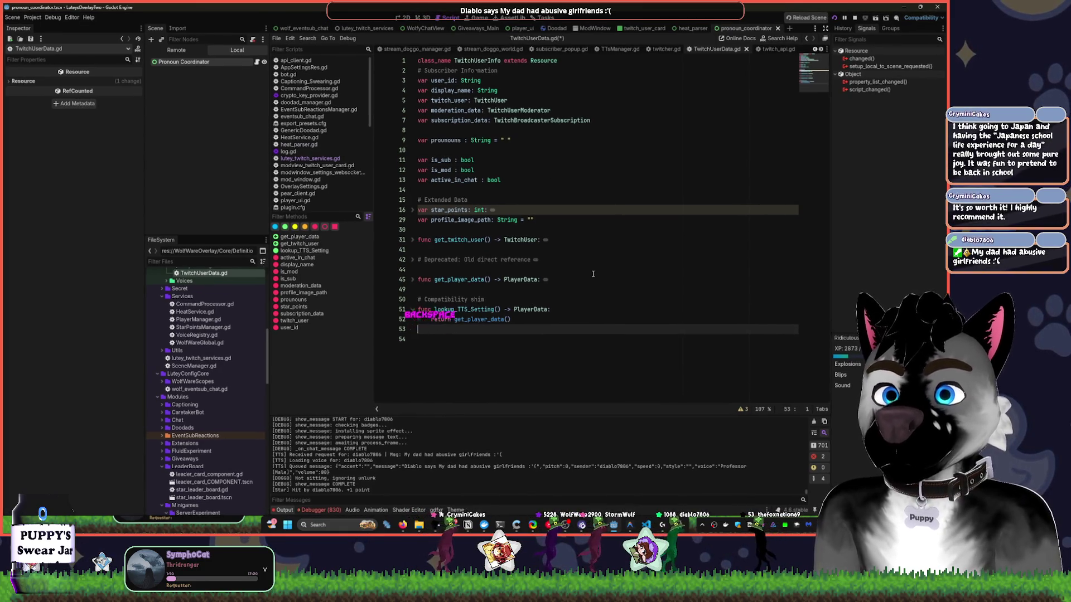
click(556, 188)
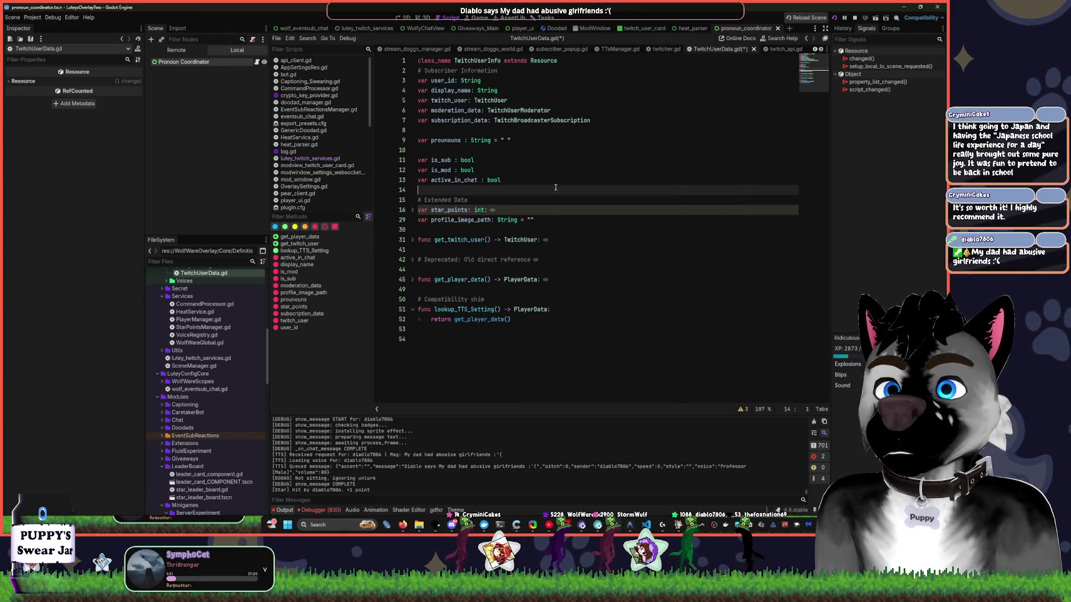
click(539, 141)
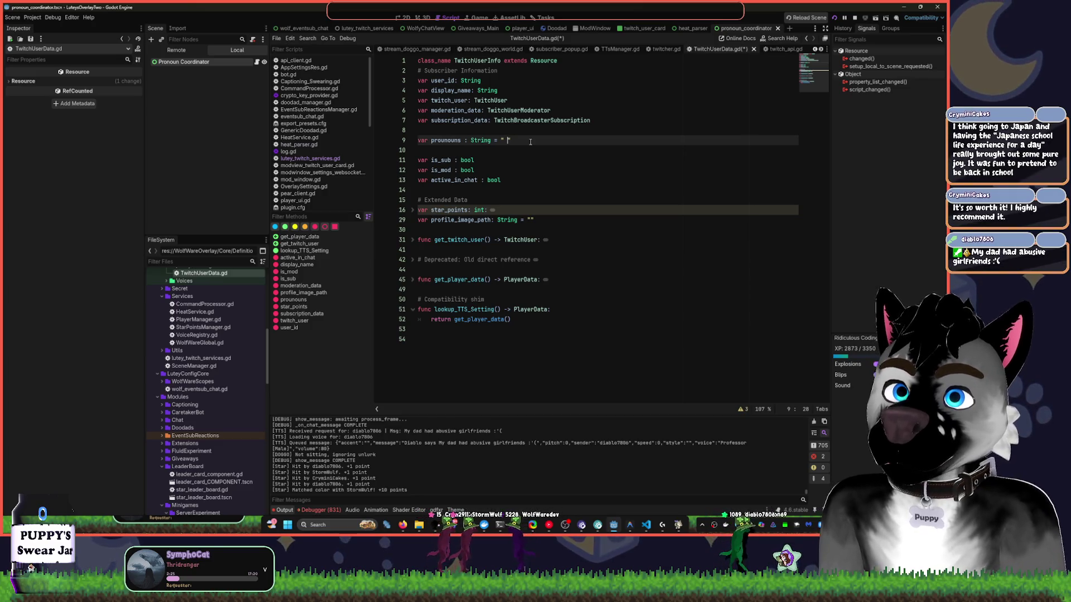
Set the pronouns default string to "He/Him" and add blank lines below it.
key(BackSpace)
text(He/)
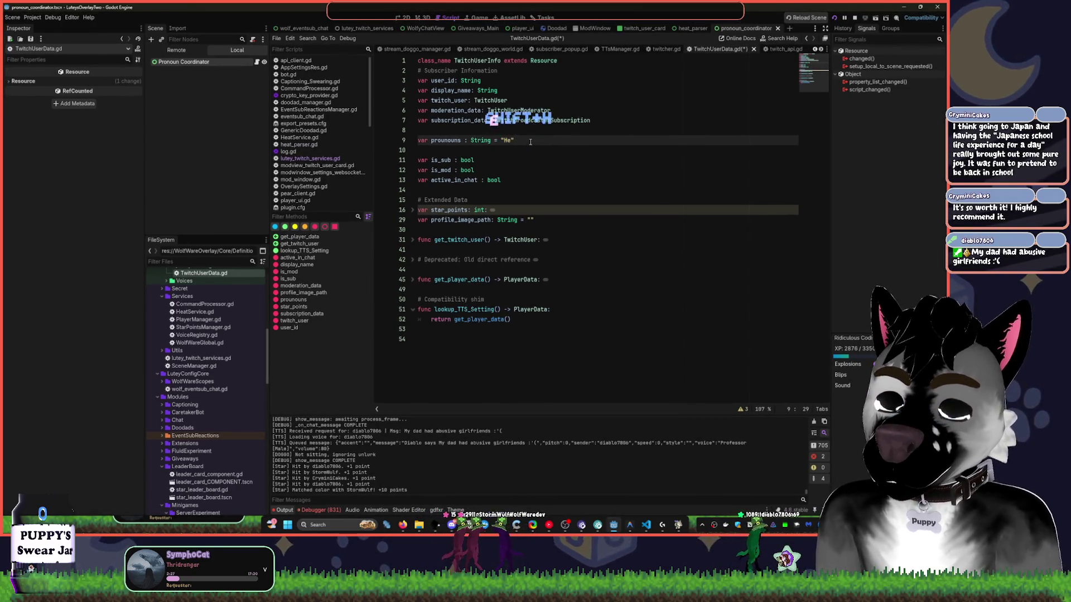
text(Him)
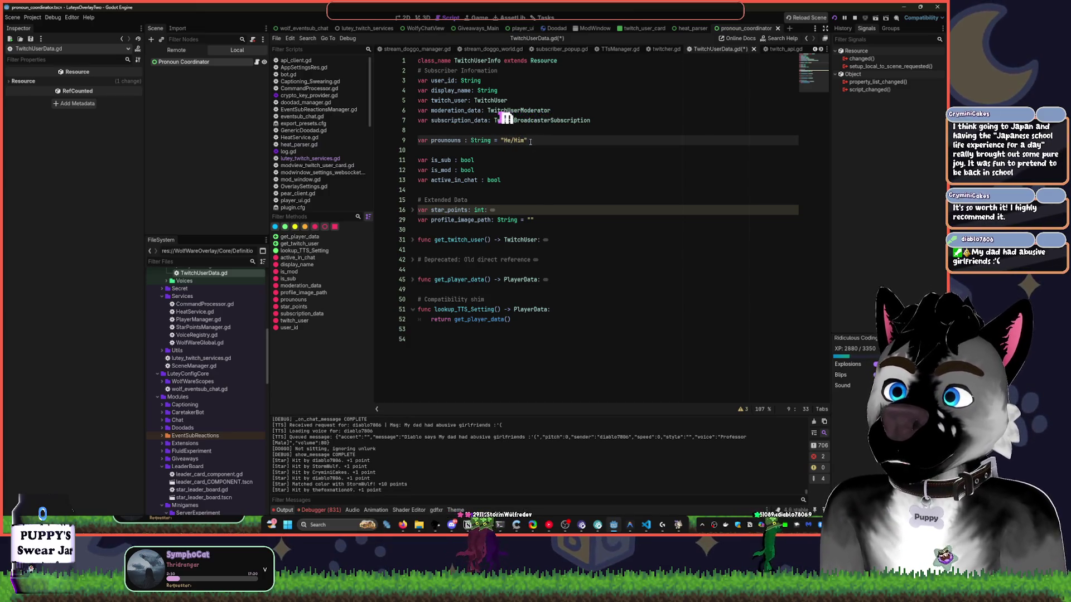
key(Return)
key(Return)
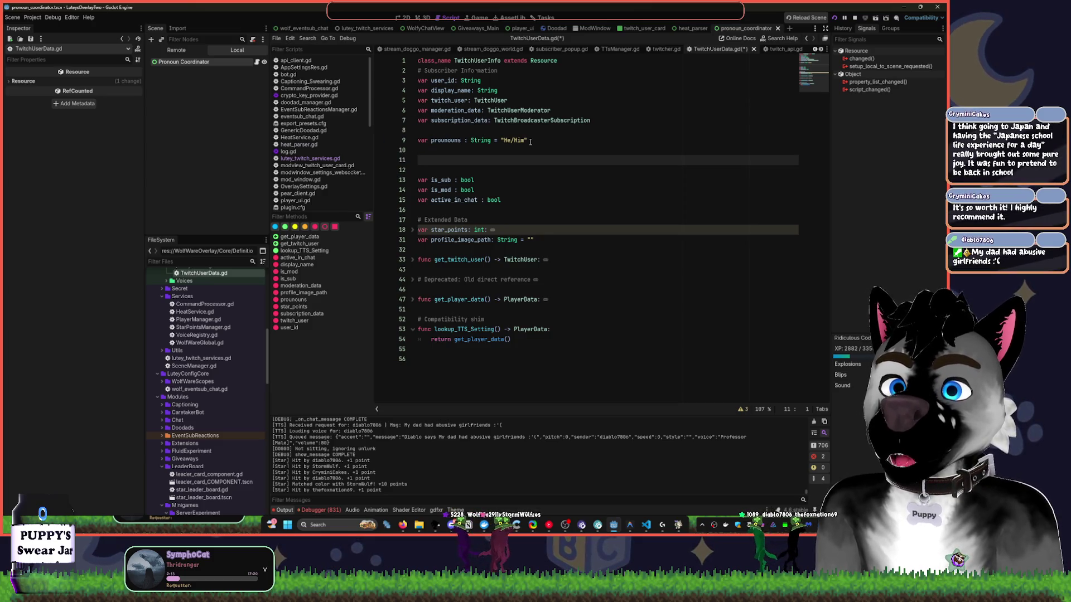
Start a new func process_pronoun(): on the last line of the script.
click(452, 369)
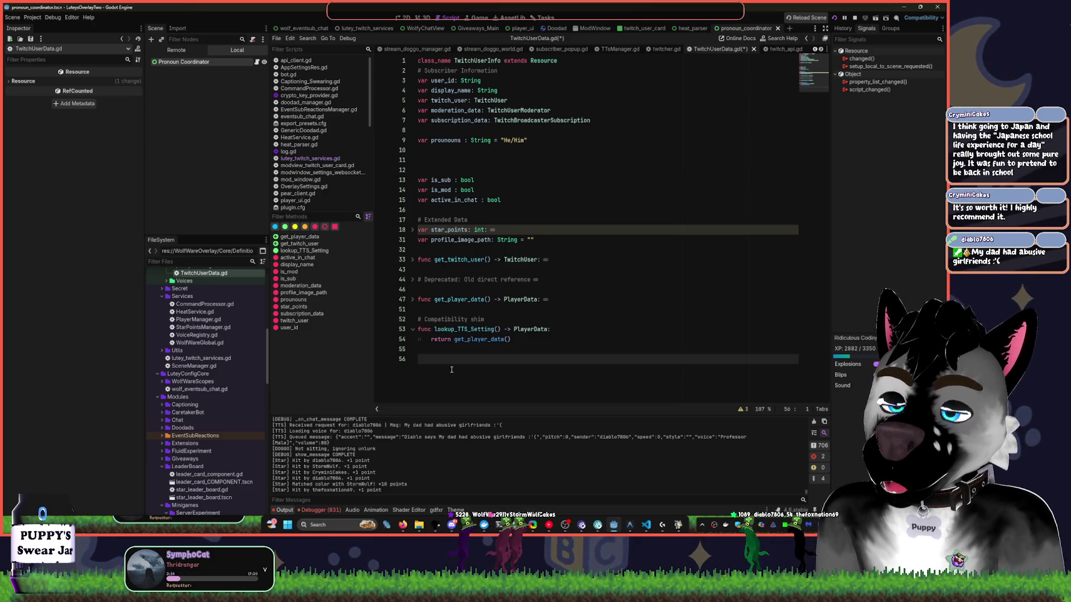
text(func proce)
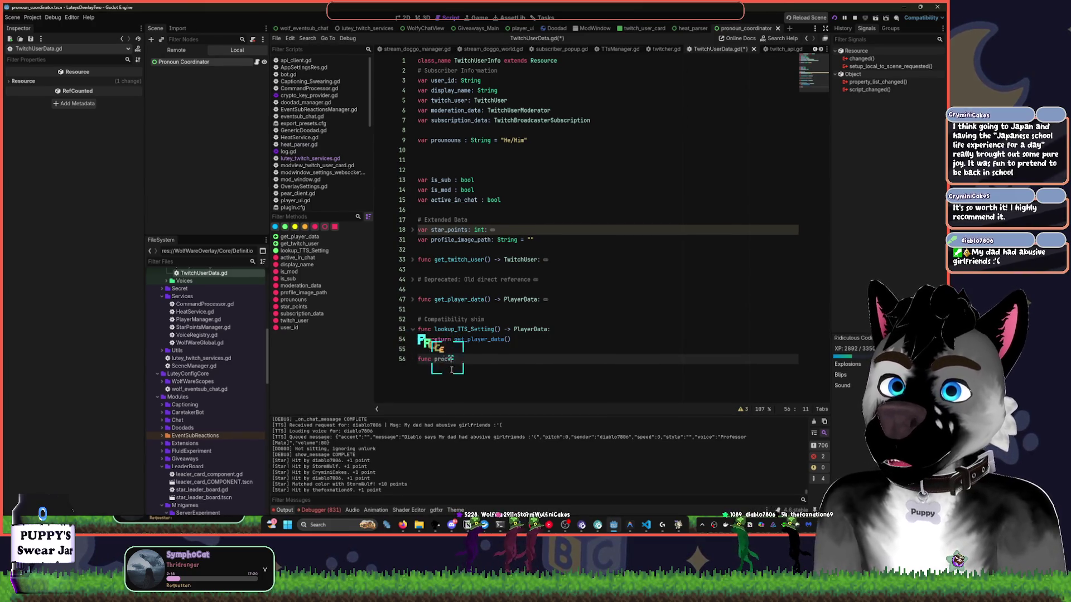
text(ss_p)
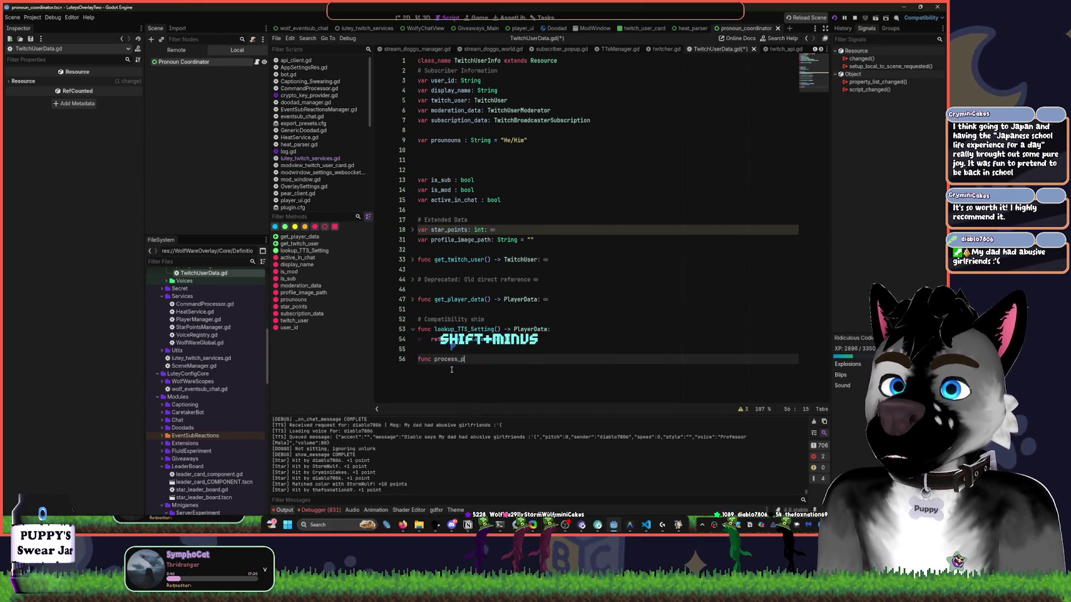
text(ronoun)
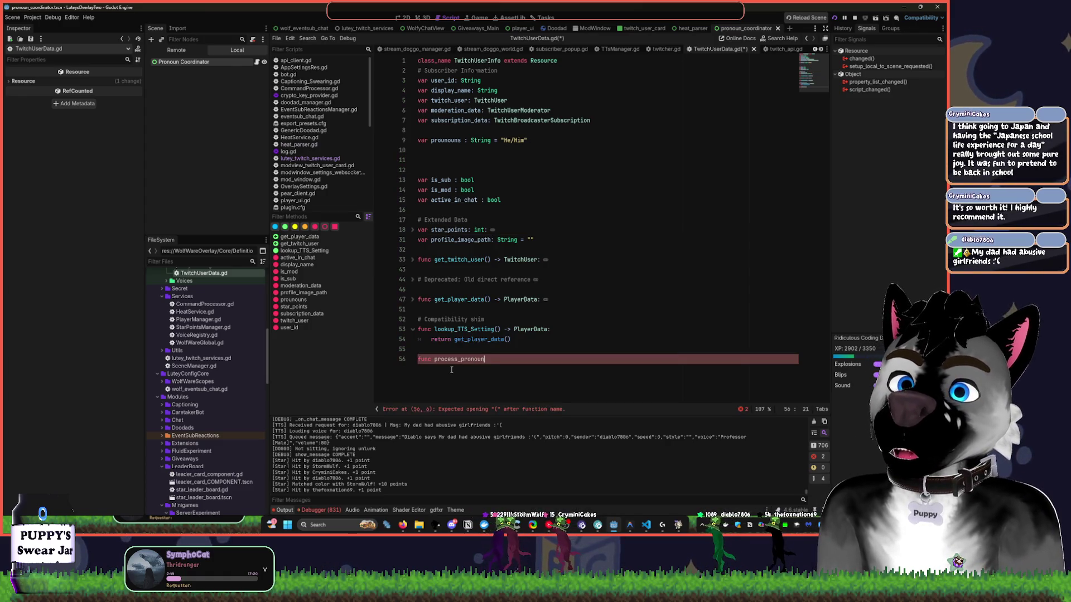
text(():)
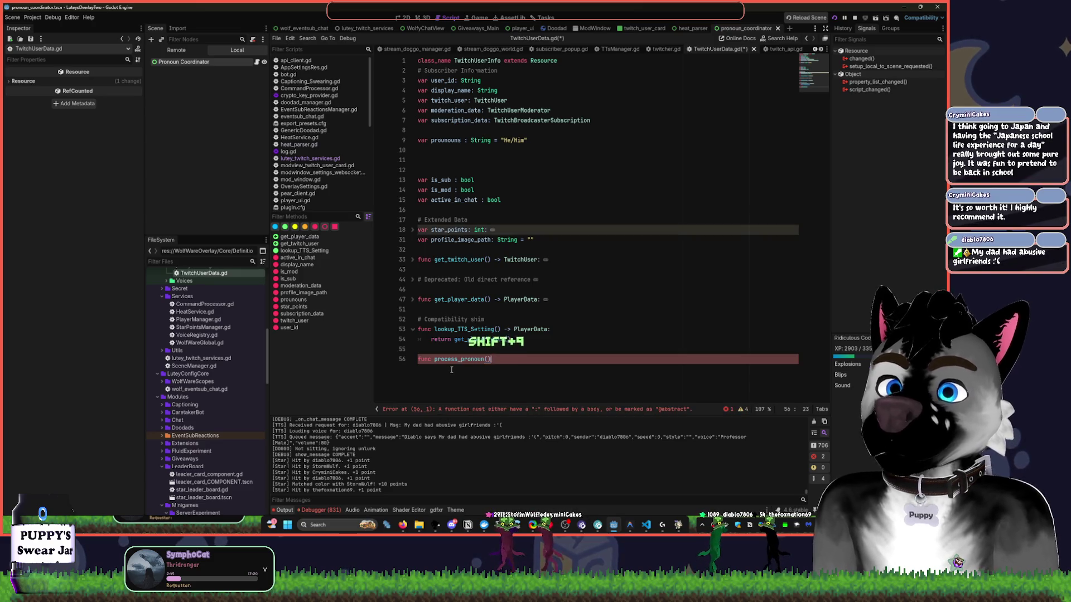
key(Return)
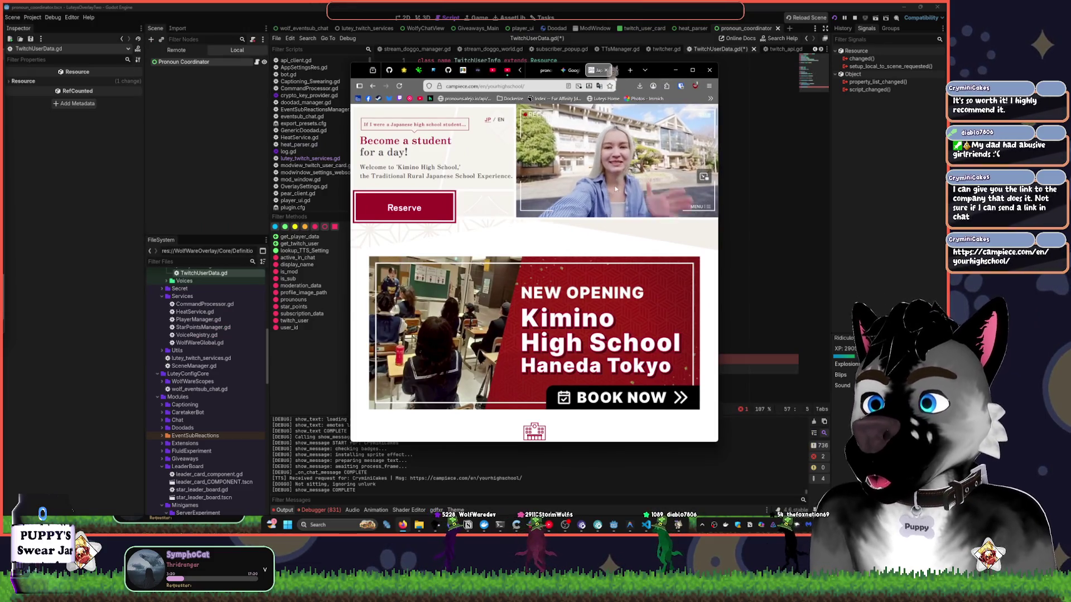
Maximize Chrome and scroll the Japanese school page down to the School Lunch and Cleaning duty cards.
scroll(686, 234, down, 2)
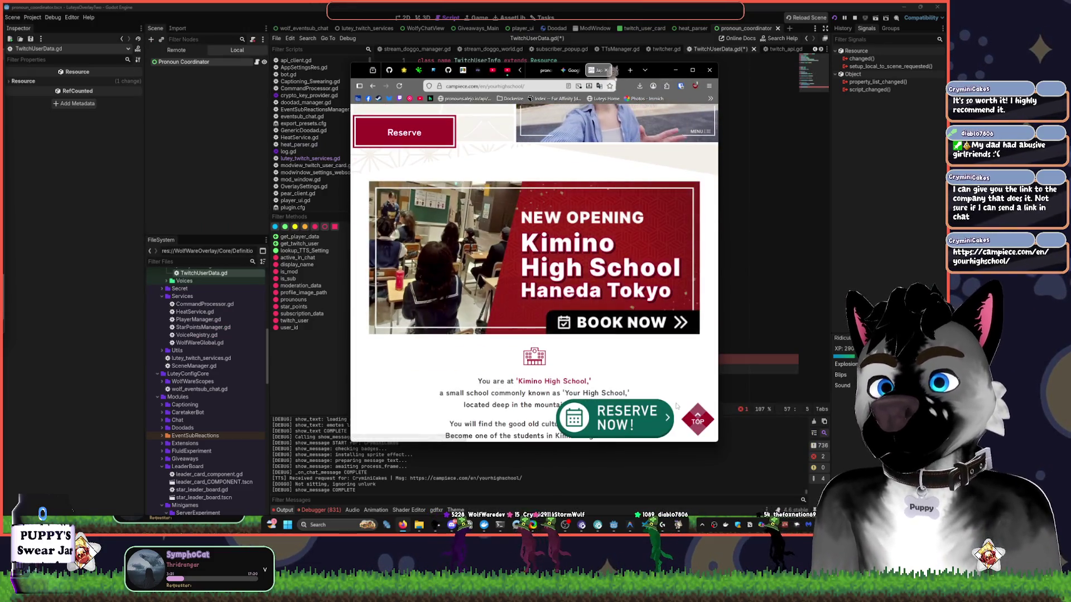
scroll(680, 357, down, 2)
scroll(680, 357, down, 2)
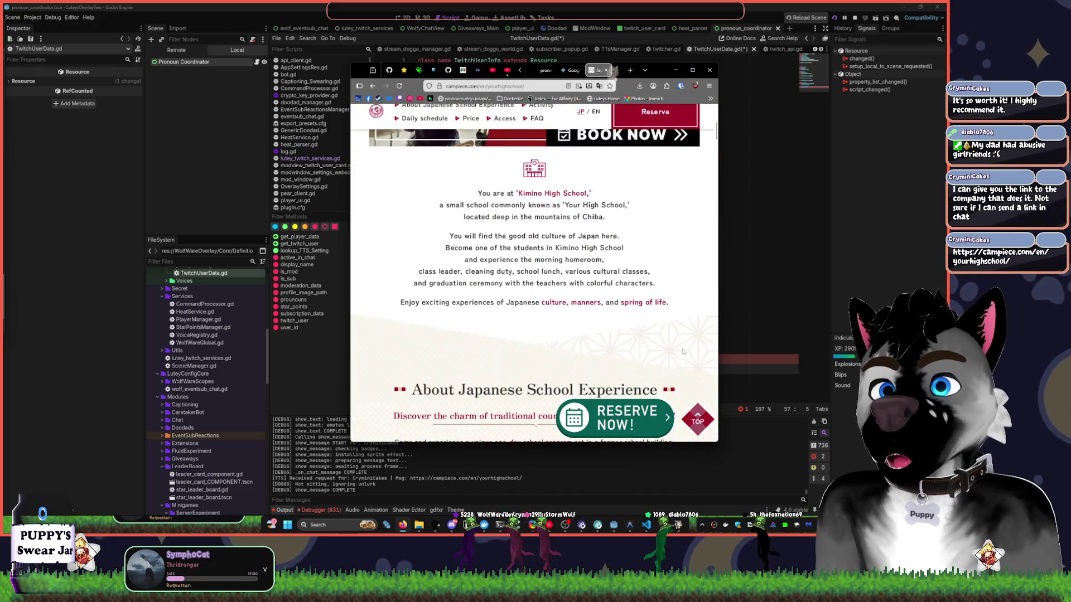
scroll(680, 357, up, 3)
click(692, 71)
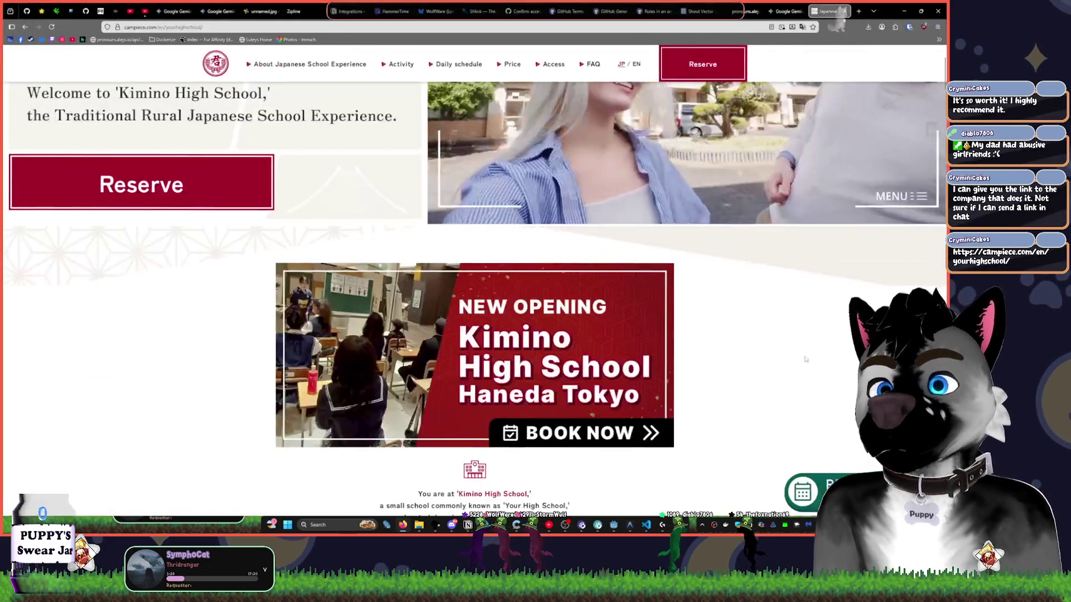
scroll(814, 347, down, 3)
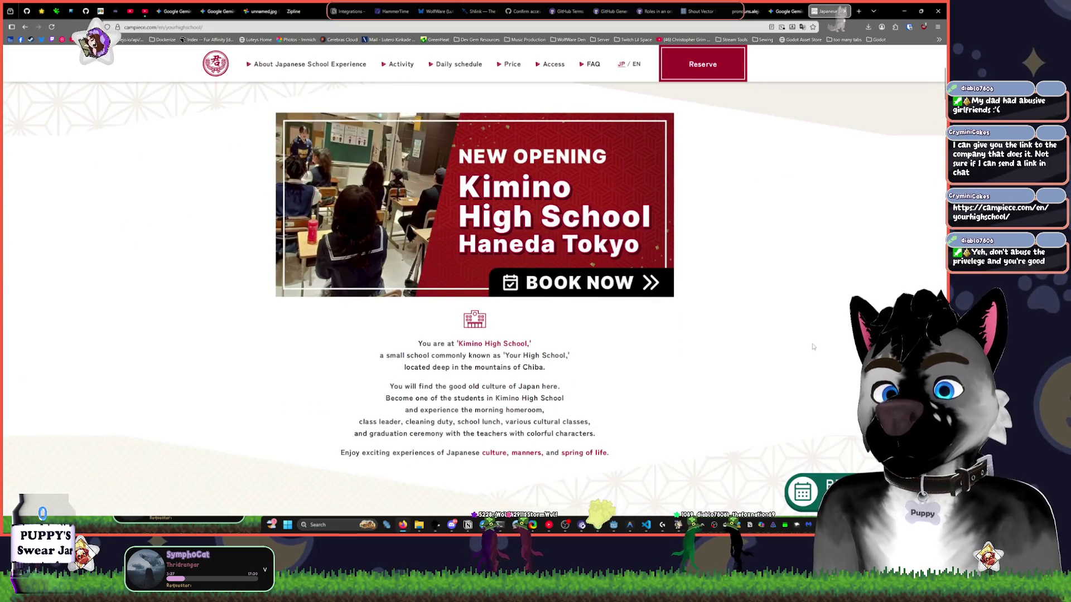
scroll(804, 350, down, 2)
scroll(768, 357, down, 2)
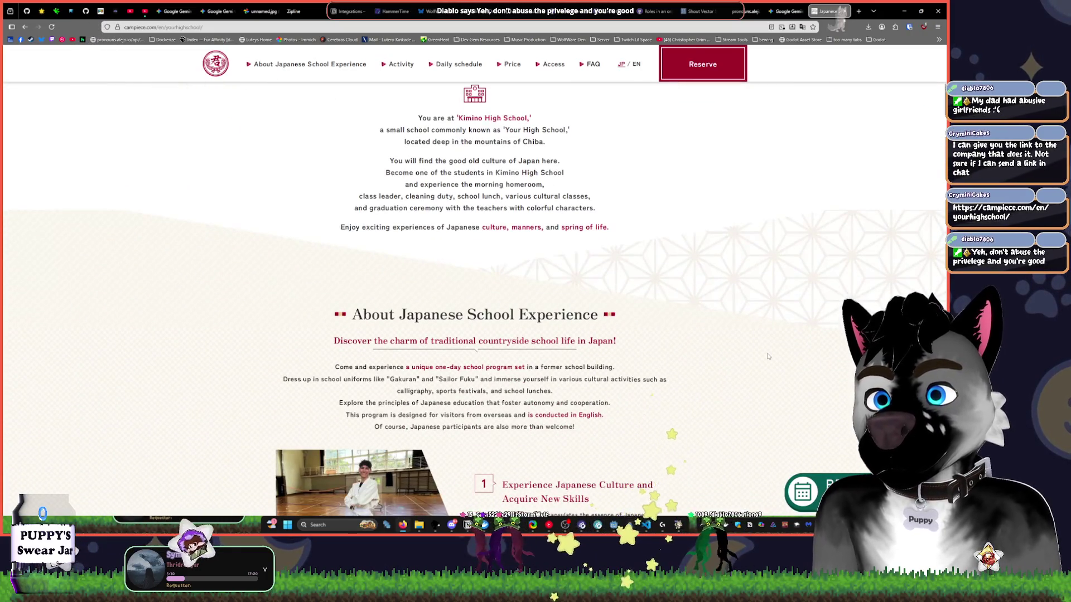
scroll(768, 357, down, 2)
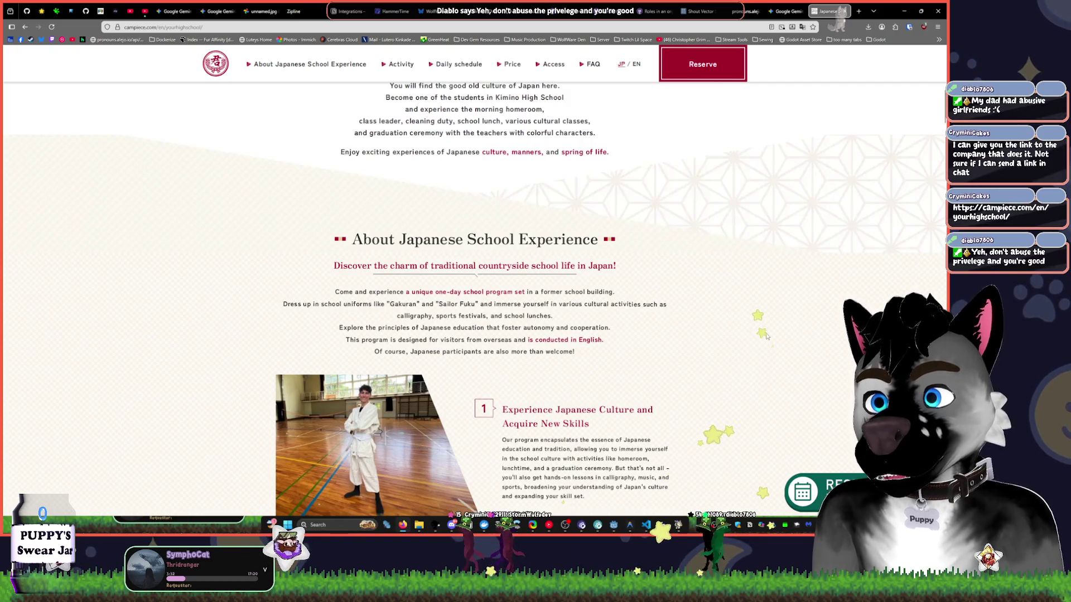
scroll(804, 290, down, 3)
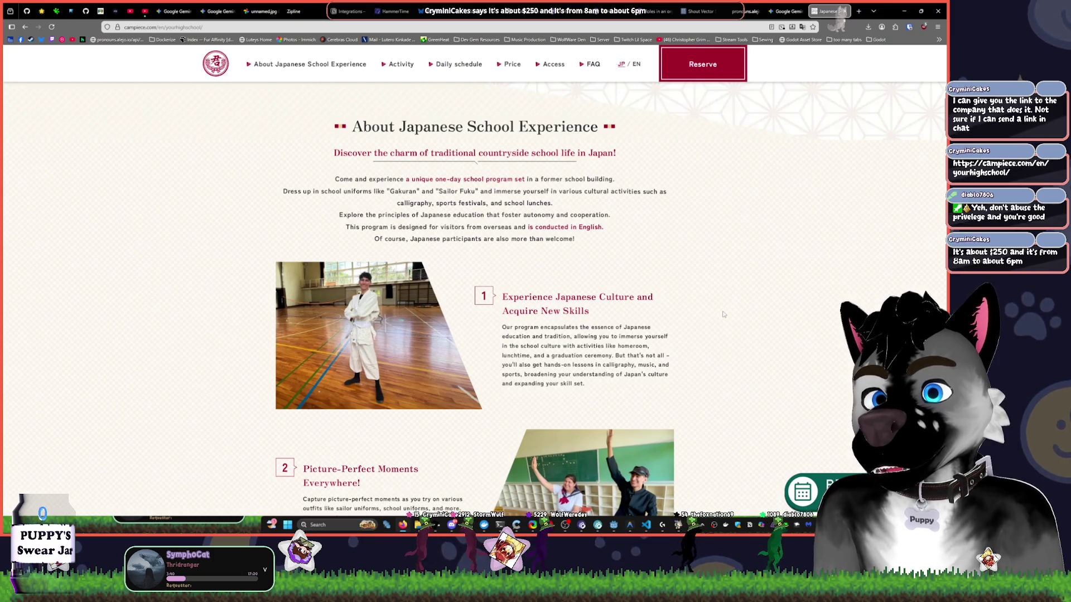
scroll(723, 314, down, 3)
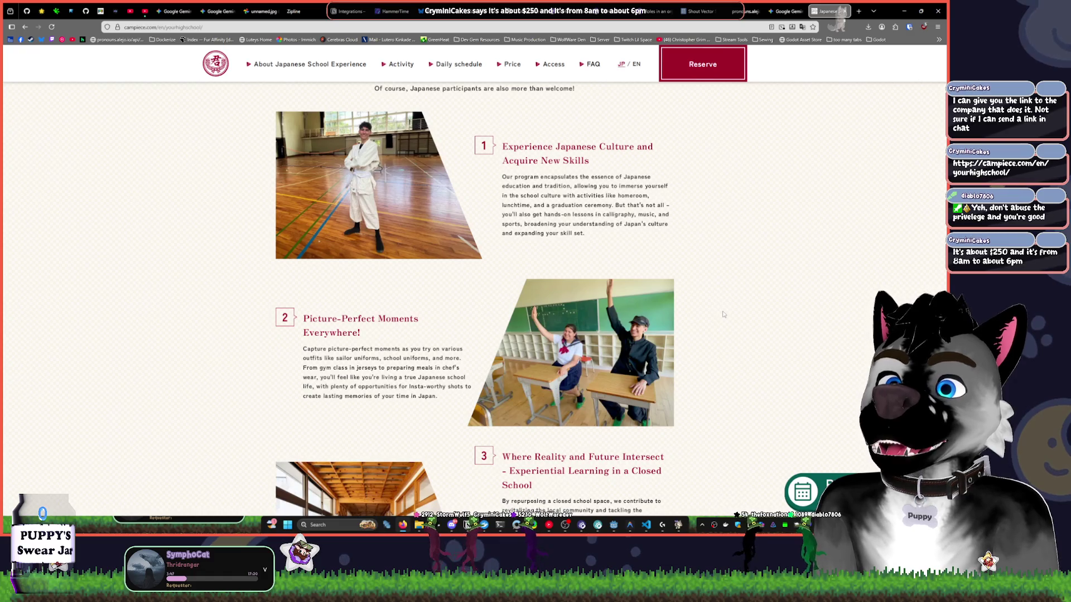
scroll(724, 314, down, 1)
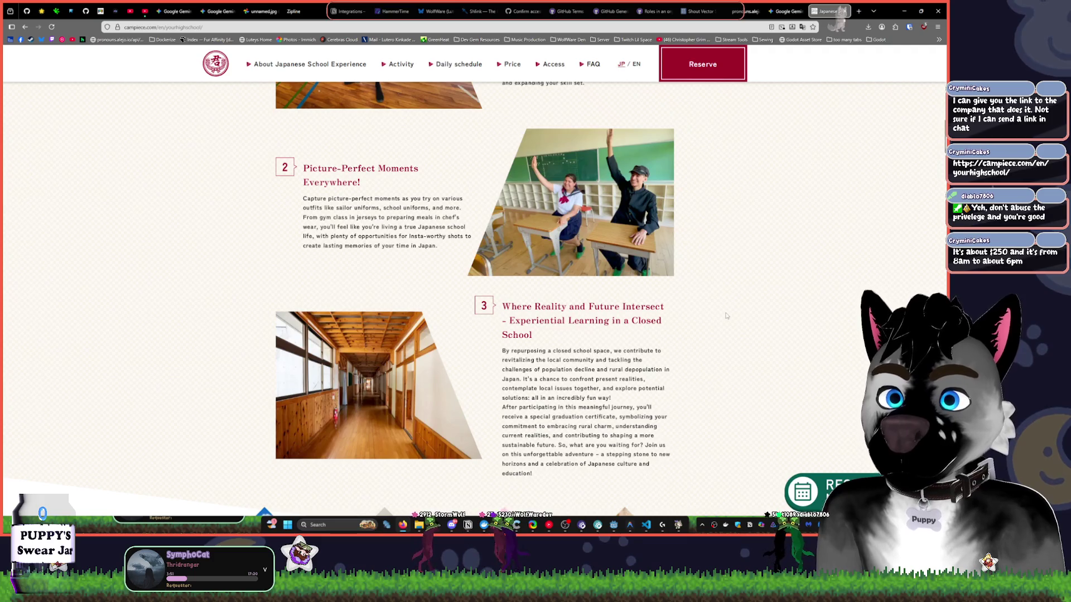
scroll(726, 317, down, 10)
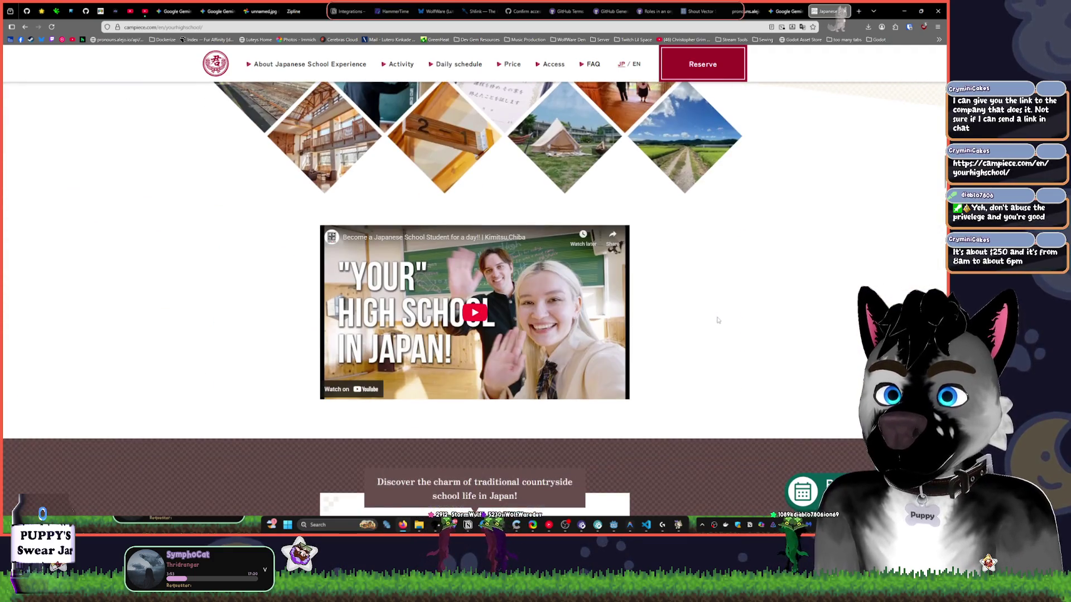
scroll(719, 320, down, 5)
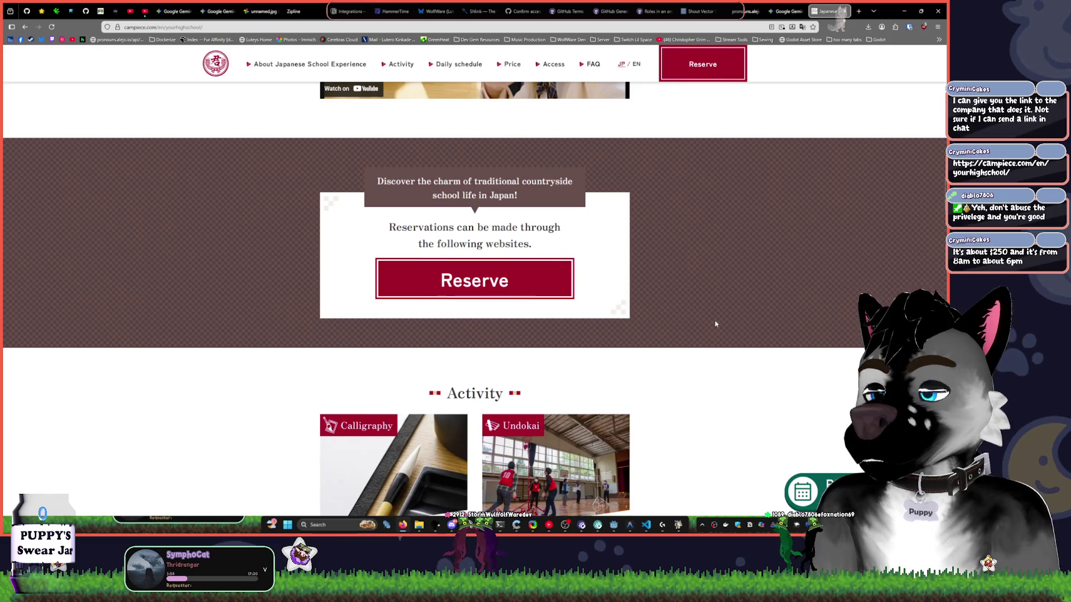
scroll(715, 323, down, 3)
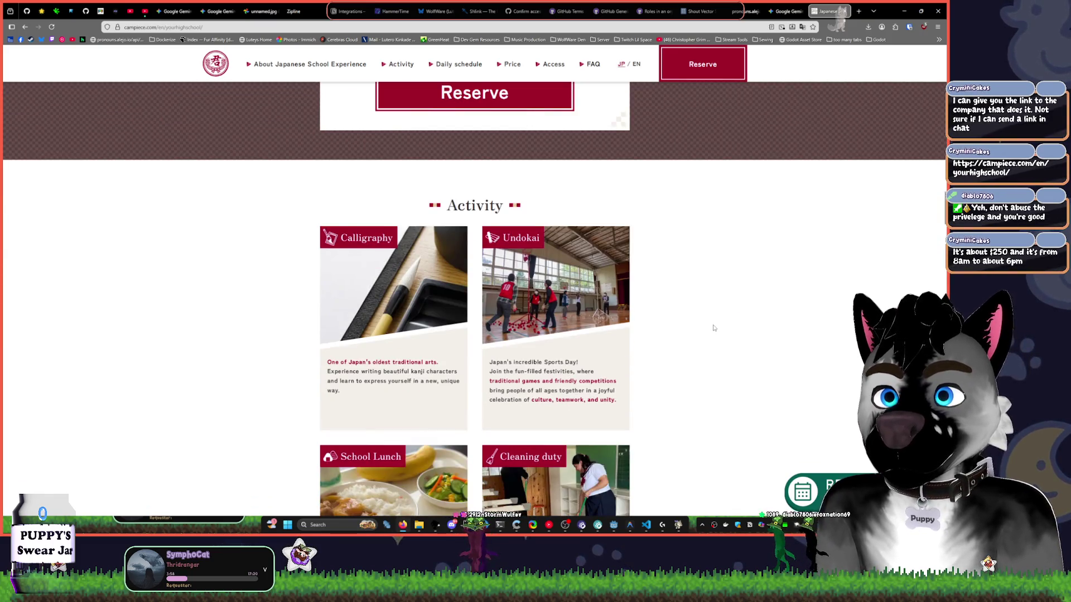
scroll(713, 324, down, 3)
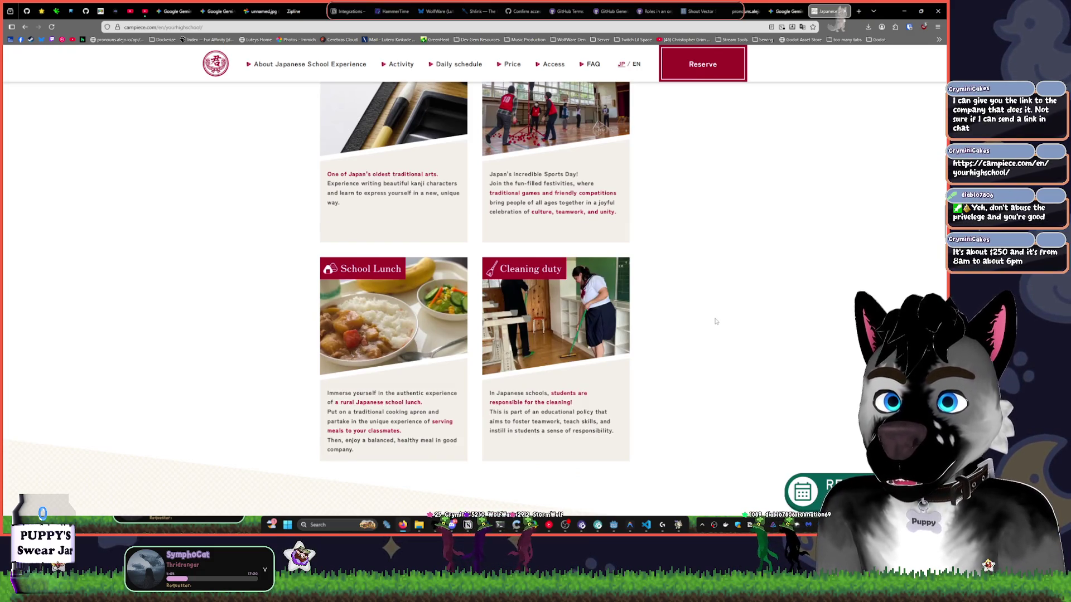
Scroll through the Daily schedule and bookmark the Japanese school experience page.
scroll(715, 322, down, 6)
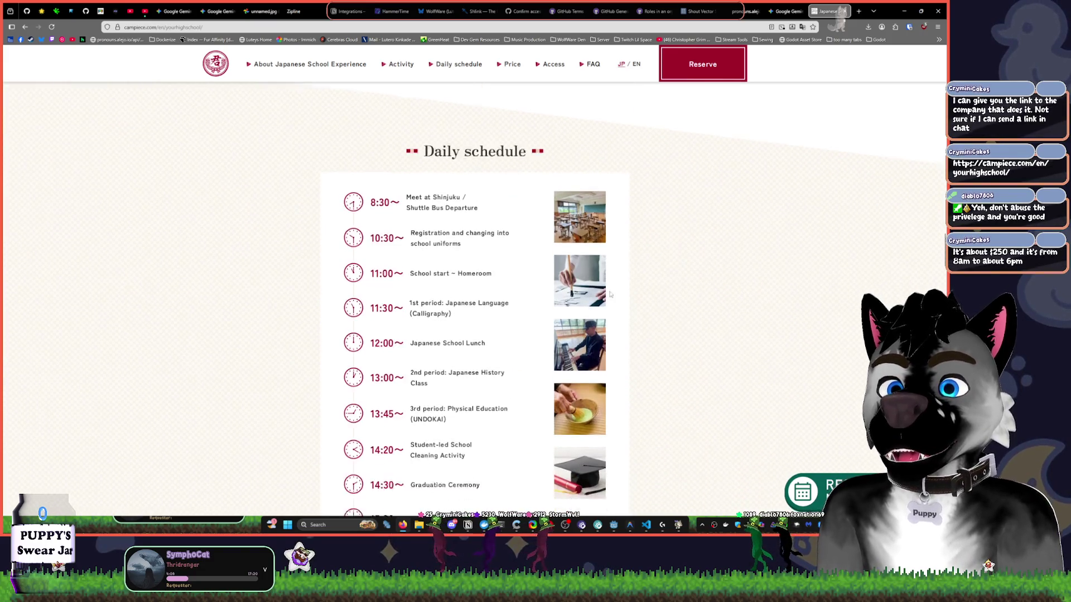
scroll(611, 295, down, 2)
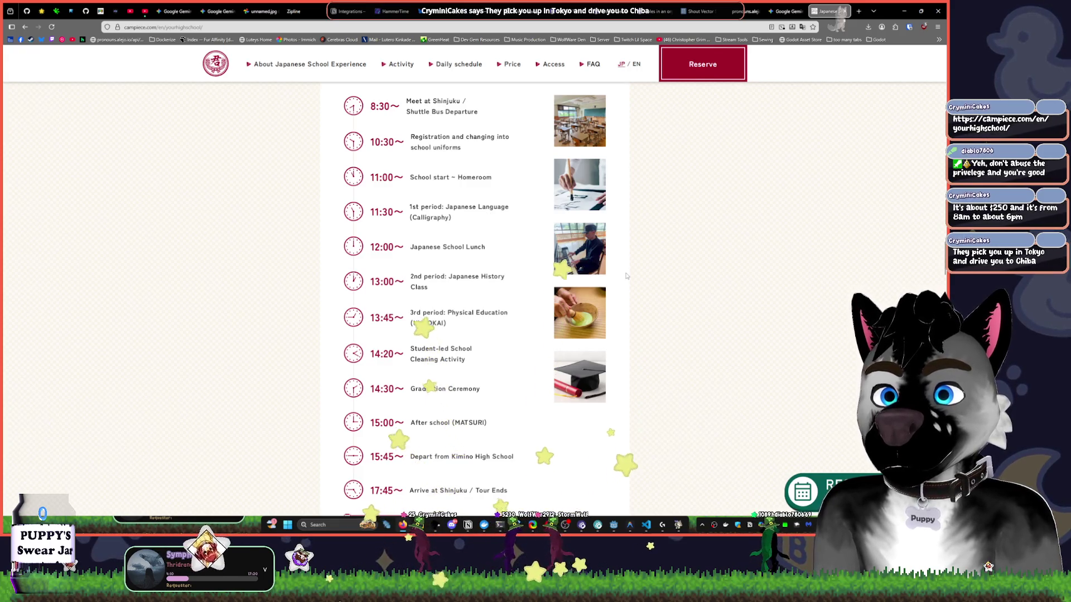
scroll(626, 275, down, 5)
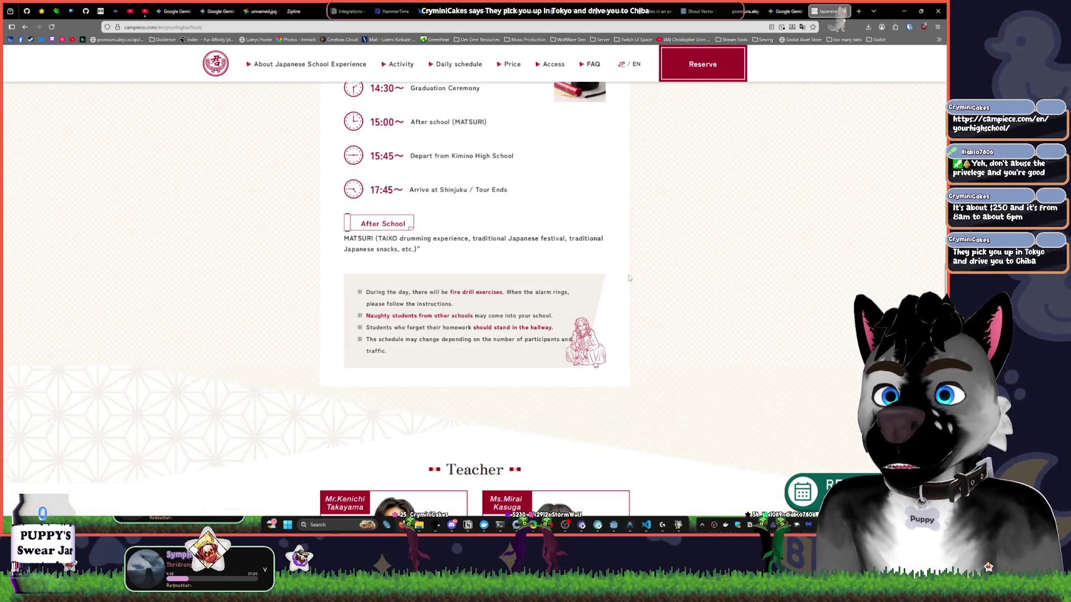
scroll(628, 277, up, 4)
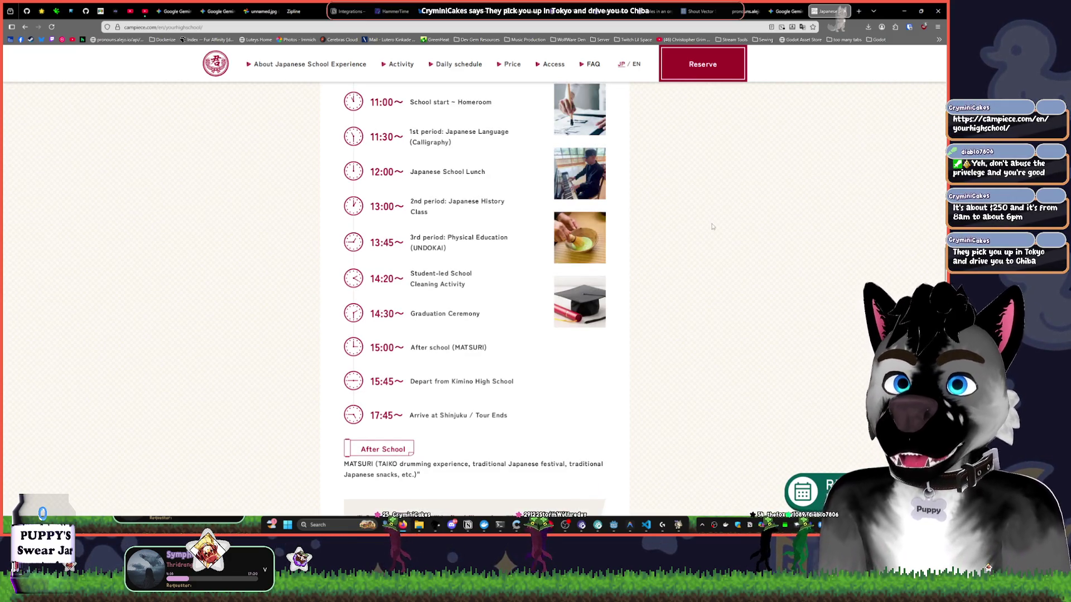
key(ctrl+d)
click(786, 152)
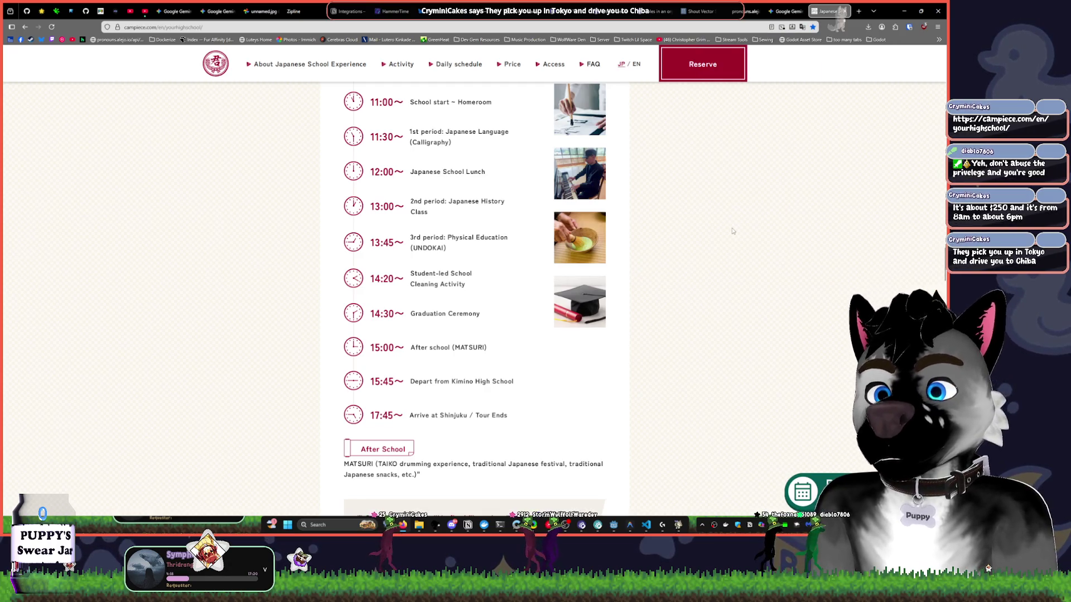
Scroll through the teacher profiles, then minimize Chrome to return to Godot.
scroll(697, 221, down, 4)
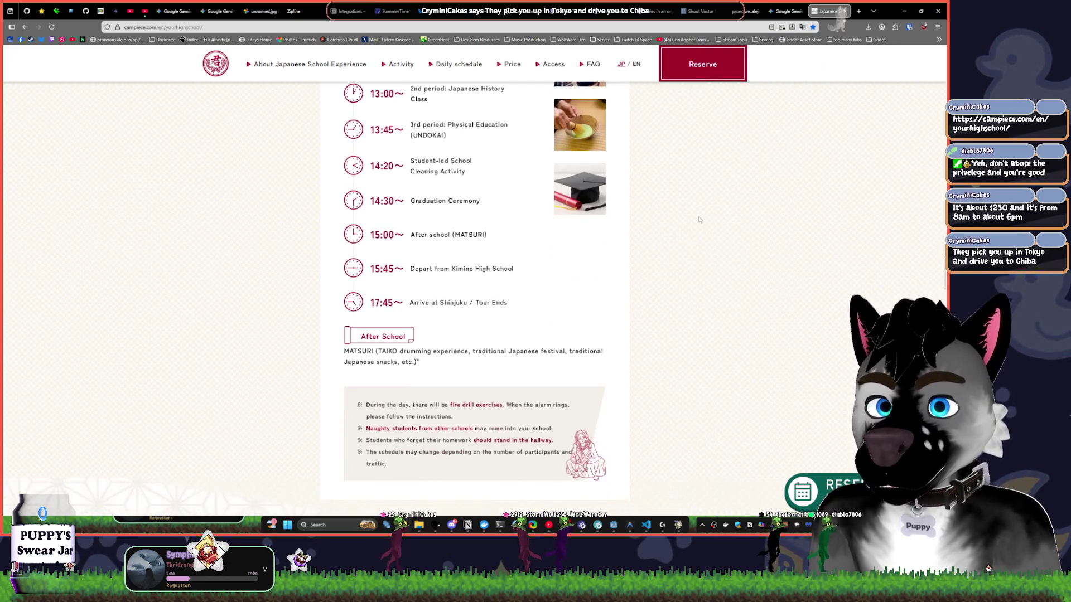
scroll(700, 220, down, 3)
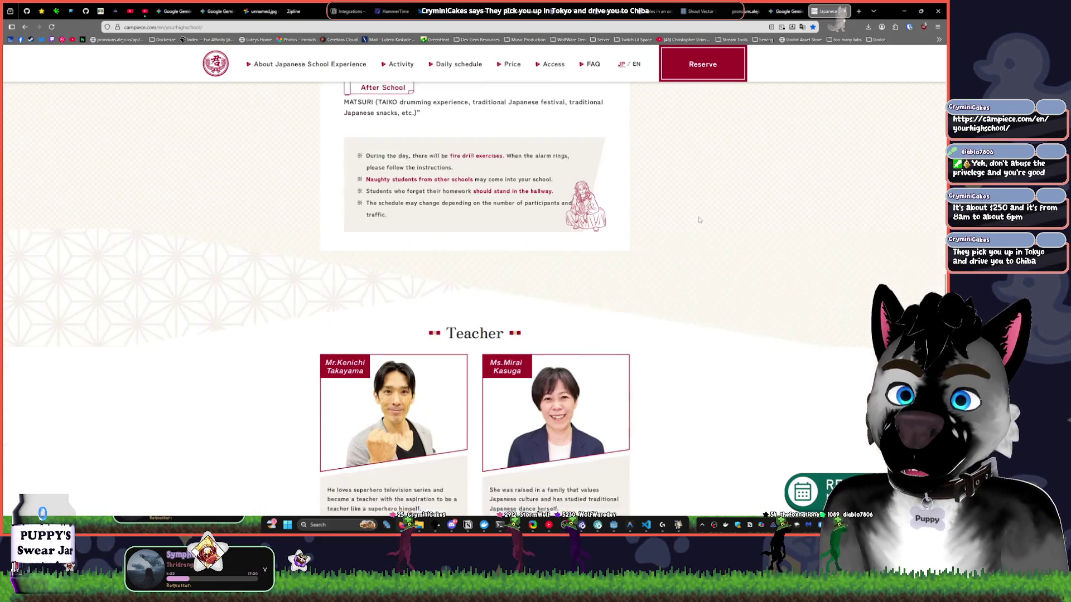
scroll(700, 219, down, 6)
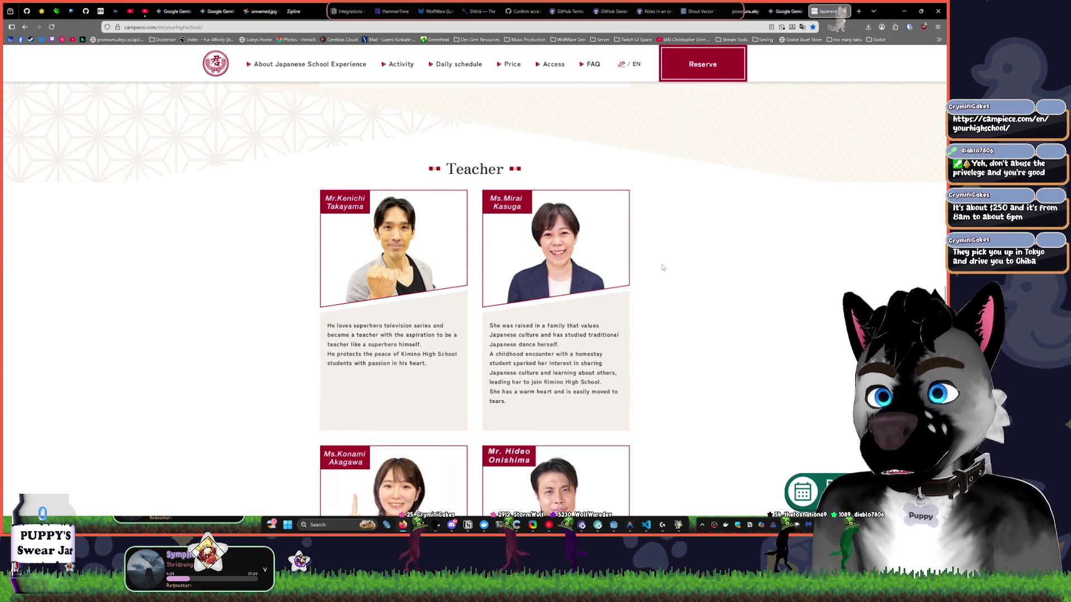
scroll(662, 268, down, 10)
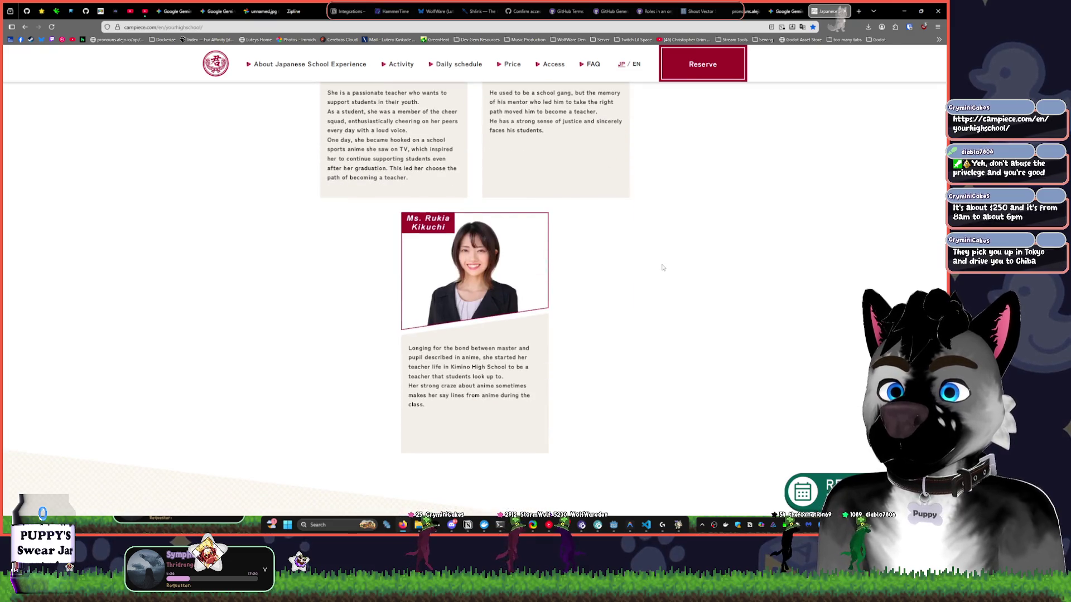
scroll(702, 133, up, 15)
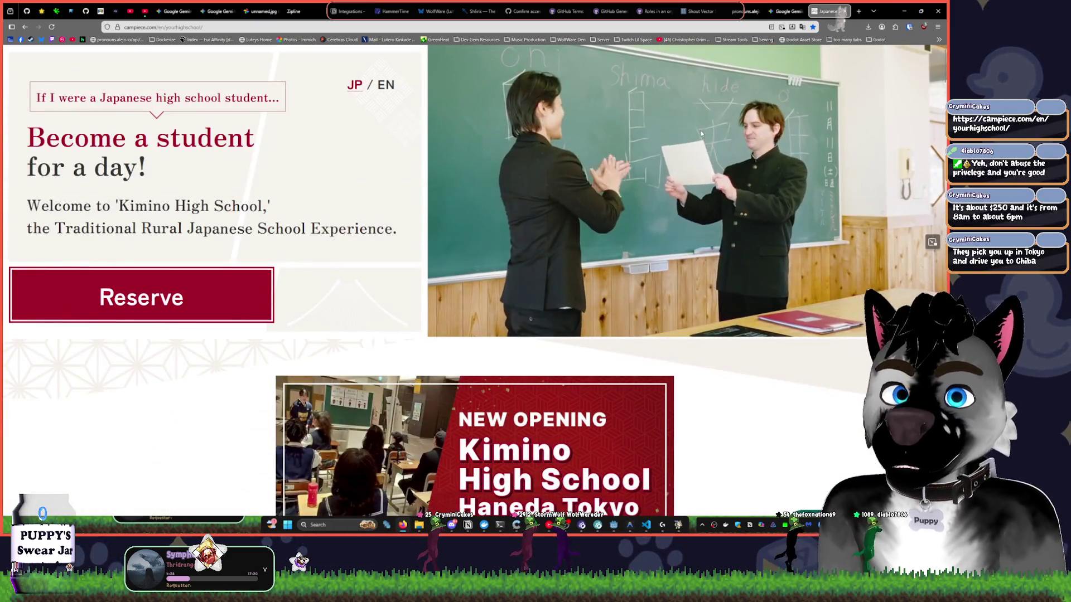
click(906, 9)
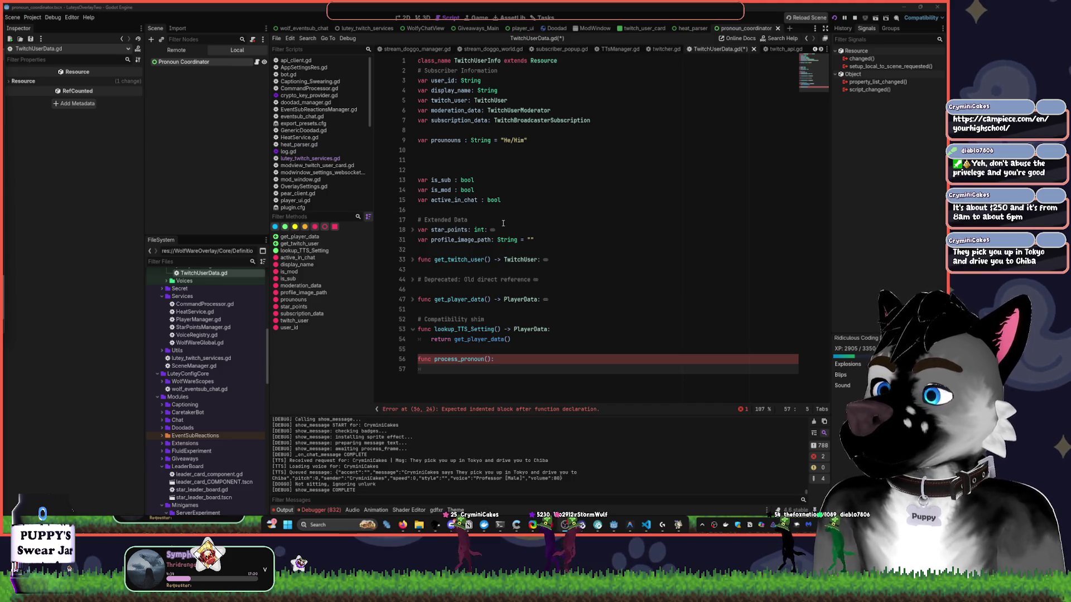
Add Log.err("heh, not inplemented yet bub" after the process_pronoun() signature.
key(Up)
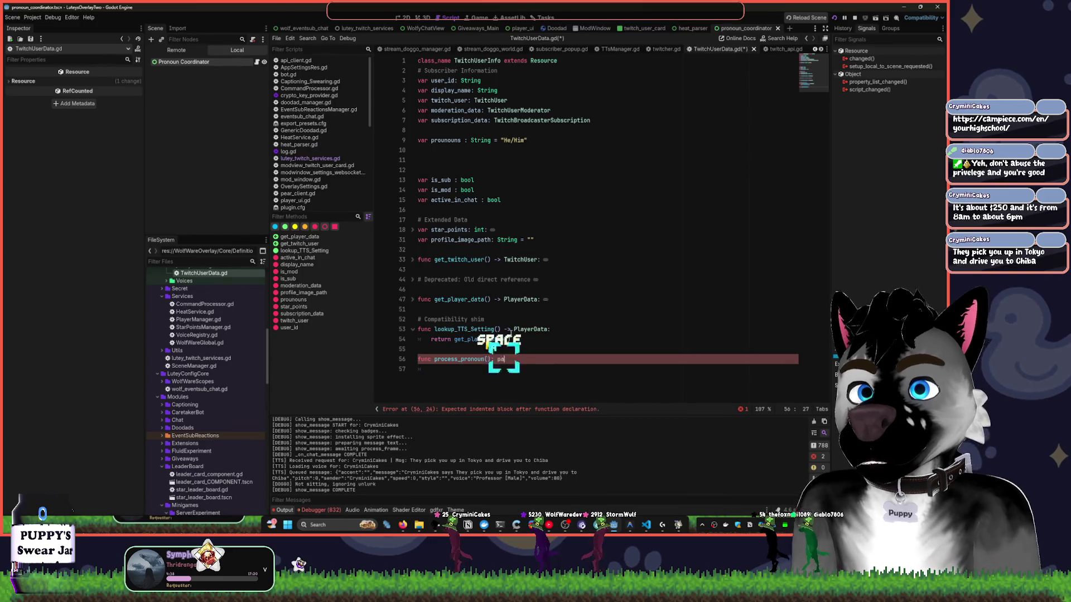
key(BackSpace)
text(log.)
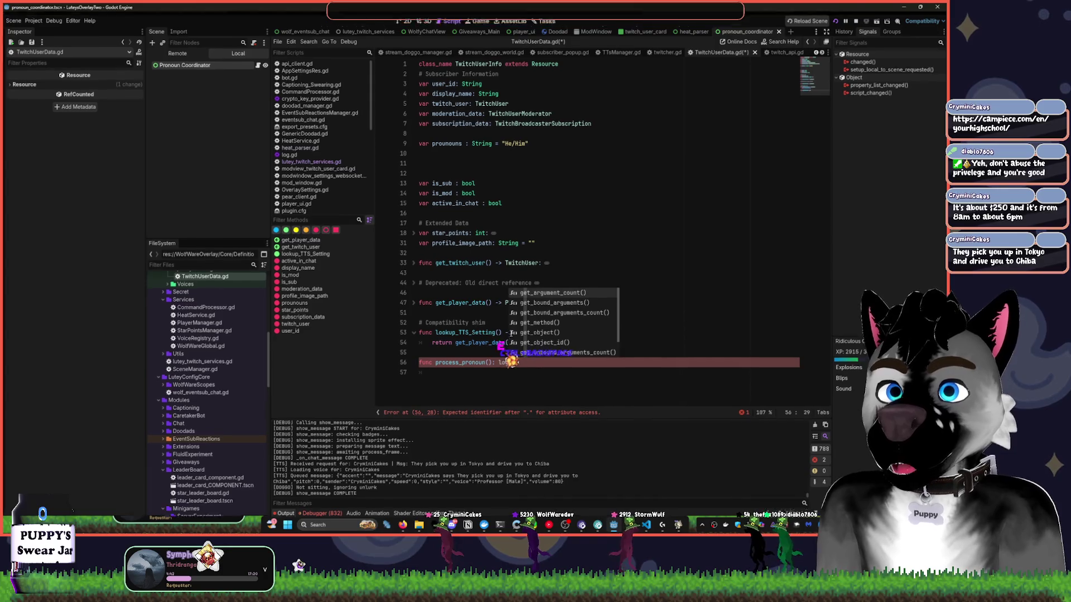
key(ctrl+BackSpace)
key(ctrl+BackSpace)
text(Log)
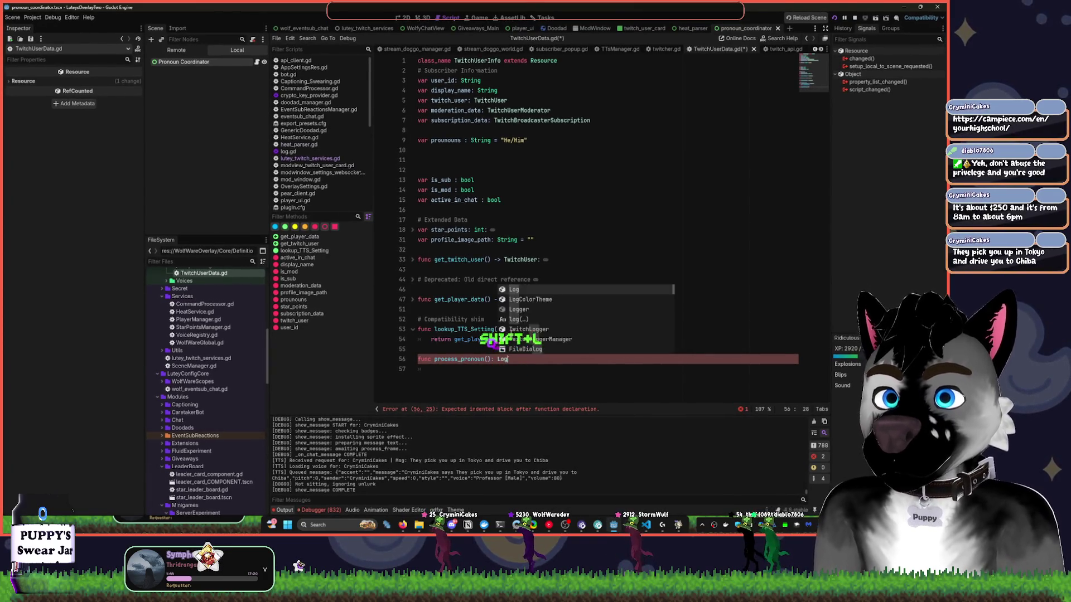
text(.err(")
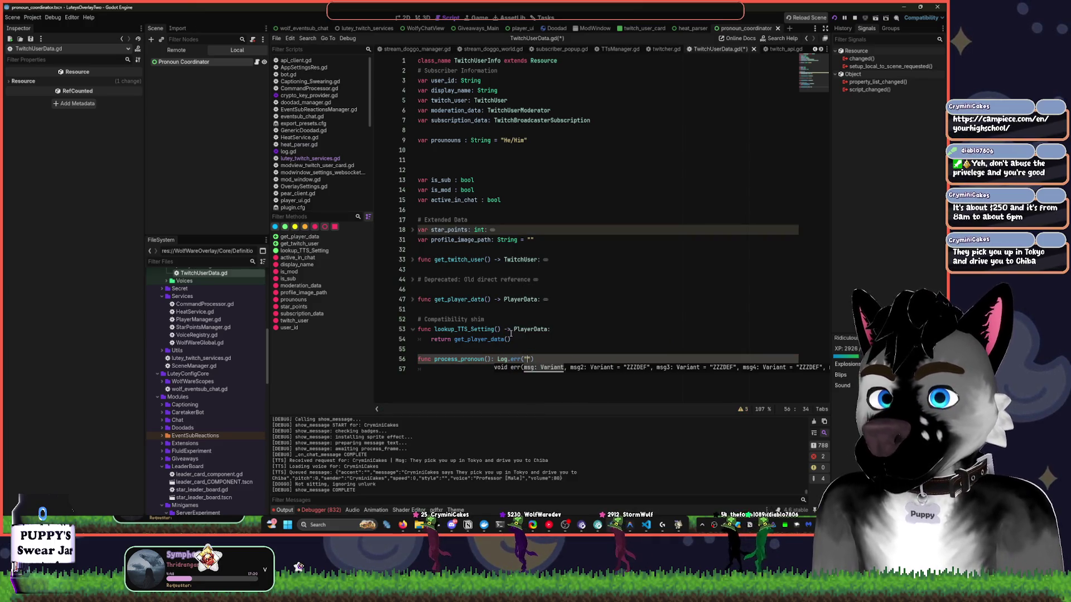
text(heh)
text(, not in)
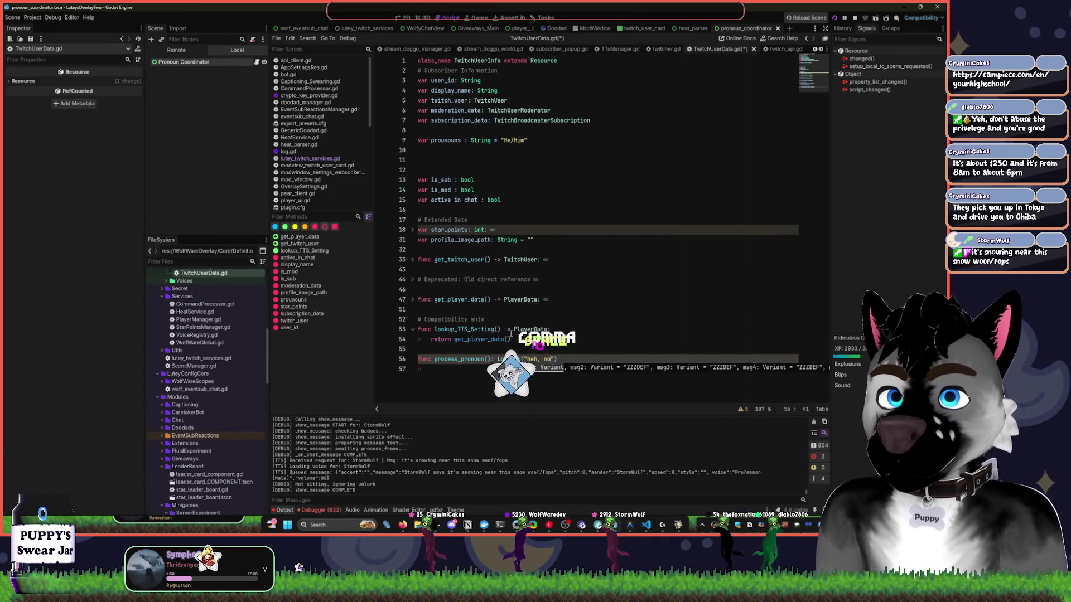
text(plemented yet)
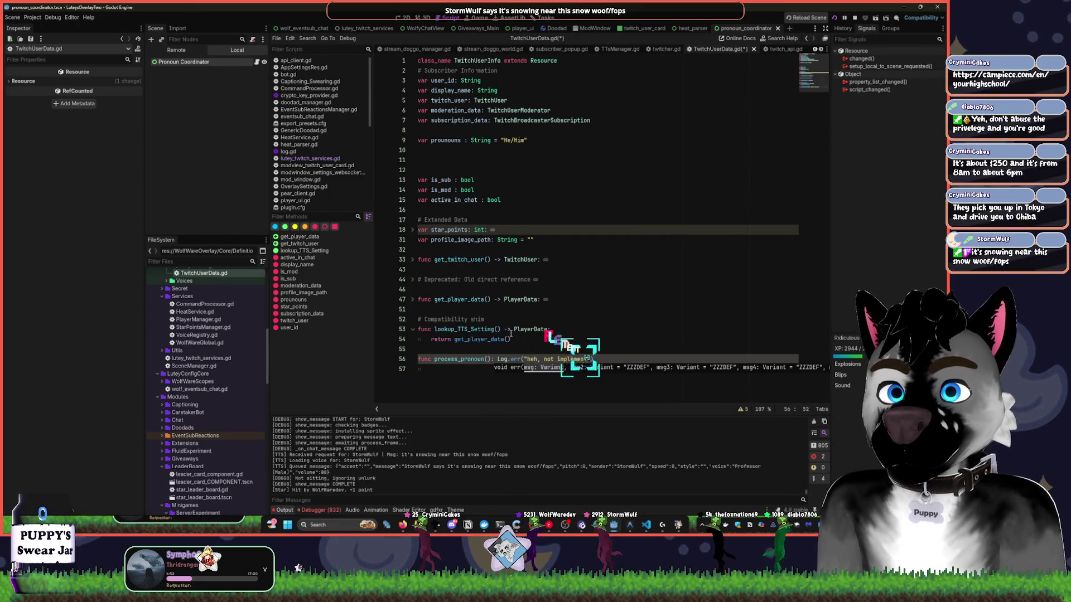
text( bub)
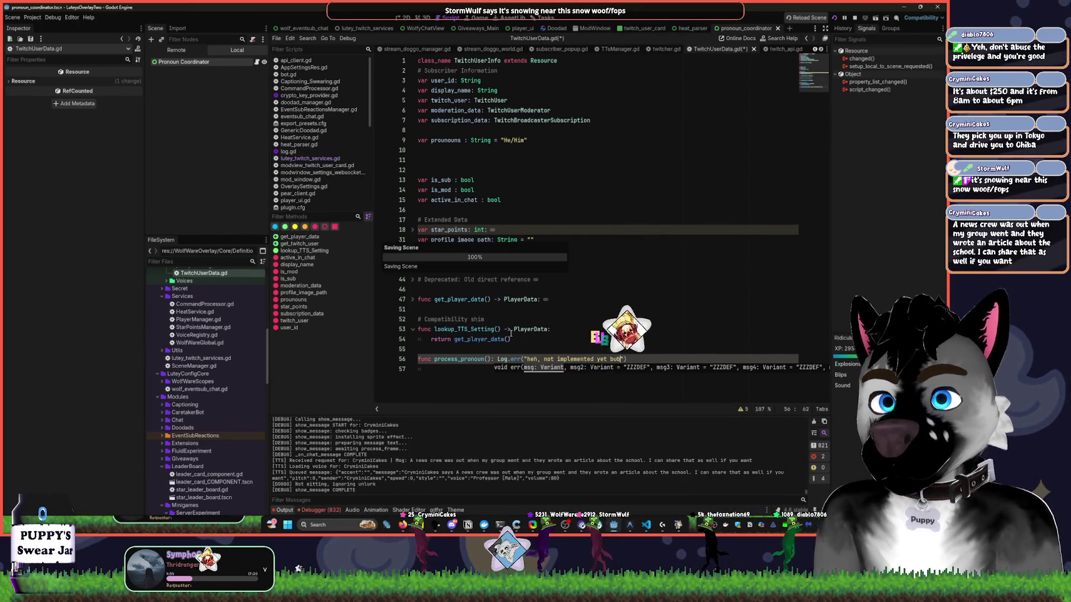
click(565, 309)
key(ctrl+s)
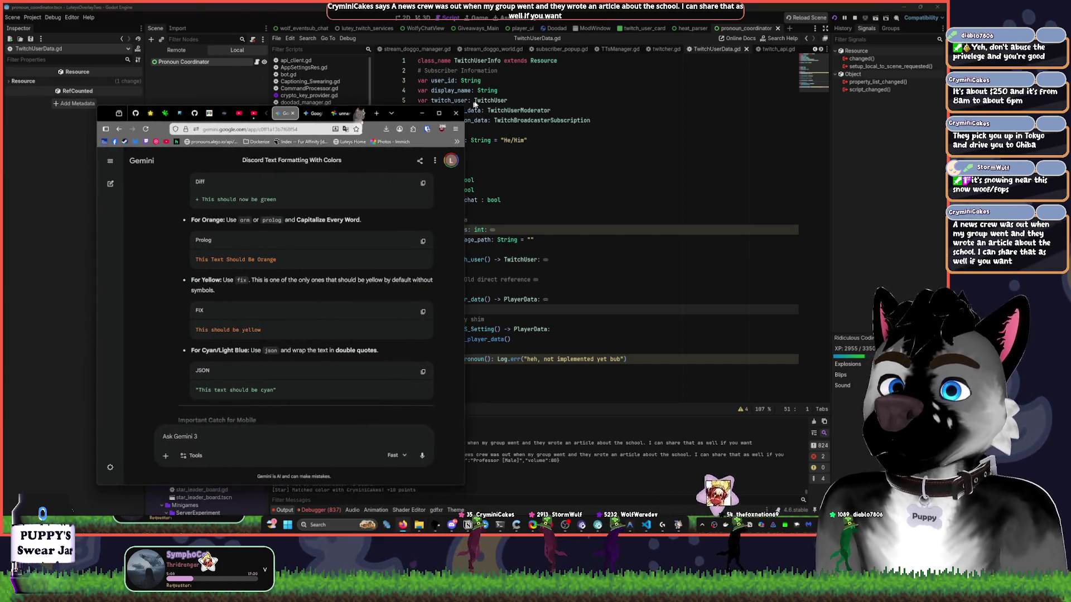
mouse_move(390, 127)
mouse_down()
mouse_move(504, 91)
mouse_move(433, 104)
mouse_up()
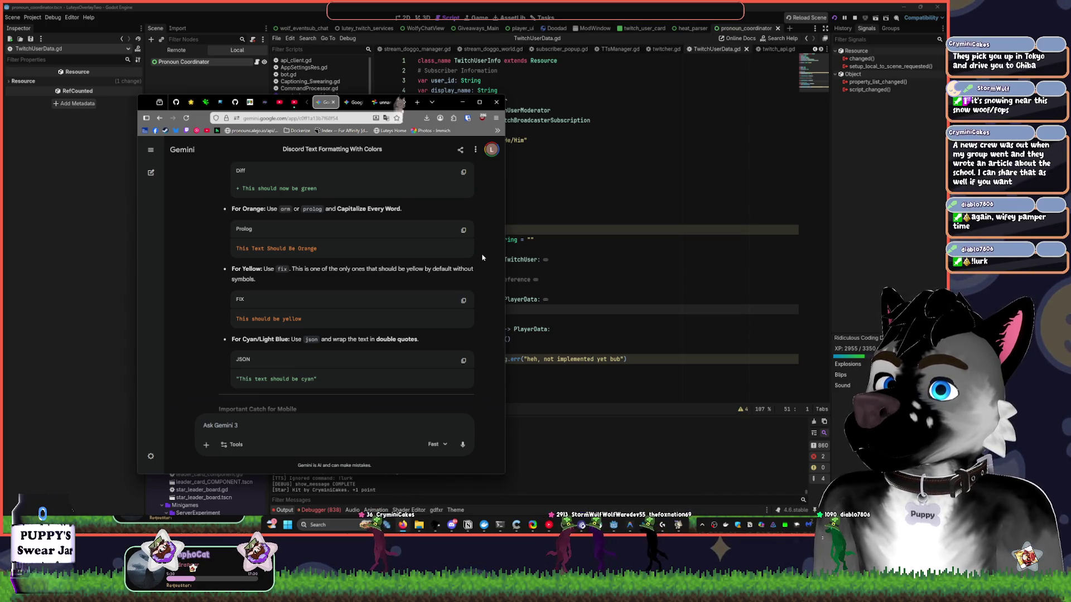
scroll(416, 101, down, 2)
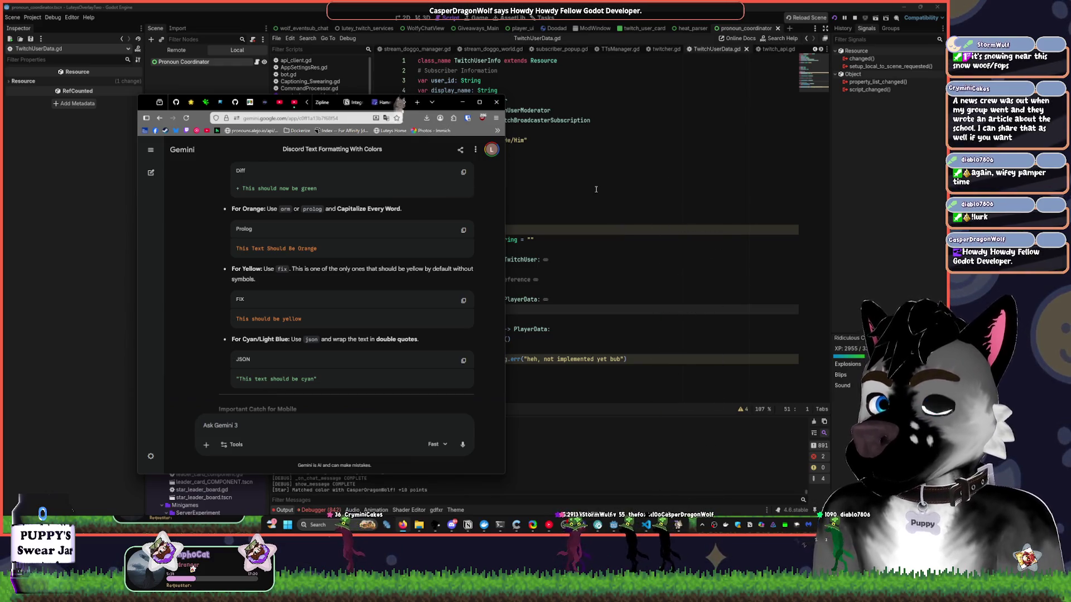
click(637, 222)
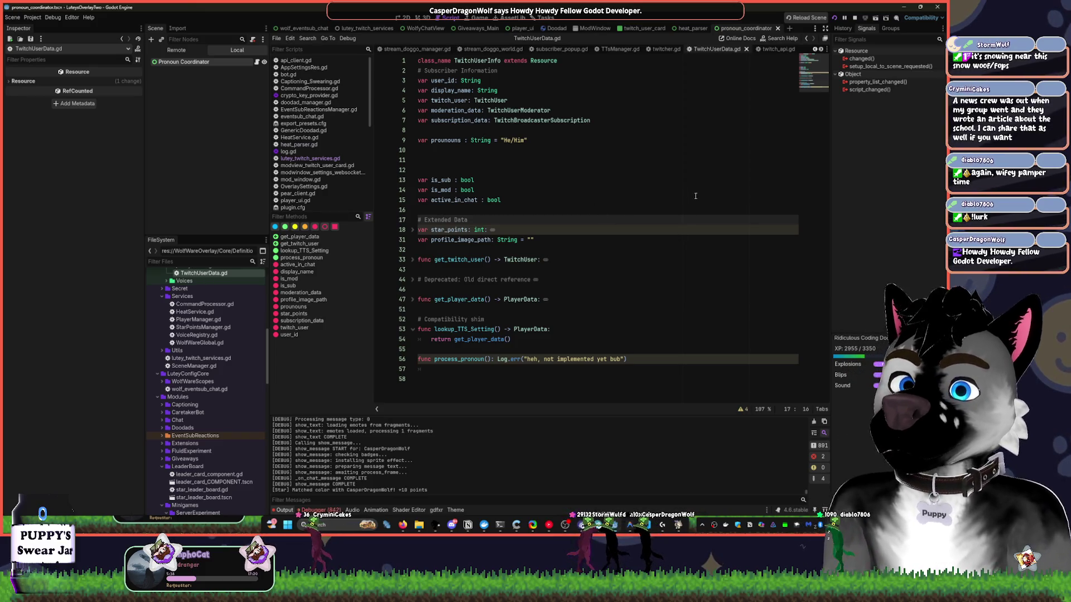
Move Log.err onto its own indented line under process_pronoun and save TwitchUserData.gd.
key(ctrl+s)
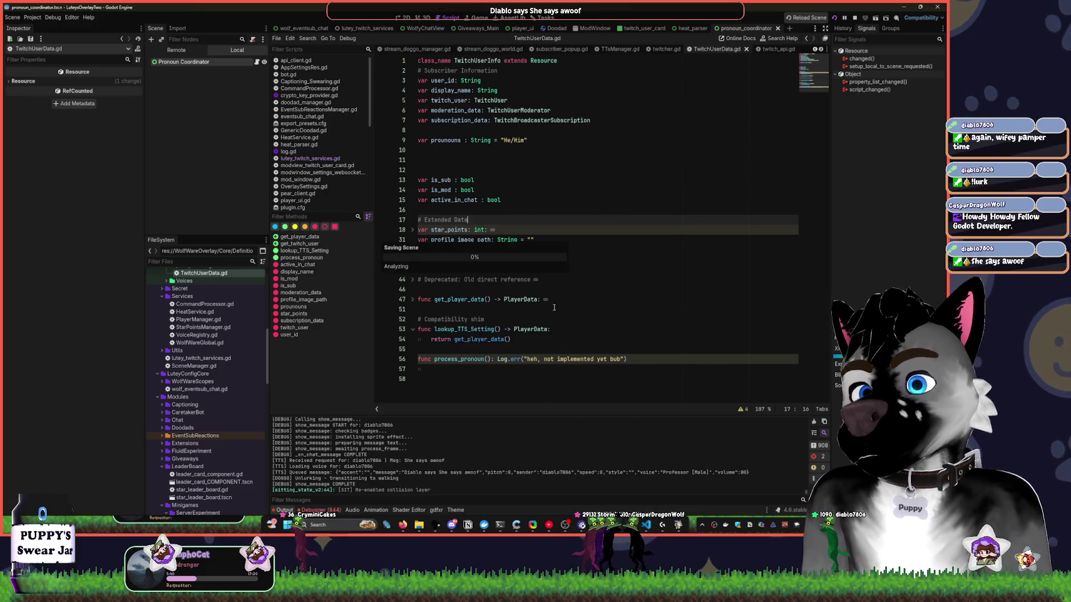
click(494, 359)
key(Return)
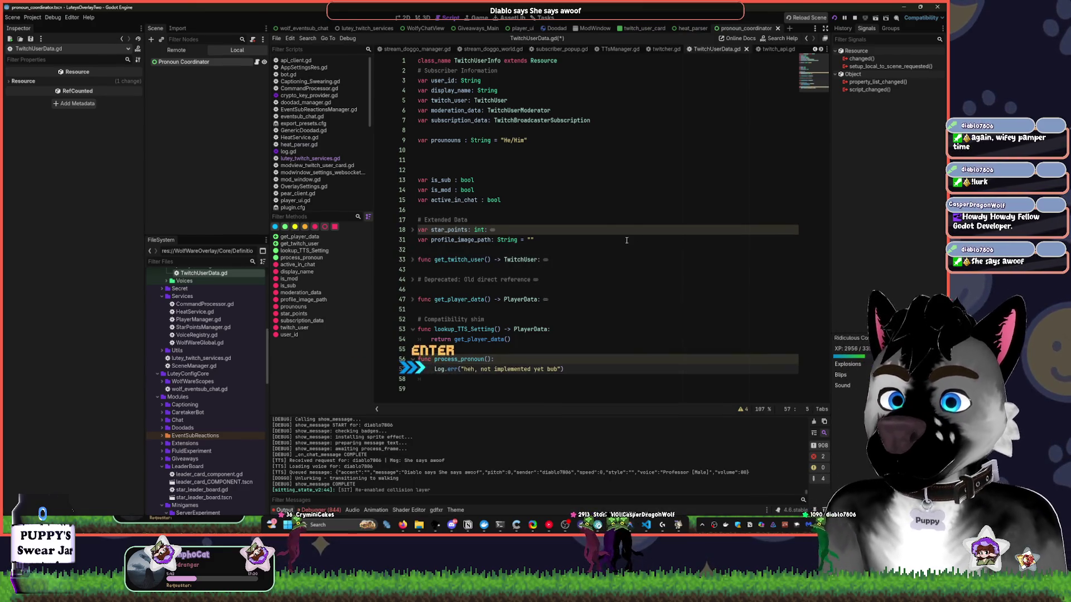
key(ctrl+s)
Switch to PronounSystemCoordinator.gd and place the cursor on line 8 inside GetPronouns.
click(636, 220)
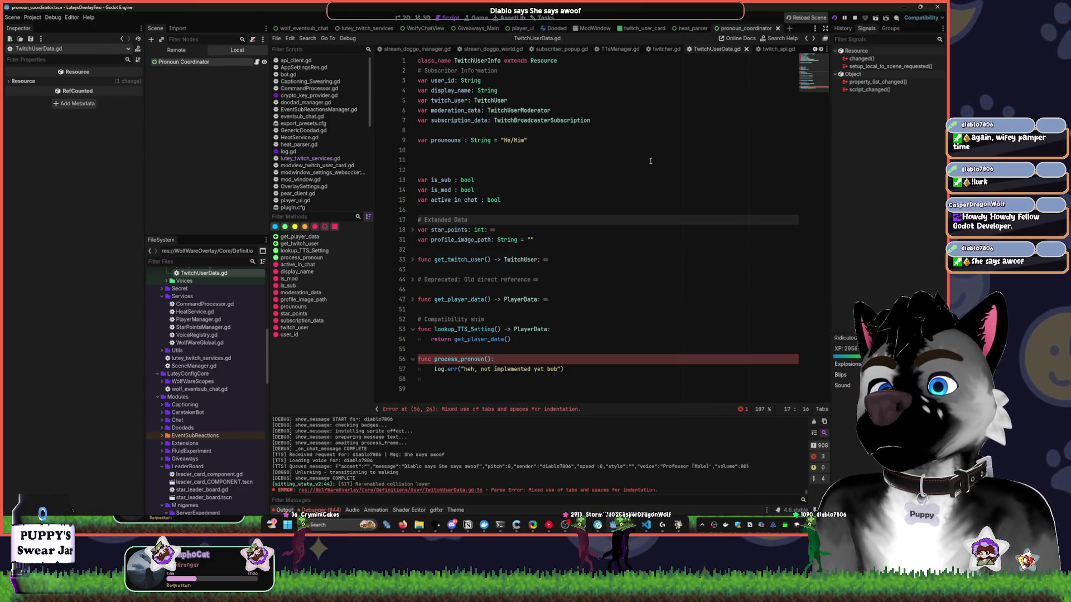
key(Up)
key(Up)
key(Up)
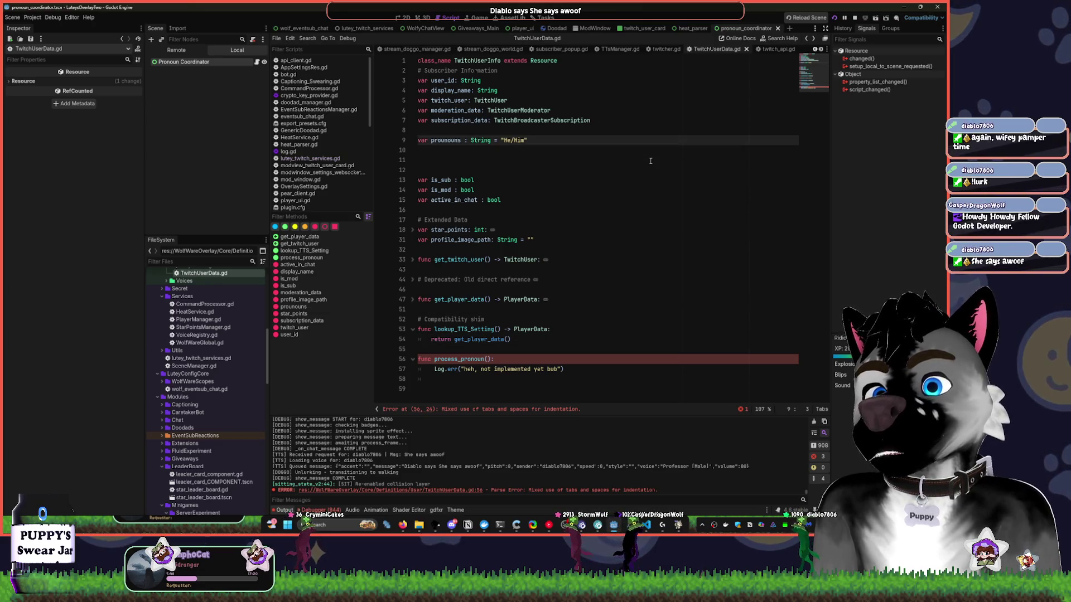
key(alt+Left)
click(471, 145)
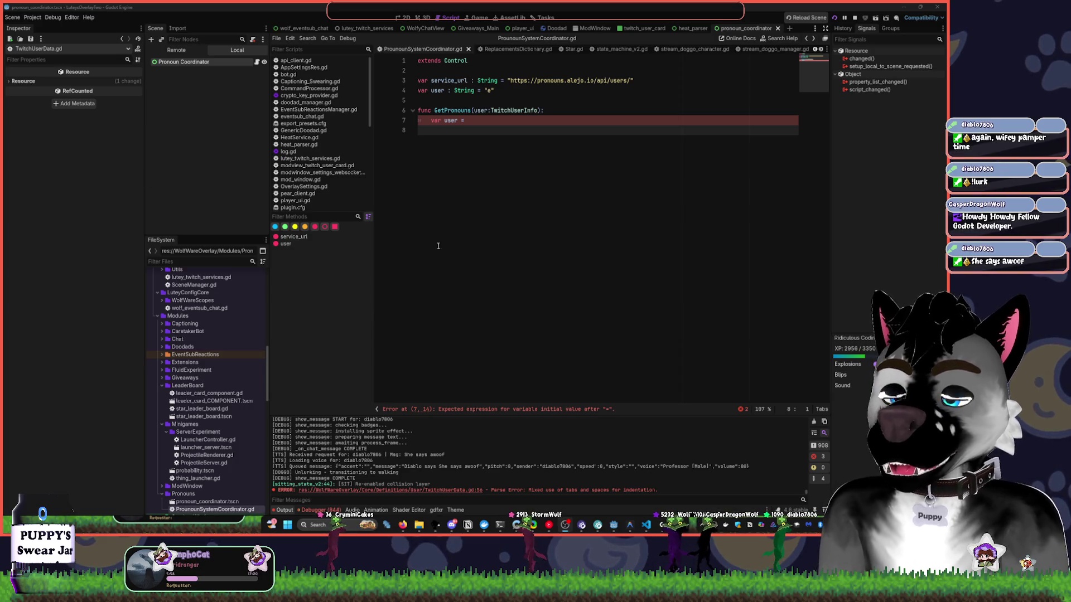
Switch to the heat_parser scene tab to bring up heat_parser.gd.
click(593, 201)
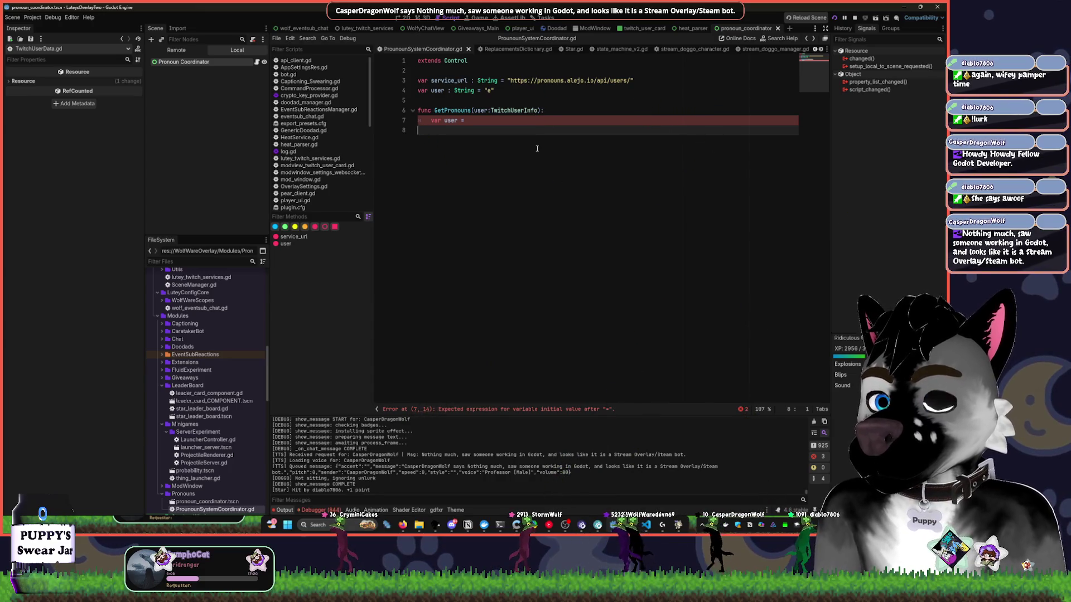
click(688, 29)
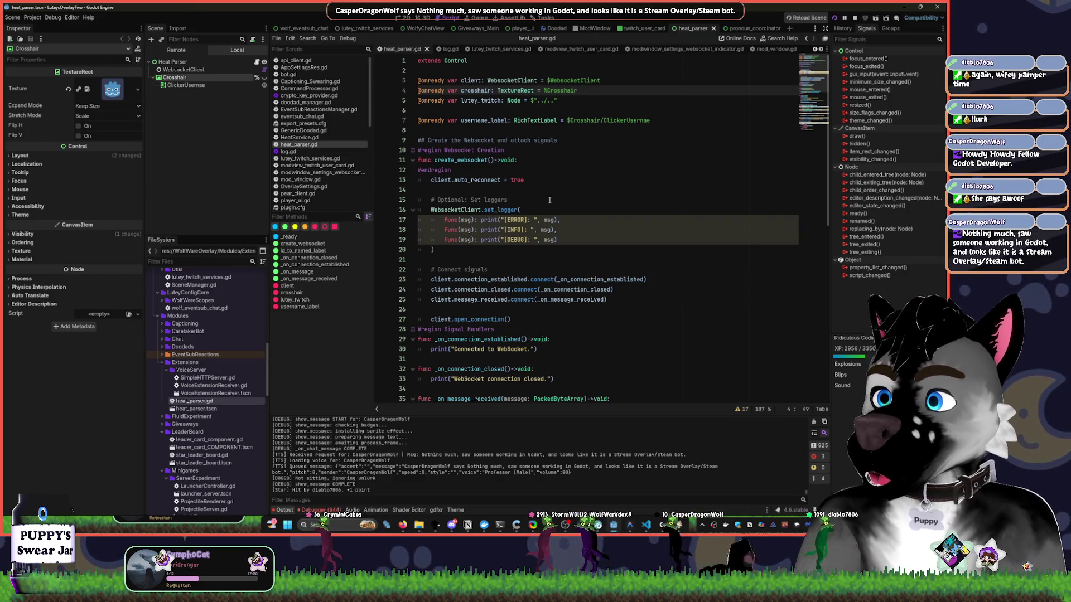
Stop and rerun the overlay project, then jump to TwitchUserInfo's definition in TwitchUserData.gd.
click(854, 18)
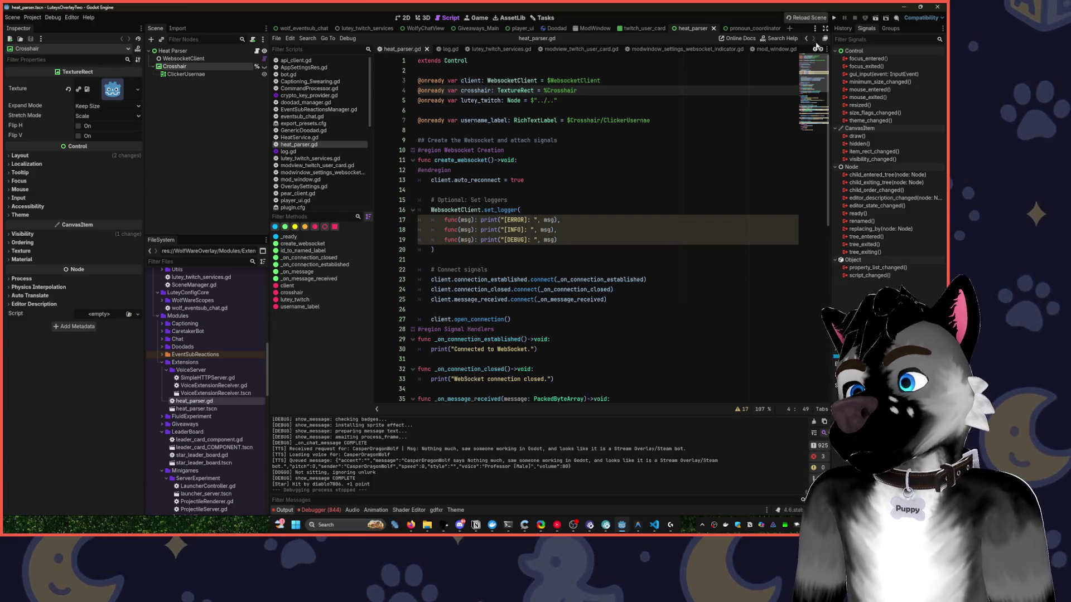
click(834, 18)
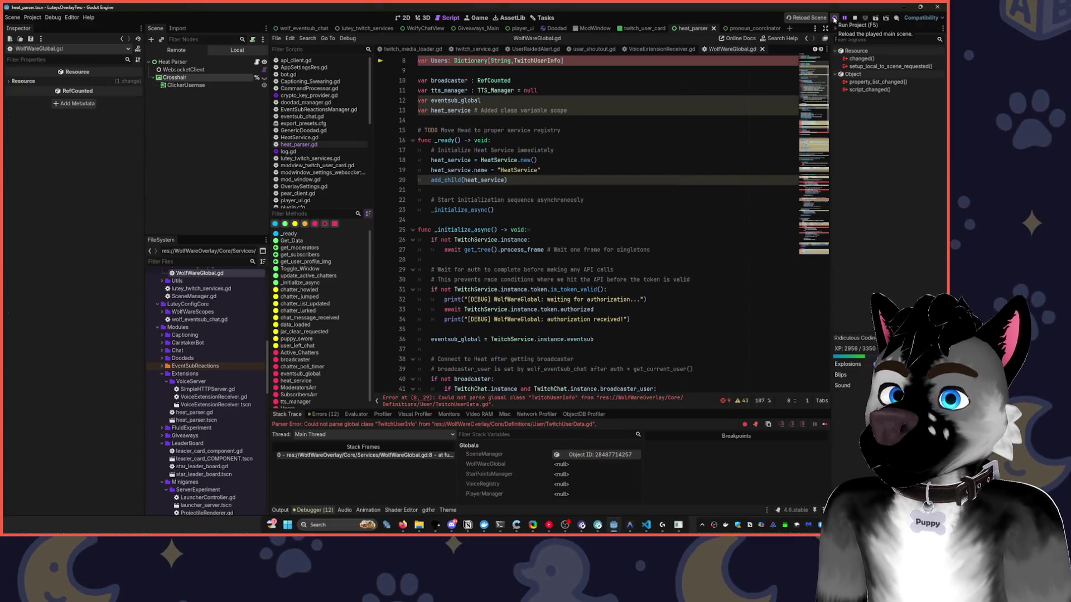
scroll(497, 134, up, 3)
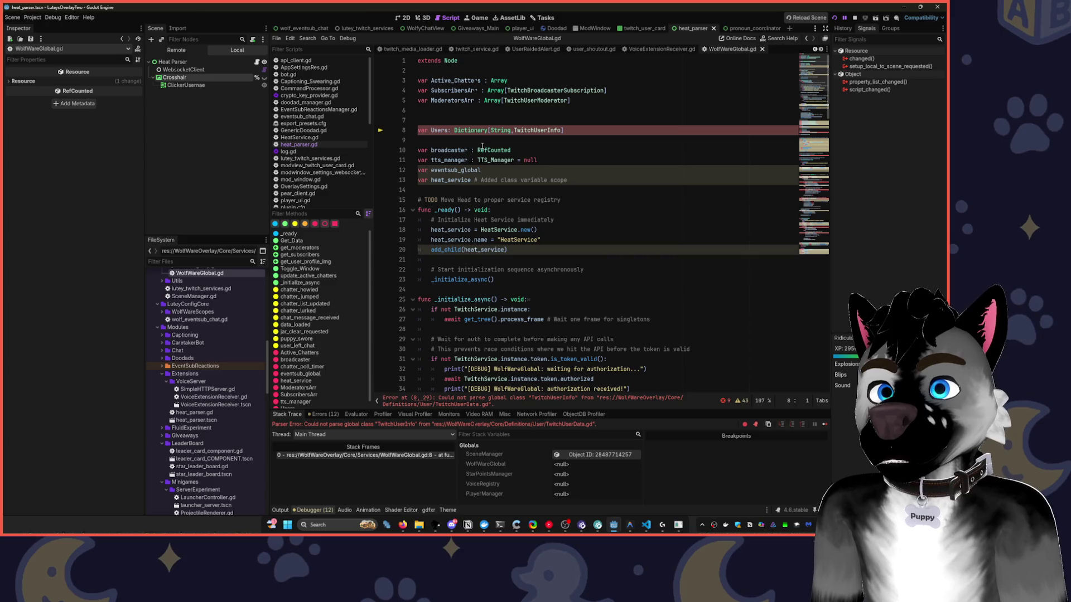
mouse_move(486, 152)
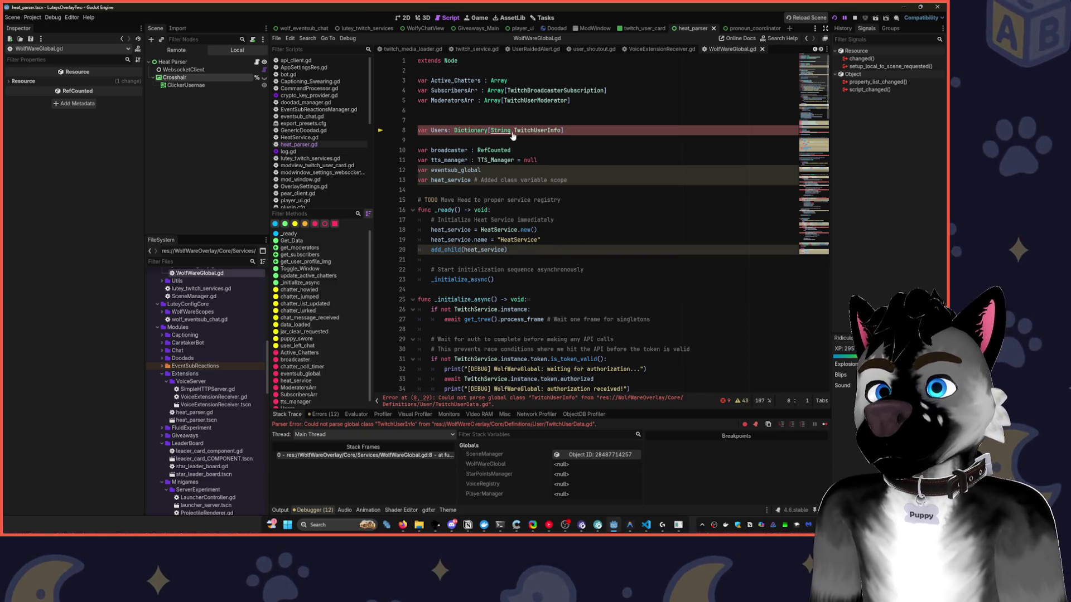
ctrl+click(535, 131)
Re-indent the Log.err line 57 with a single tab, save, and run the overlay project again.
click(512, 359)
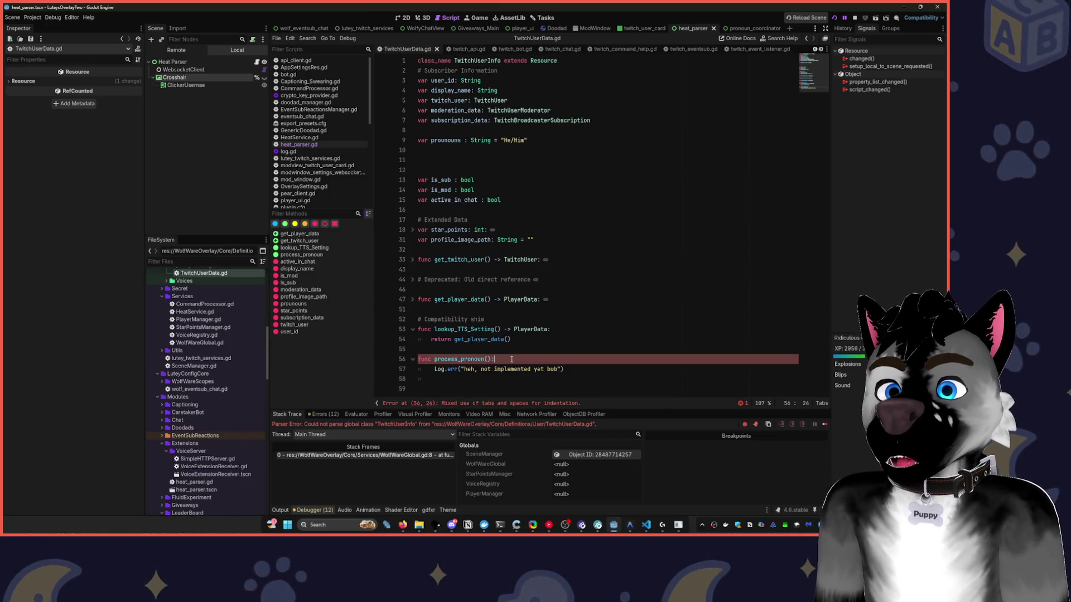
click(434, 370)
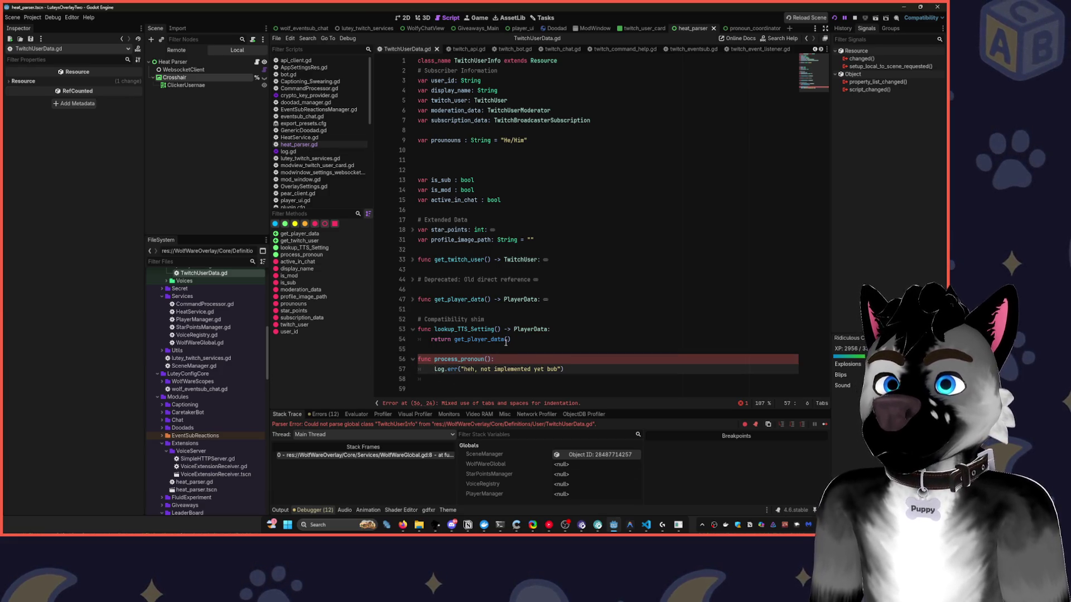
key(shift+Tab)
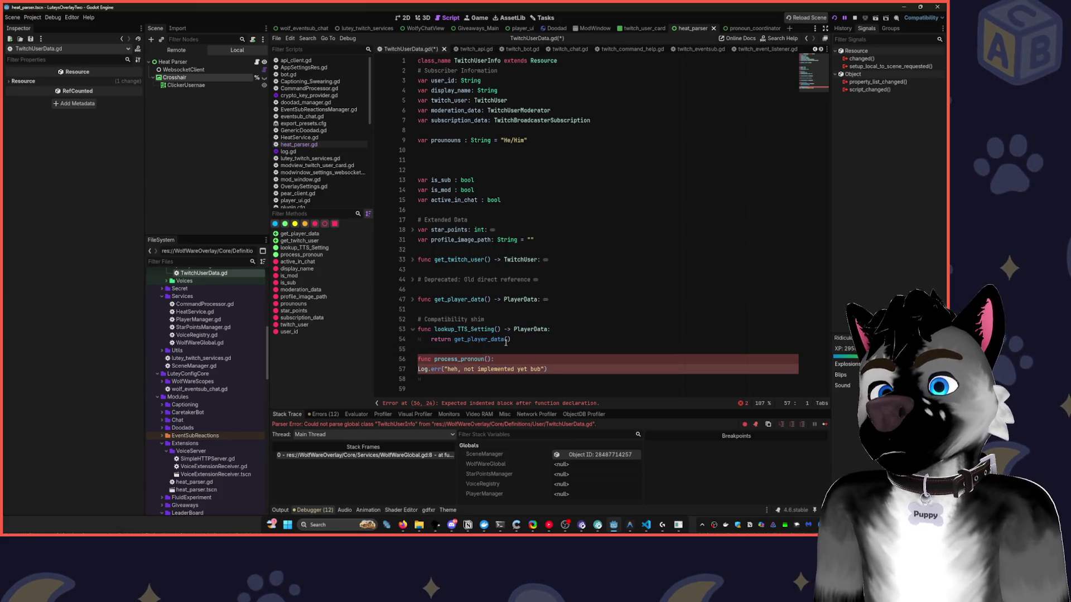
key(Tab)
key(ctrl+s)
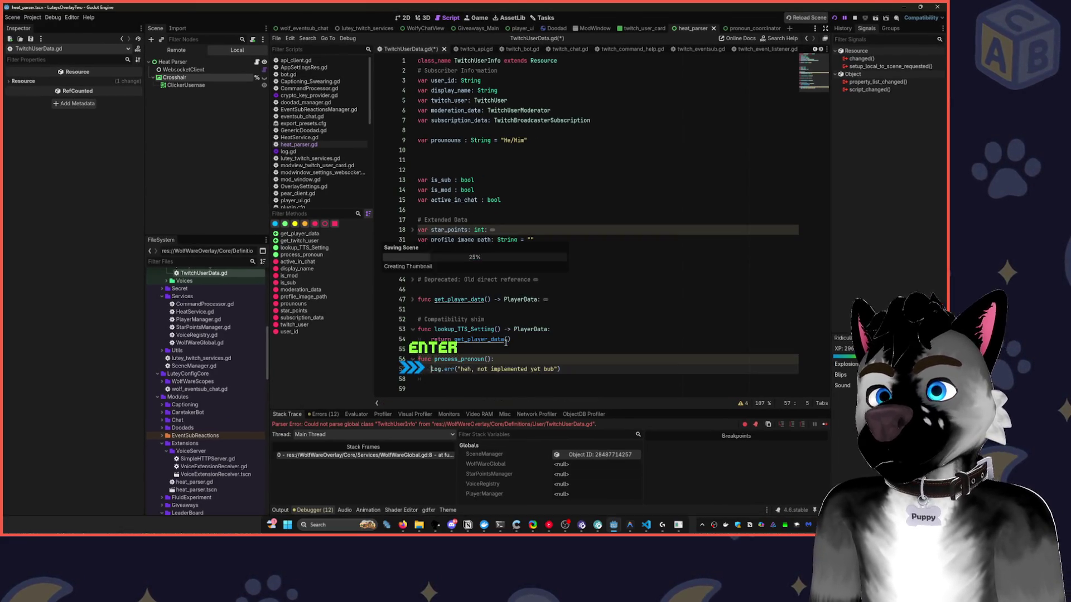
click(856, 19)
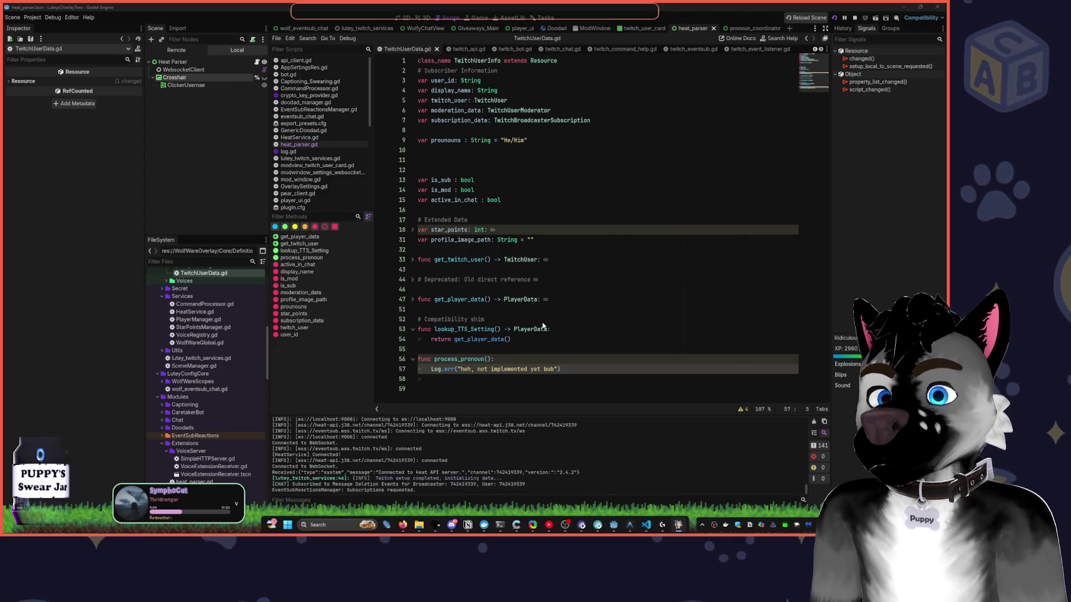
mouse_move(406, 527)
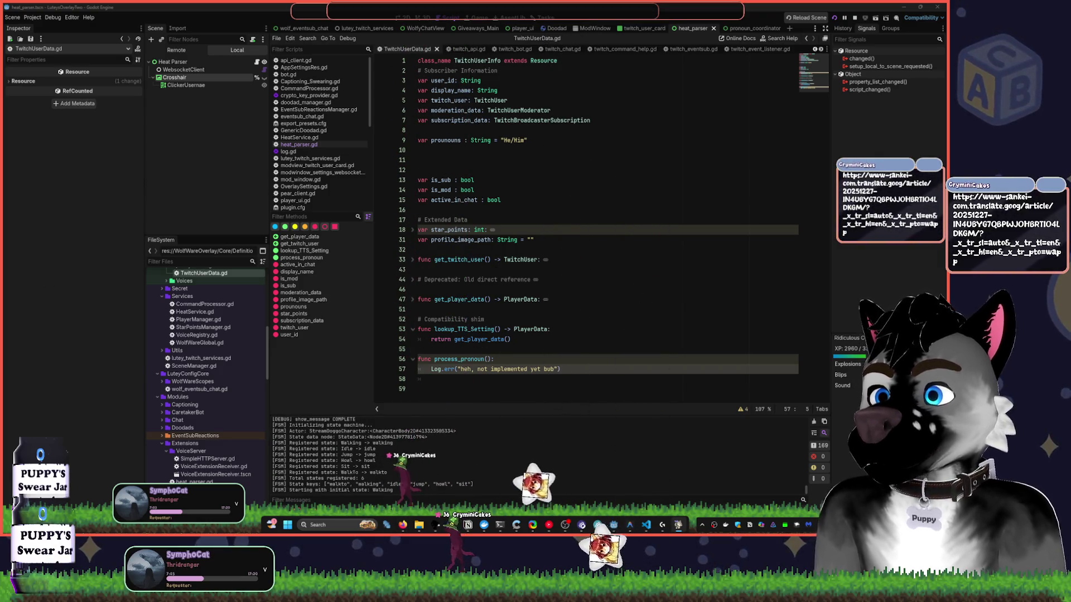
key(alt+Tab)
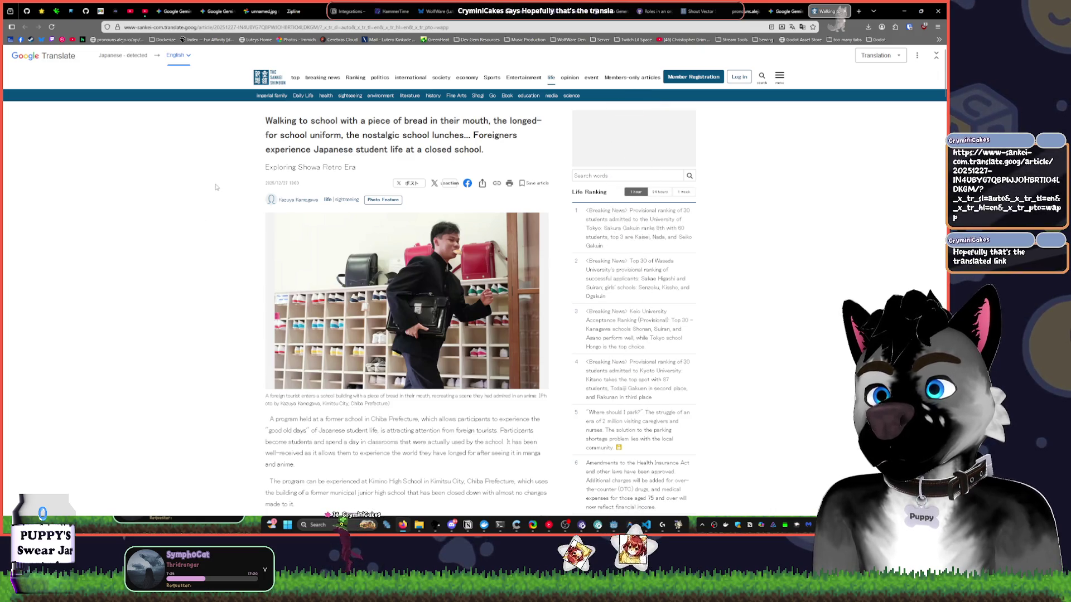
scroll(226, 205, down, 2)
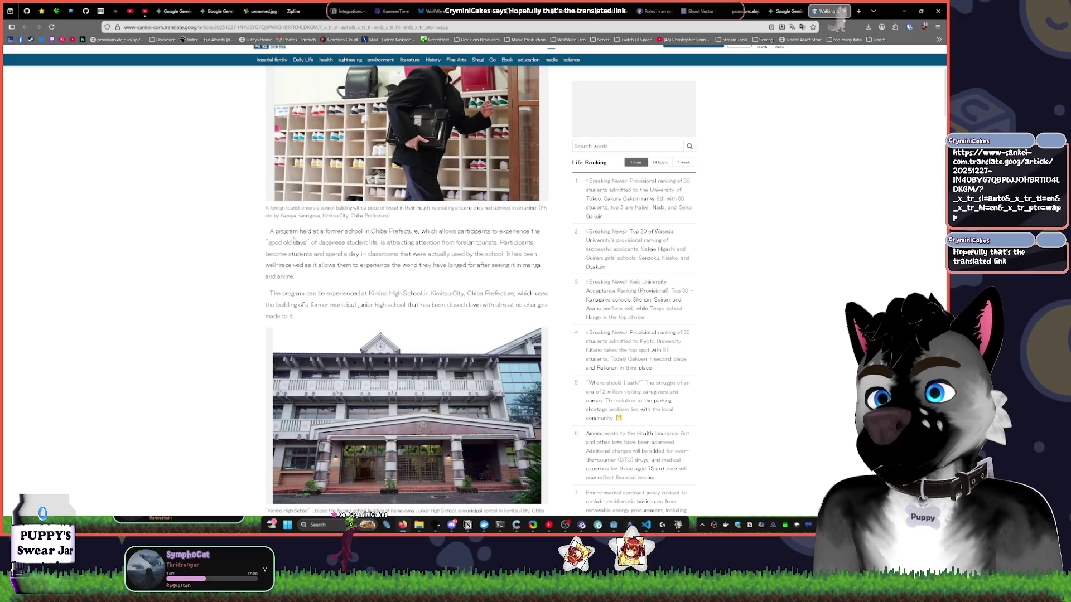
scroll(228, 279, down, 1)
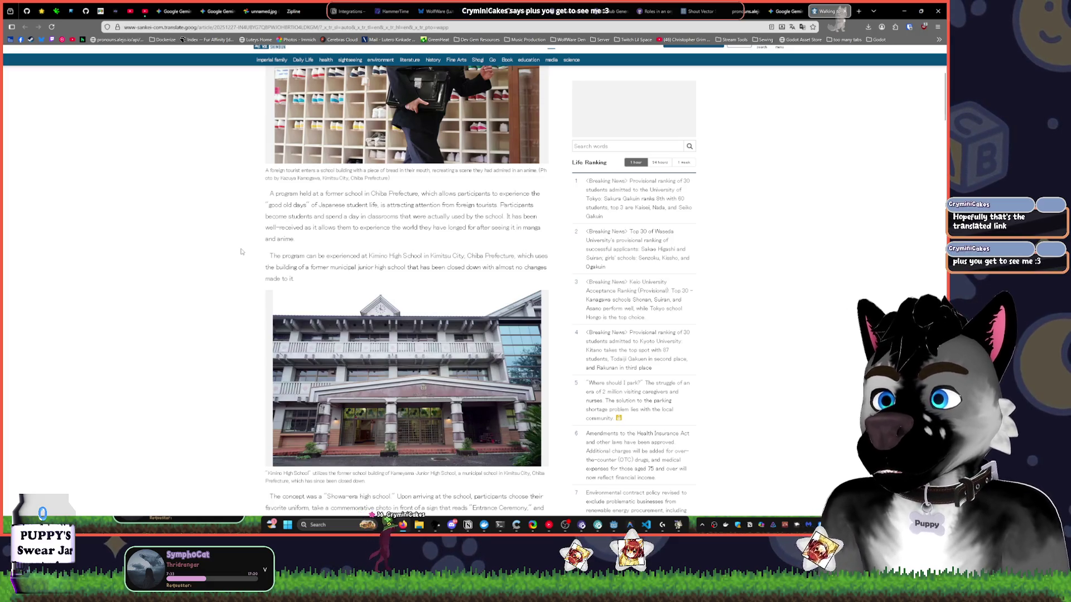
scroll(250, 238, down, 3)
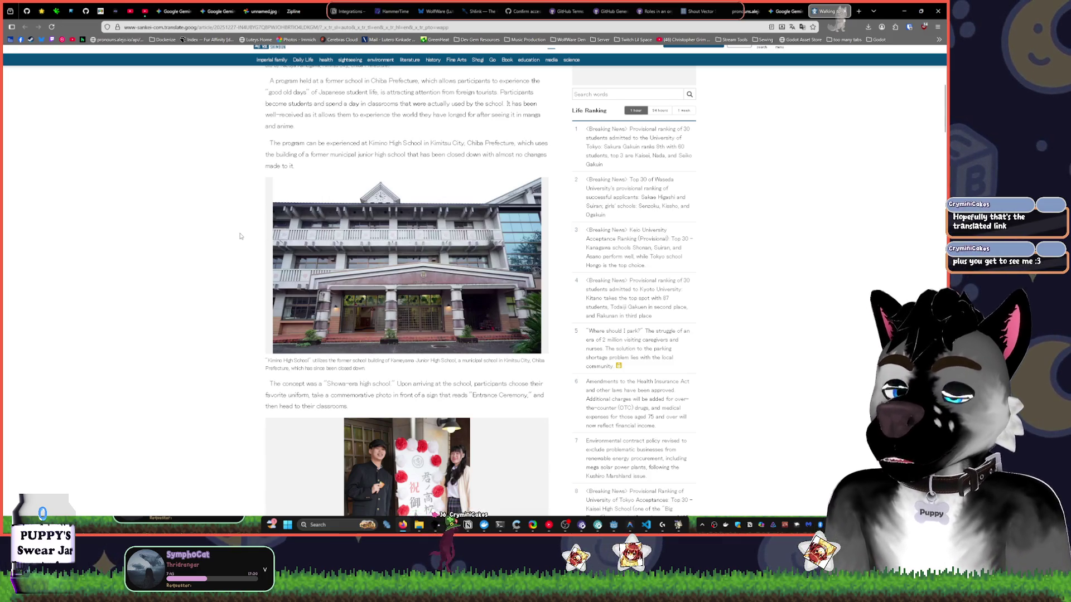
scroll(240, 236, down, 3)
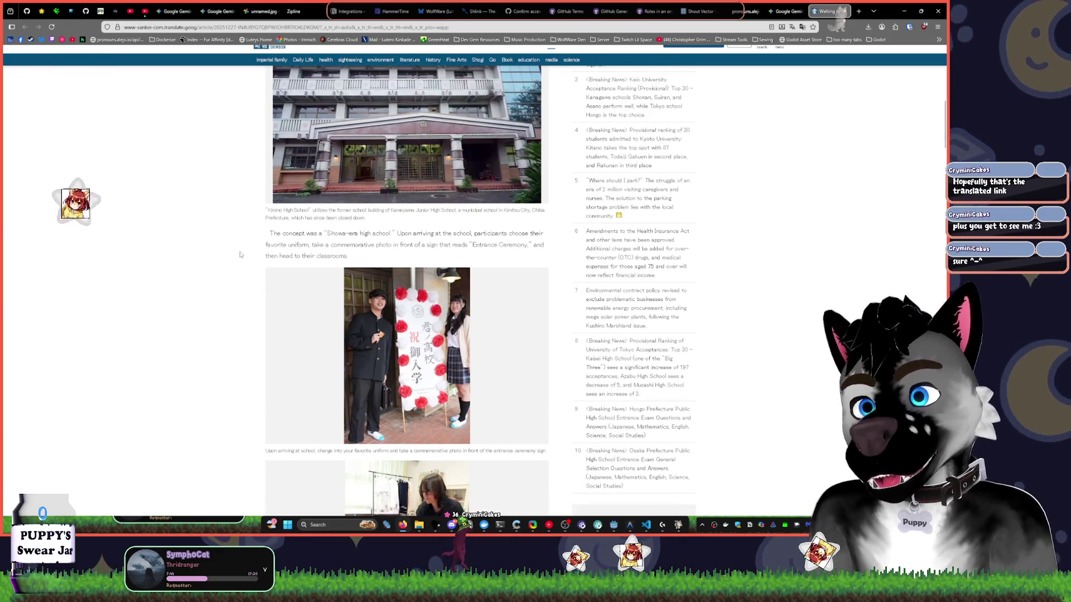
ctrl+scroll(238, 273, up, 2)
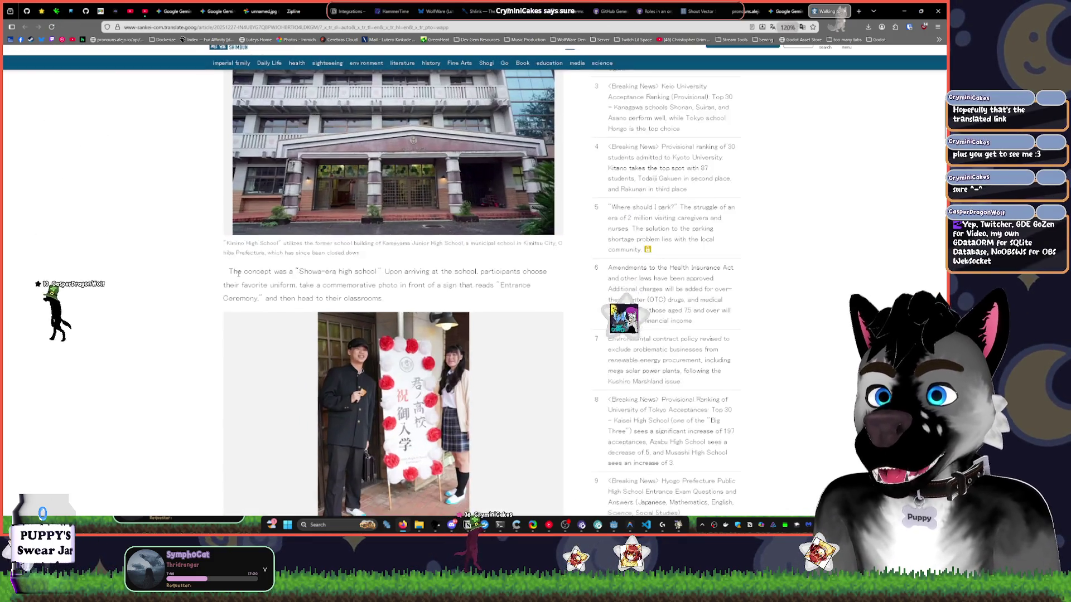
ctrl+scroll(238, 273, up, 2)
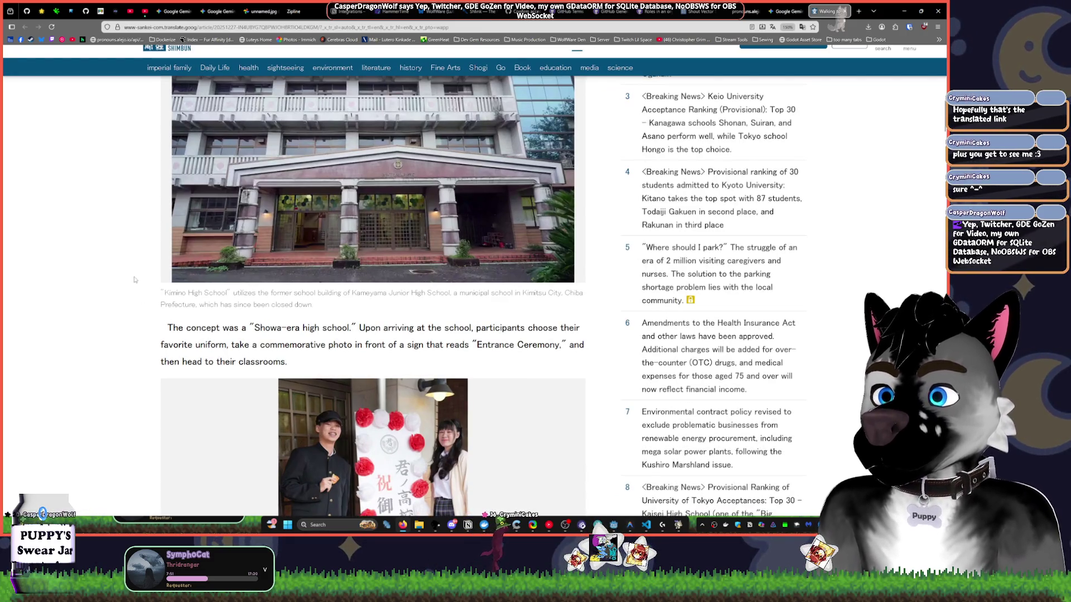
scroll(134, 279, down, 1)
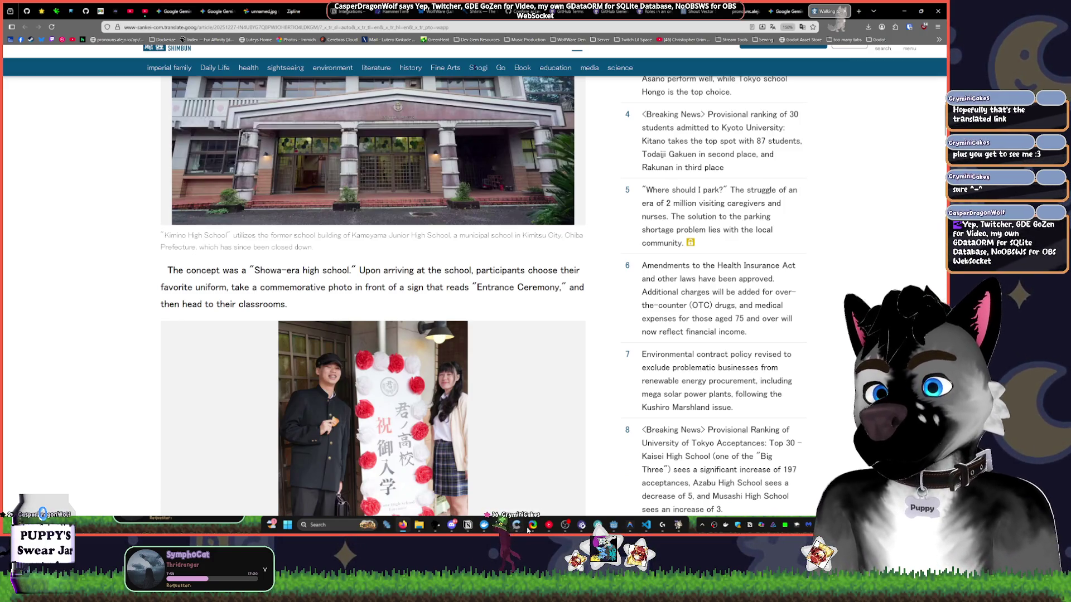
click(549, 525)
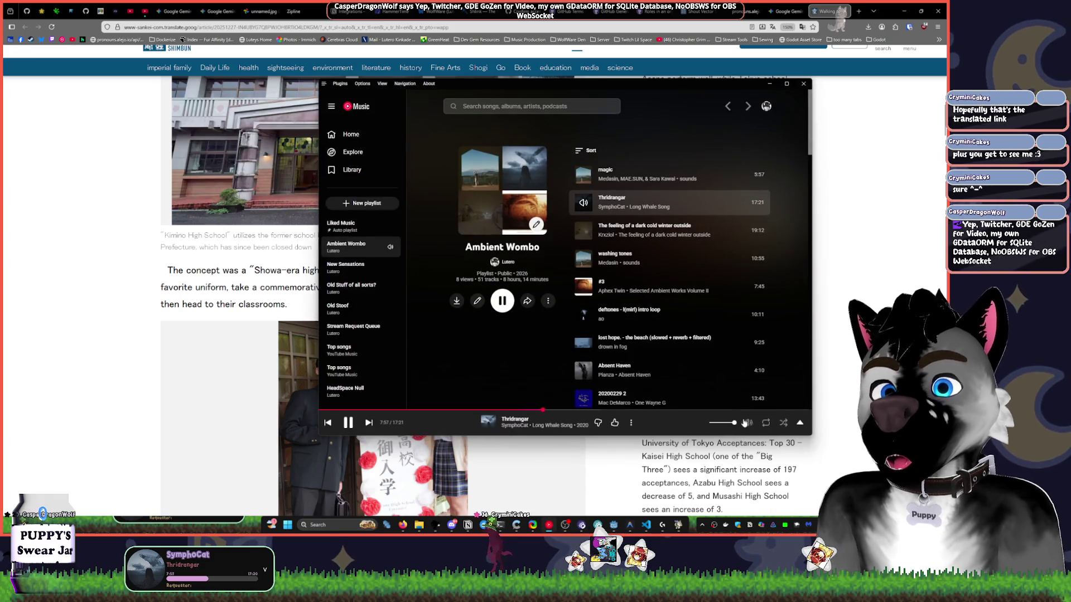
drag(734, 423, 725, 426)
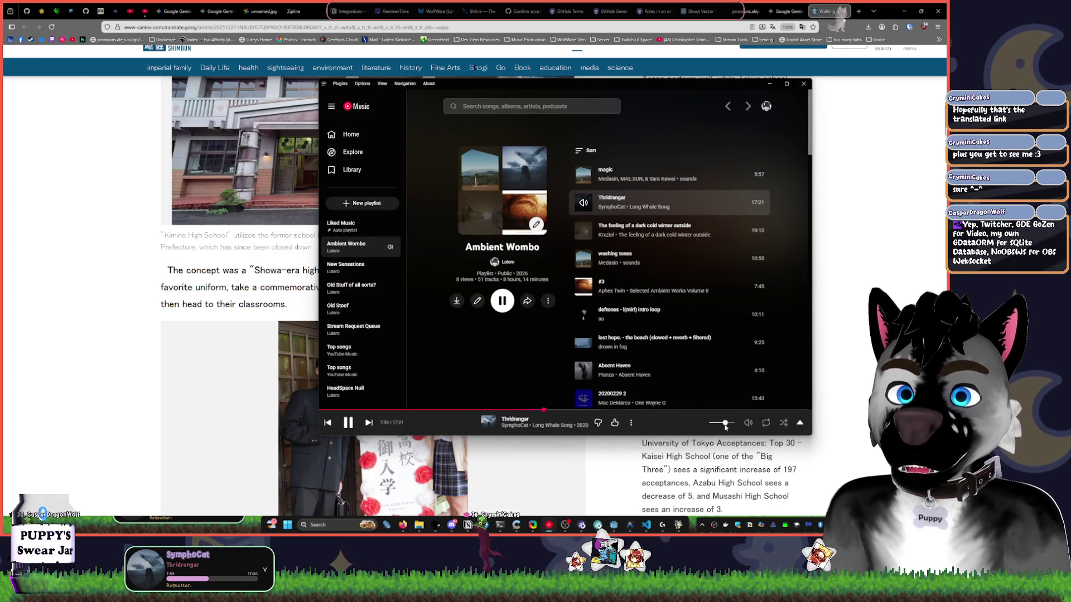
click(142, 300)
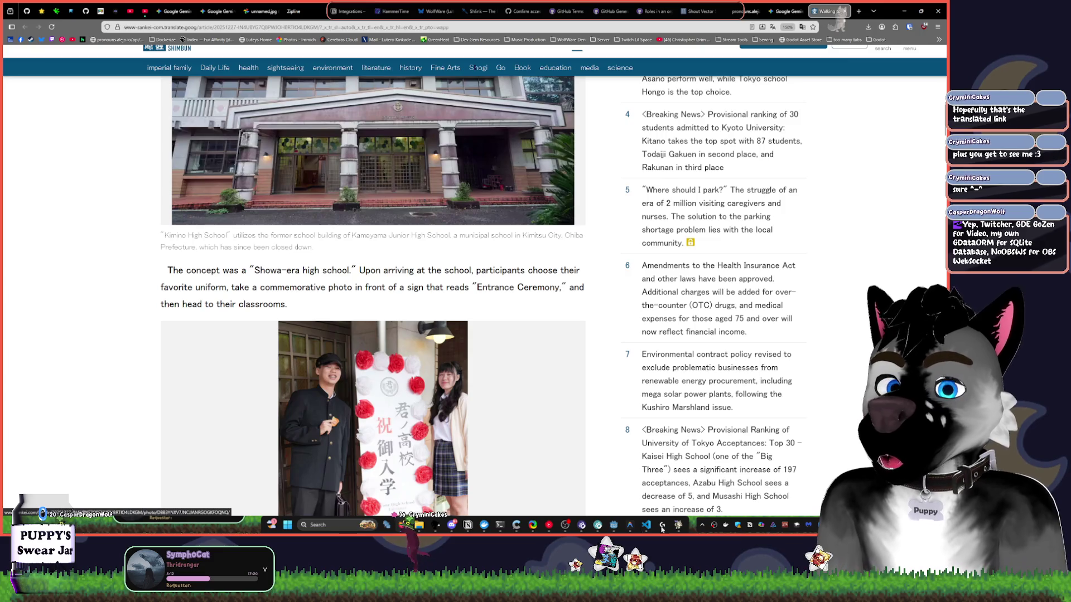
scroll(140, 311, down, 2)
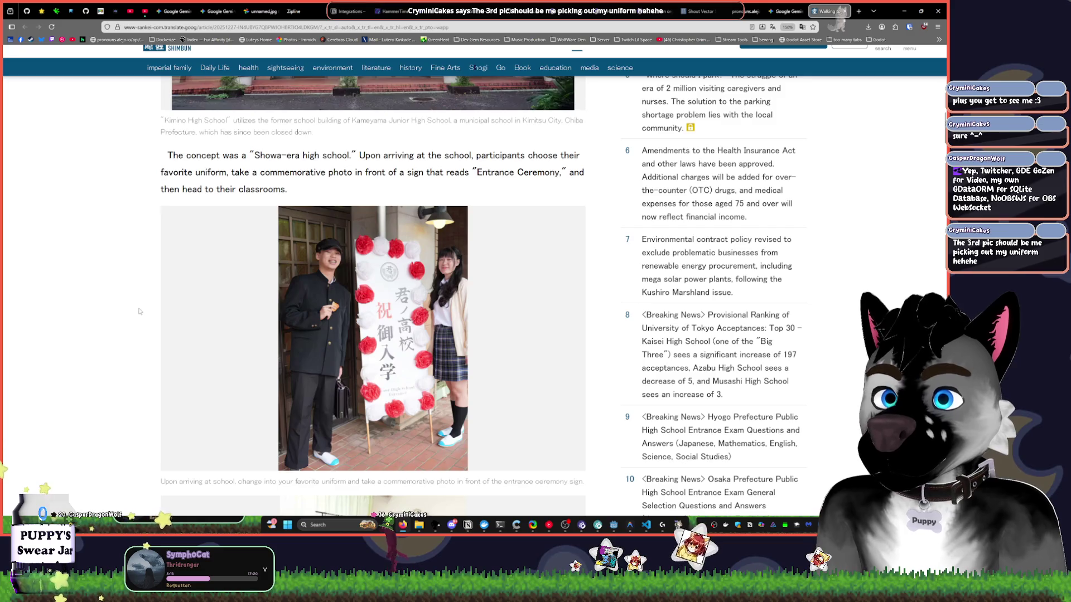
scroll(143, 316, down, 5)
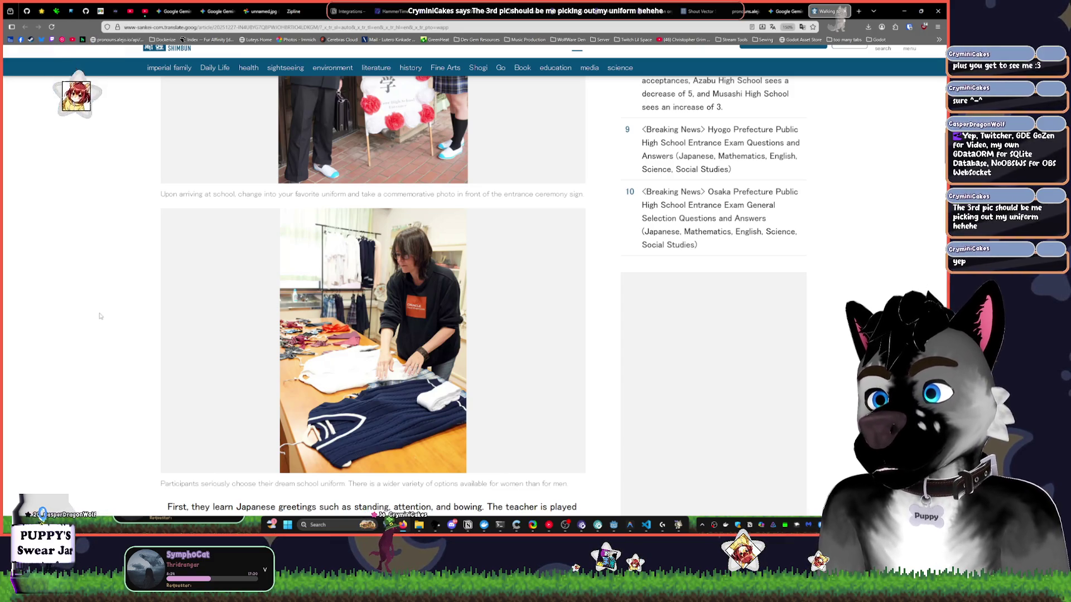
scroll(101, 317, down, 3)
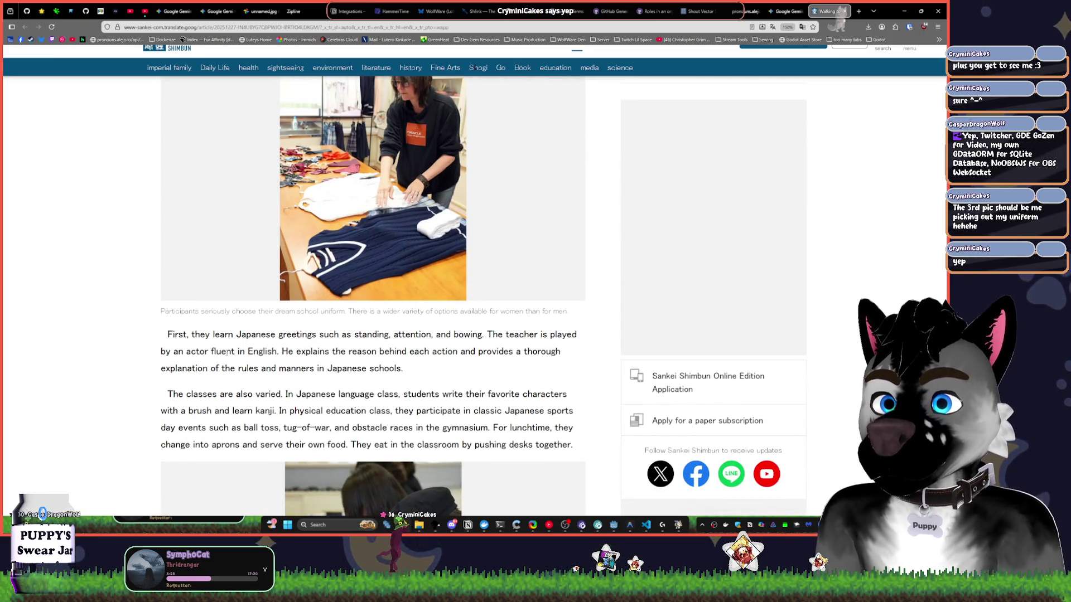
mouse_move(226, 355)
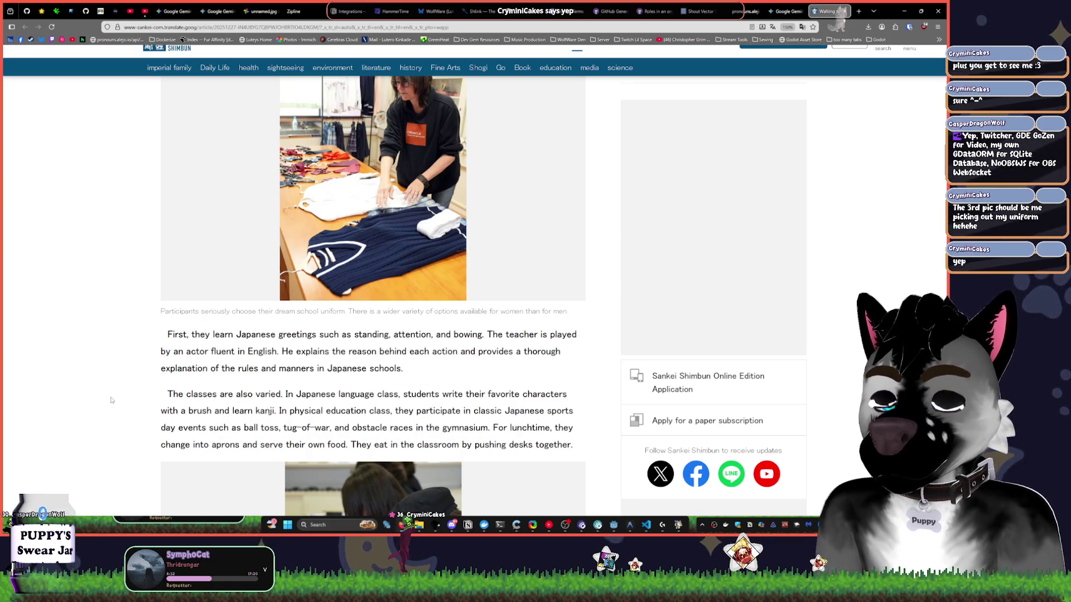
scroll(111, 400, down, 3)
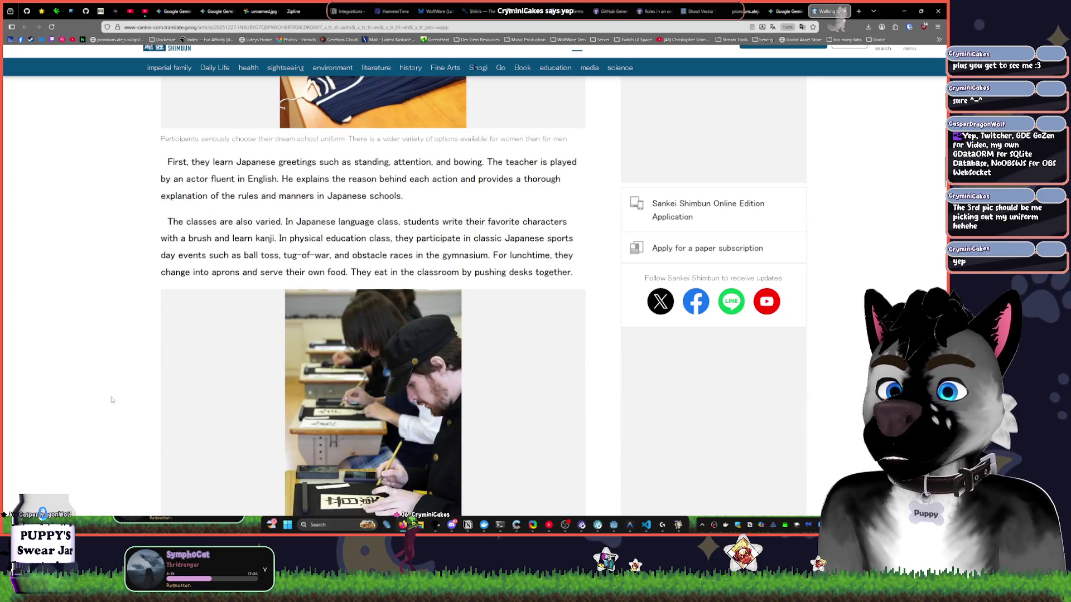
scroll(111, 400, down, 2)
scroll(112, 400, down, 6)
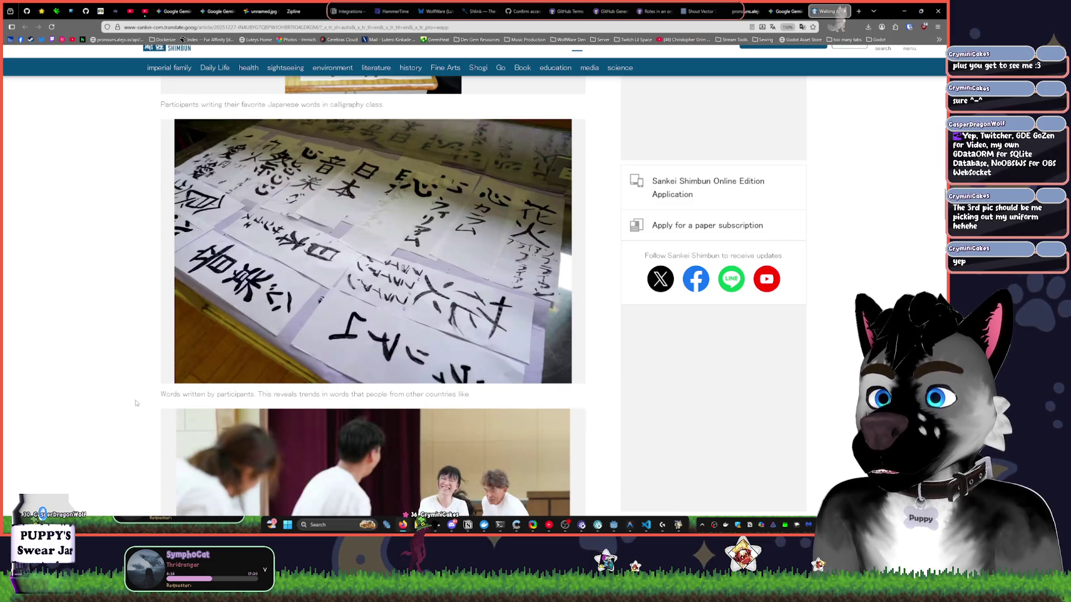
scroll(136, 402, down, 5)
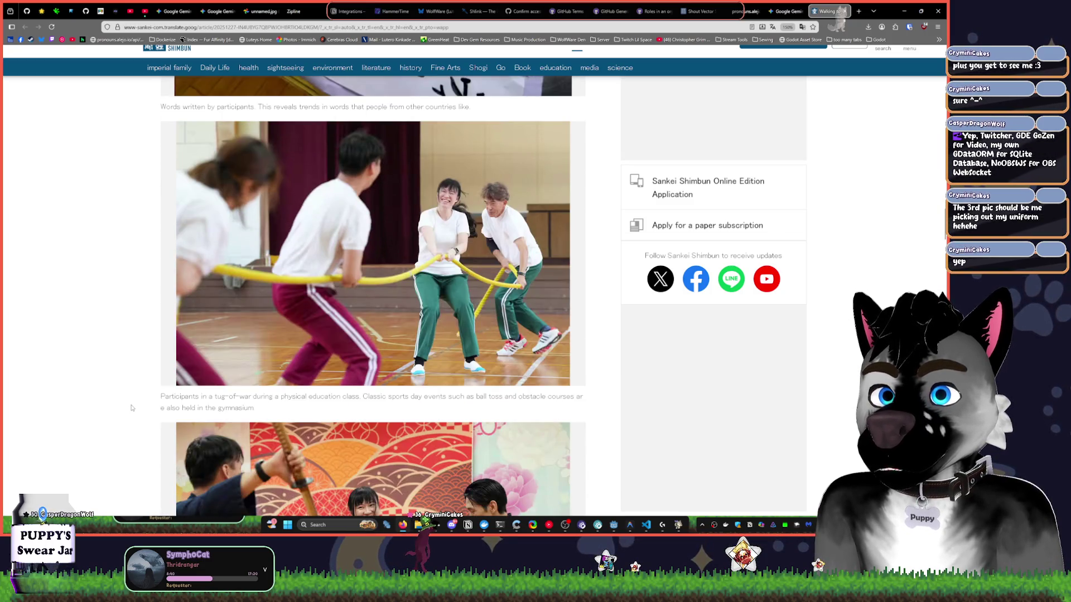
scroll(132, 409, down, 4)
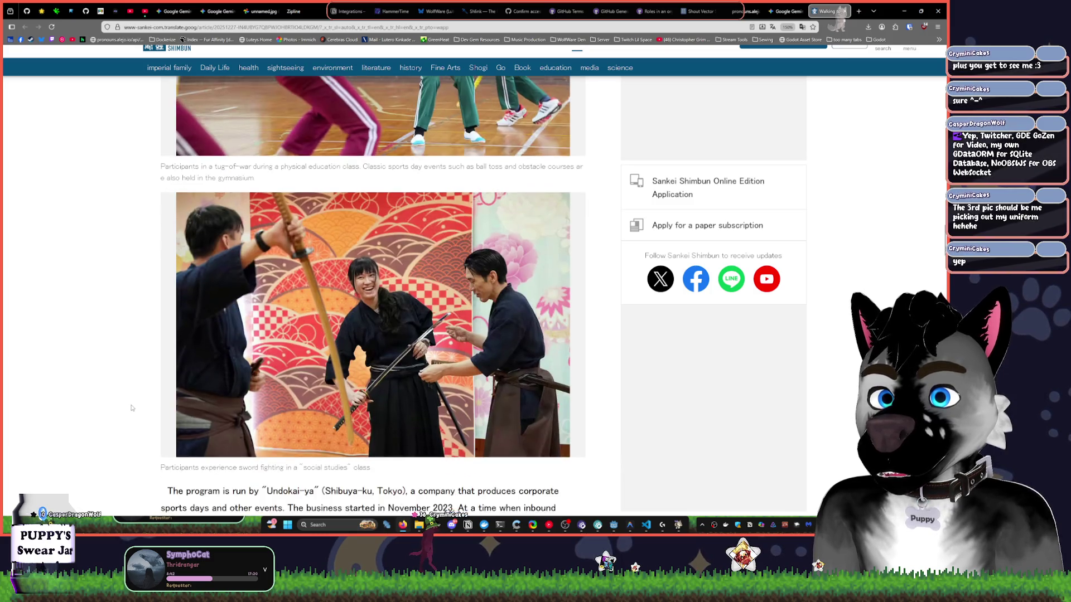
scroll(132, 408, down, 4)
scroll(132, 408, down, 2)
scroll(132, 409, down, 3)
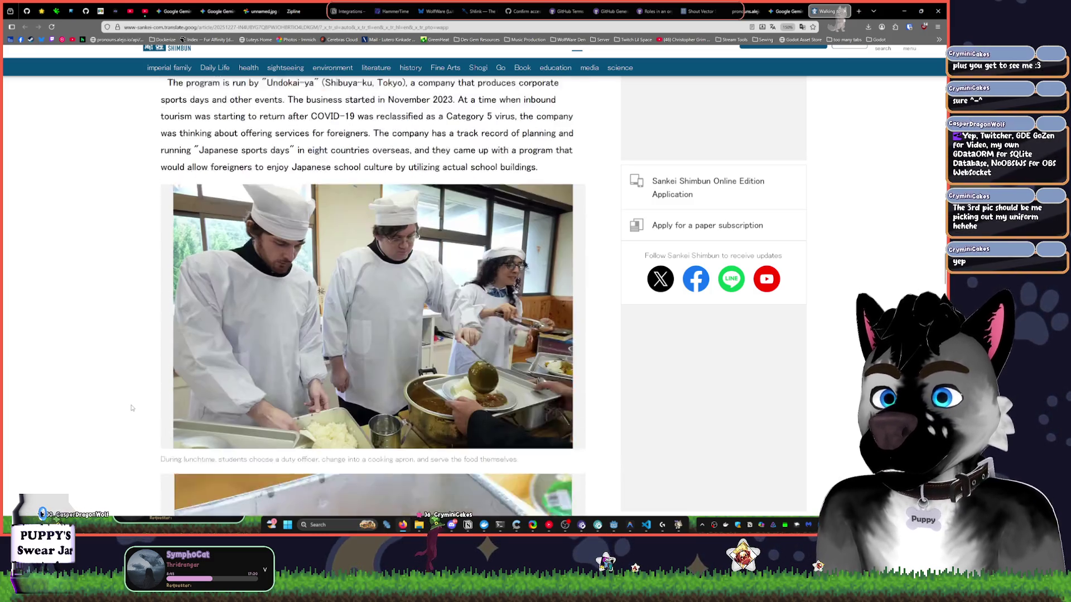
scroll(132, 409, down, 4)
scroll(132, 409, down, 5)
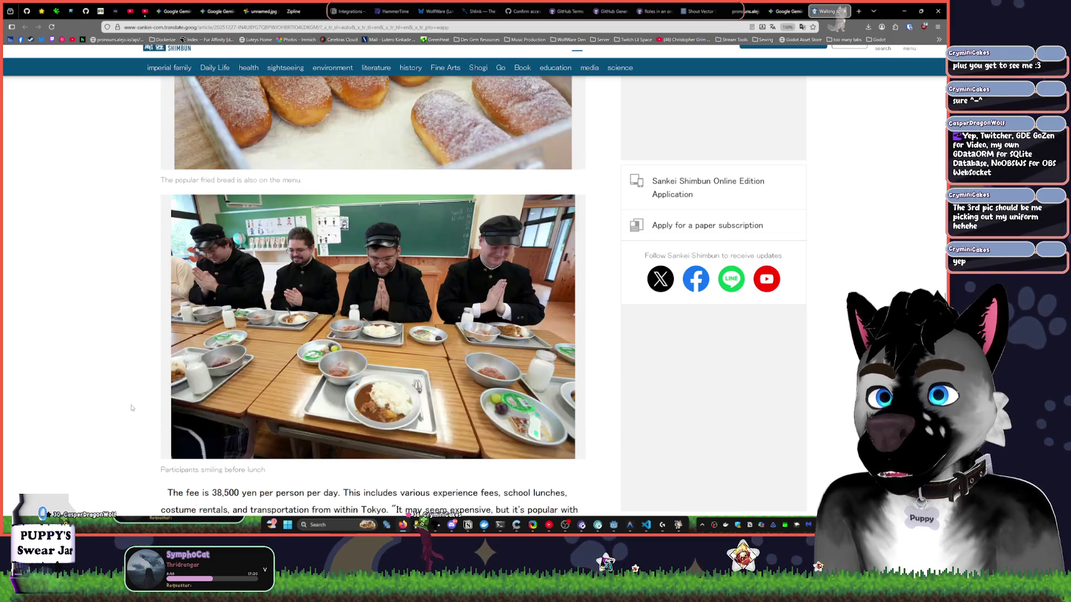
scroll(136, 400, up, 2)
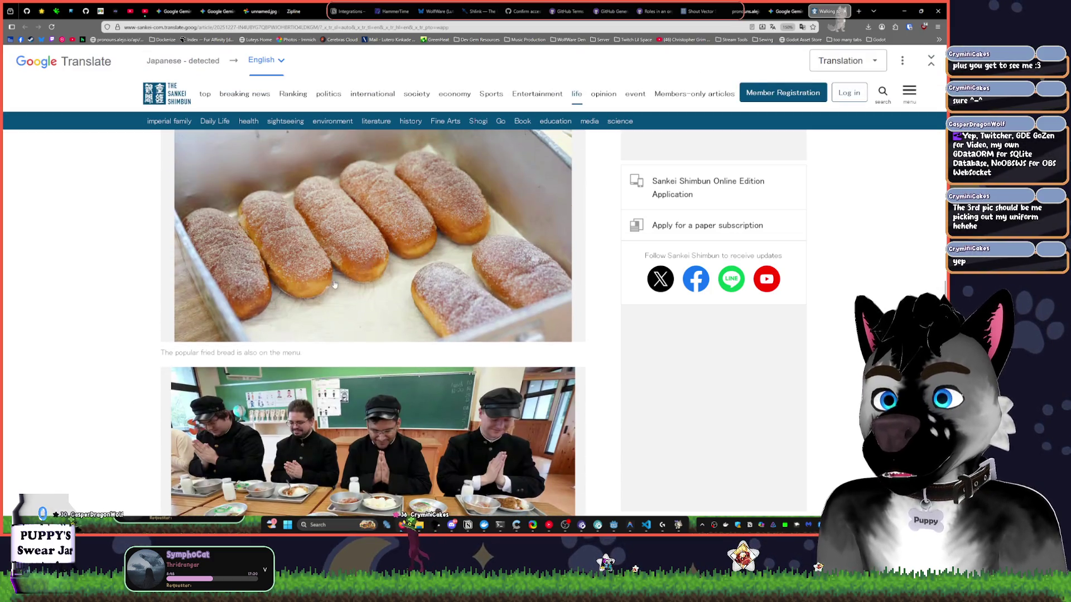
scroll(335, 285, up, 2)
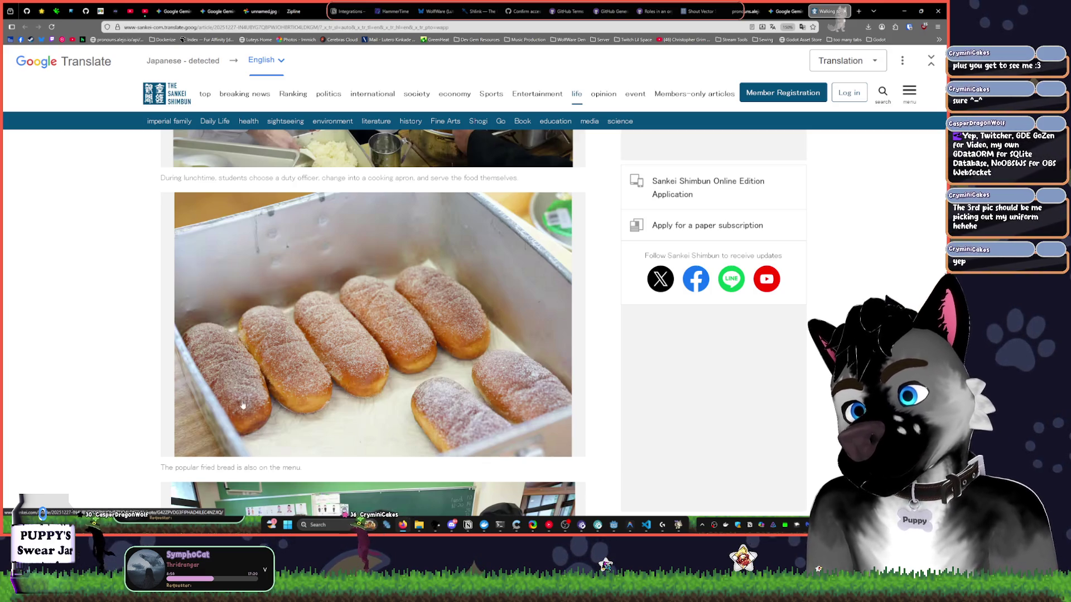
scroll(153, 401, down, 3)
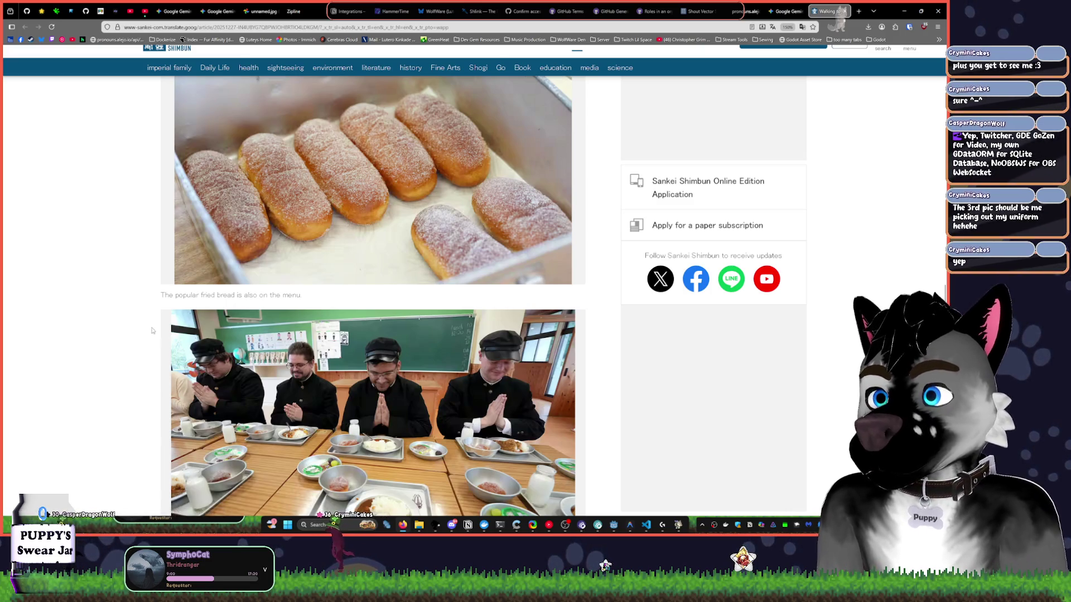
scroll(152, 331, down, 4)
scroll(170, 342, down, 7)
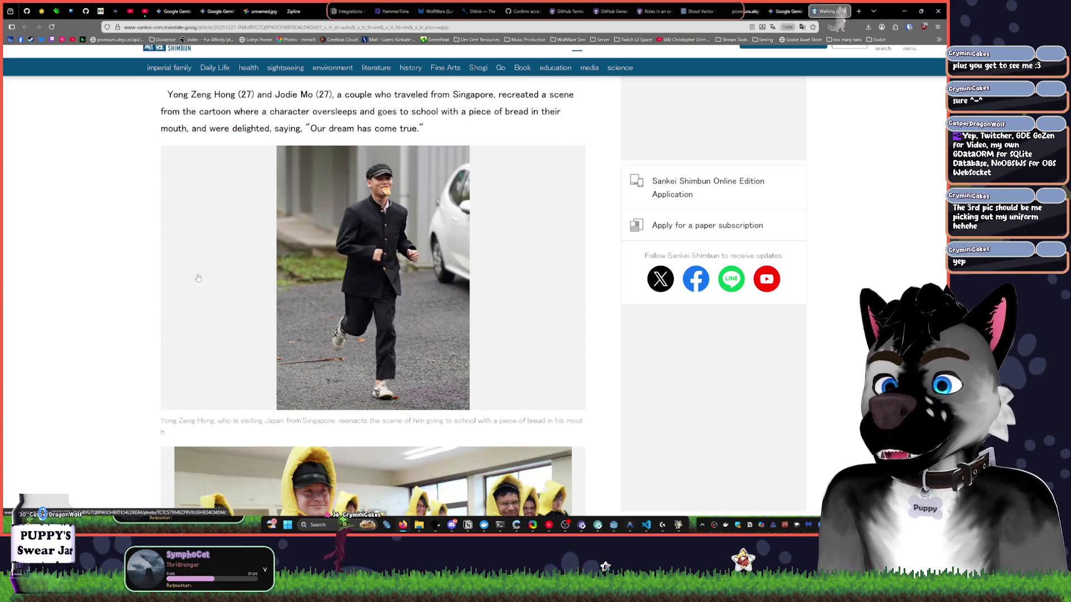
scroll(106, 327, down, 4)
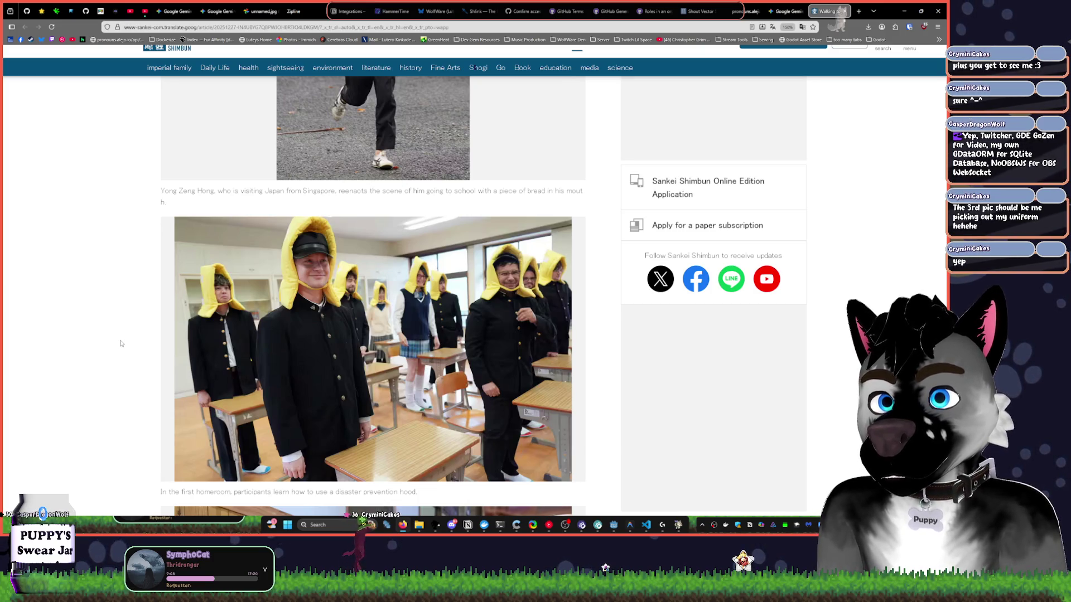
scroll(122, 343, down, 4)
scroll(127, 338, down, 4)
scroll(132, 329, down, 4)
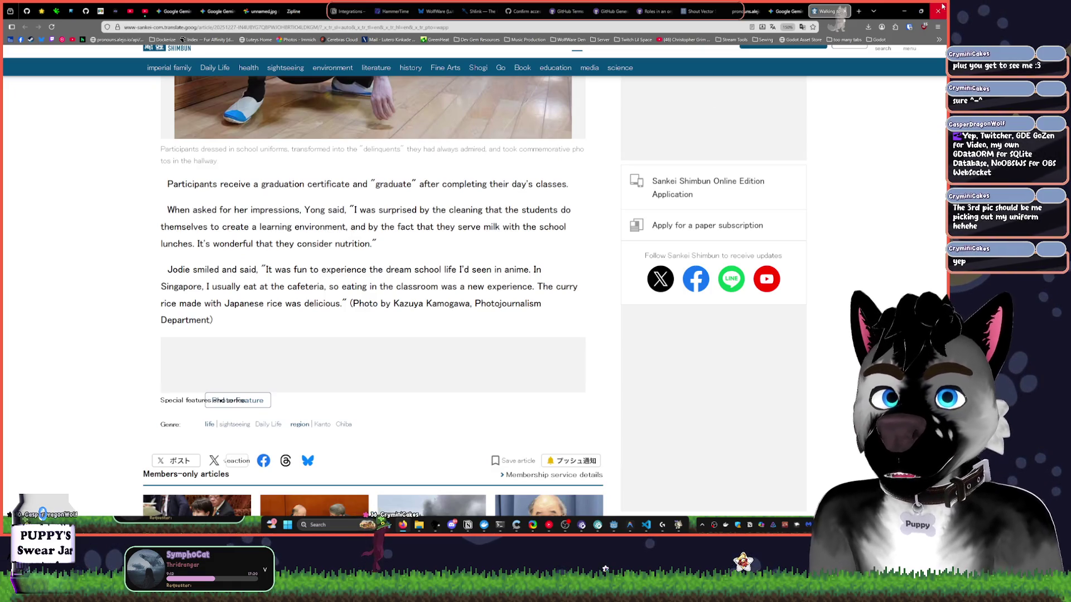
Minimize Chrome, skip YouTube Music to 'The feeling of a dark cold winter outside', and return to Godot.
click(904, 10)
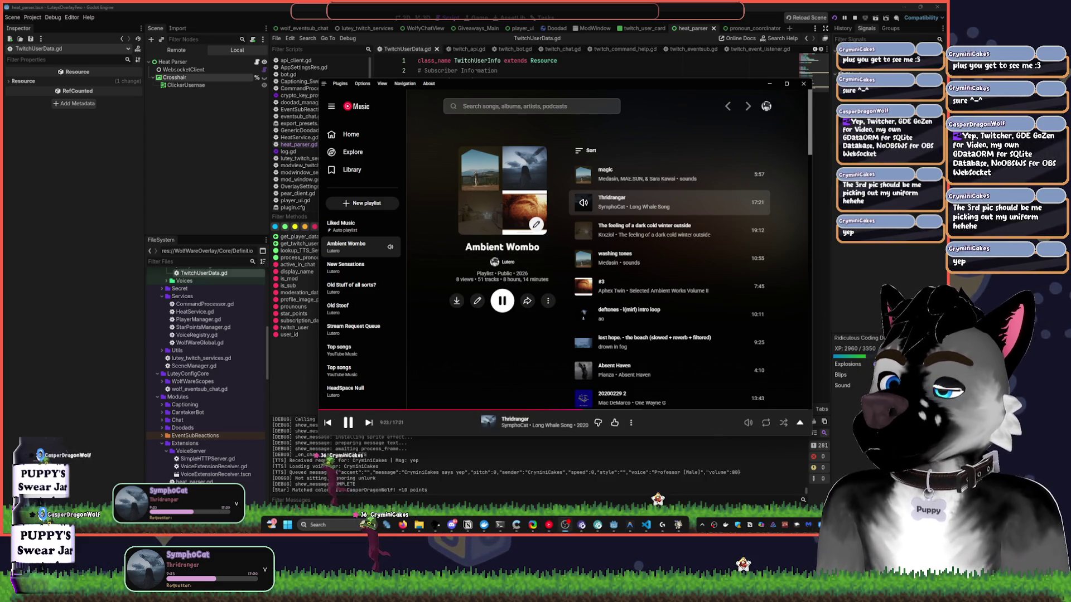
click(368, 424)
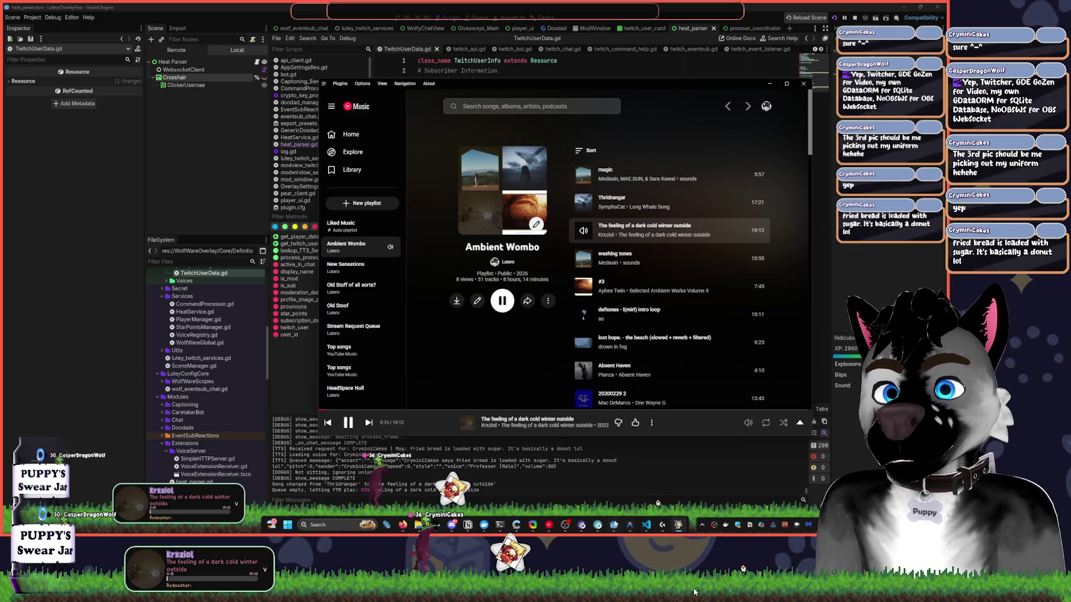
click(555, 458)
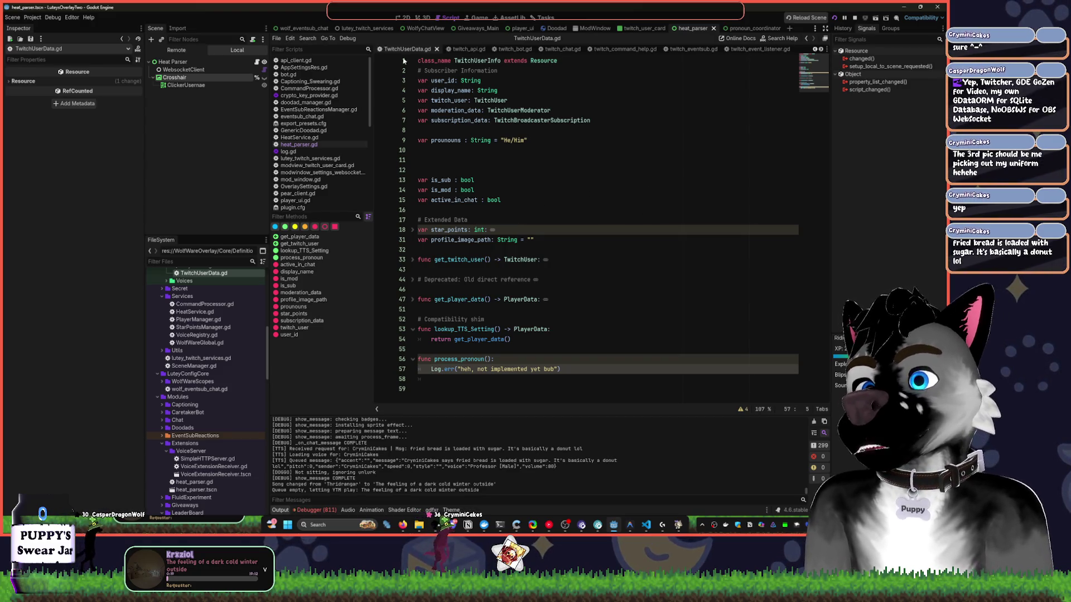
Go to the Tasks board and drag the YT Overlay Song Req Broken card from Bugs to Done.
click(521, 28)
click(512, 17)
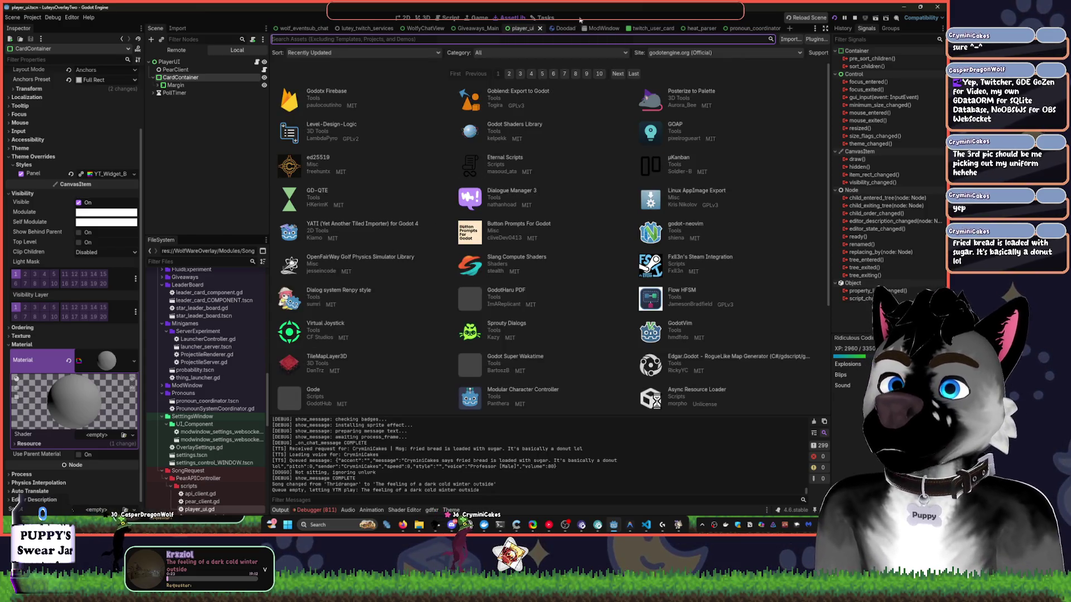
click(547, 17)
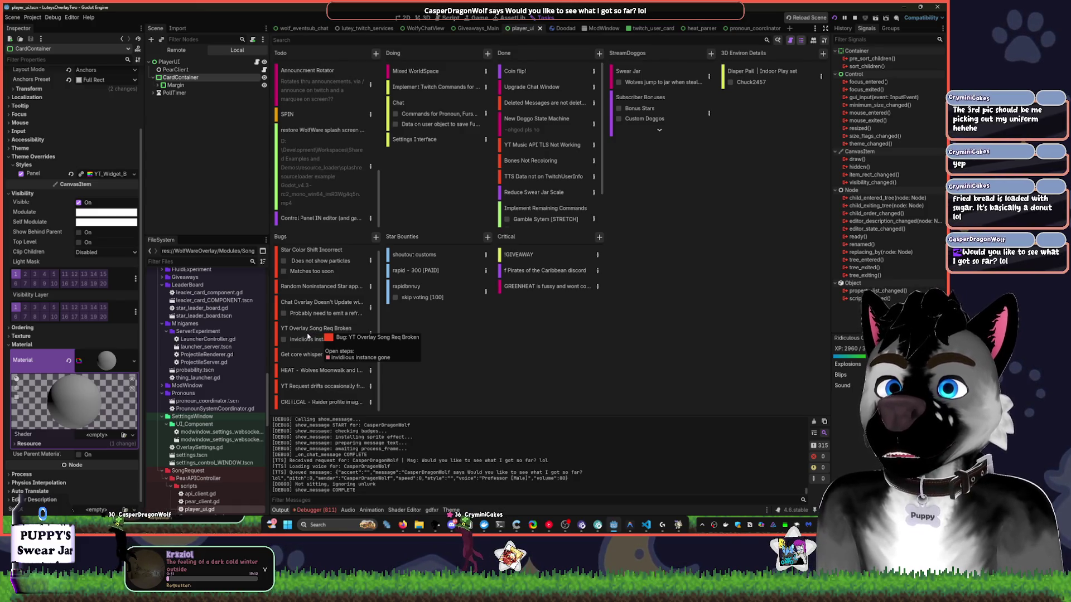
mouse_move(319, 333)
mouse_down()
mouse_move(633, 327)
mouse_move(555, 236)
mouse_move(554, 162)
mouse_up()
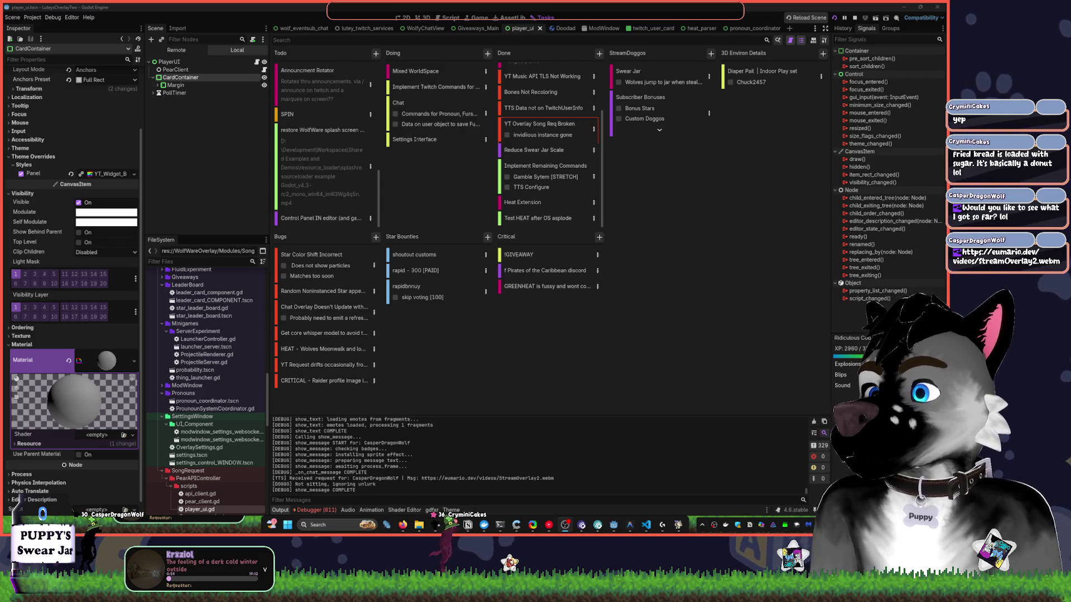
Switch to Chrome to watch the StreamOverlay2.webm overlay plugin demo video.
key(alt+Tab)
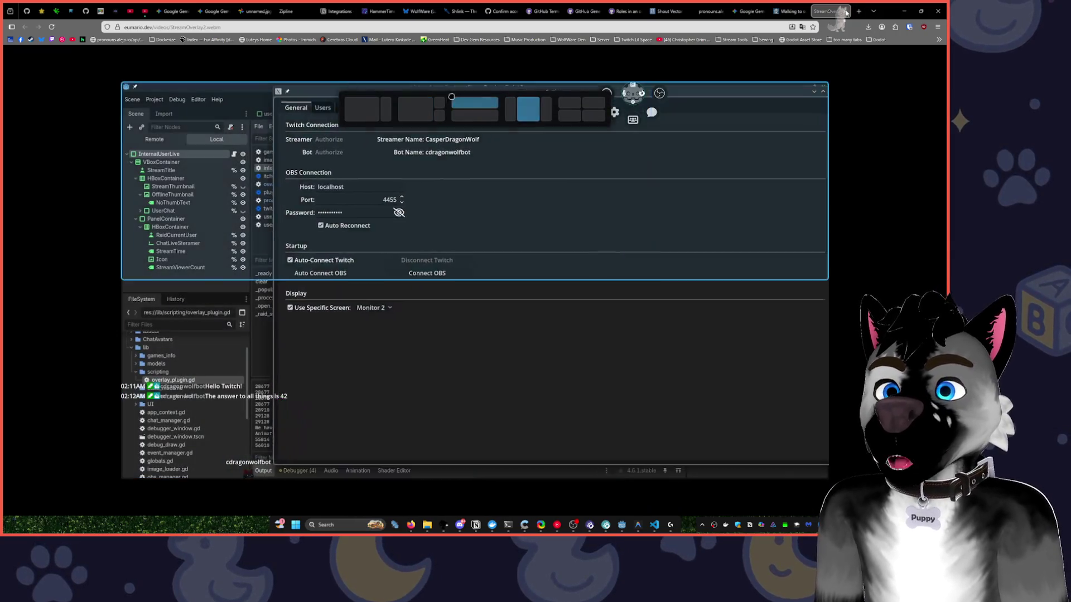
mouse_move(425, 387)
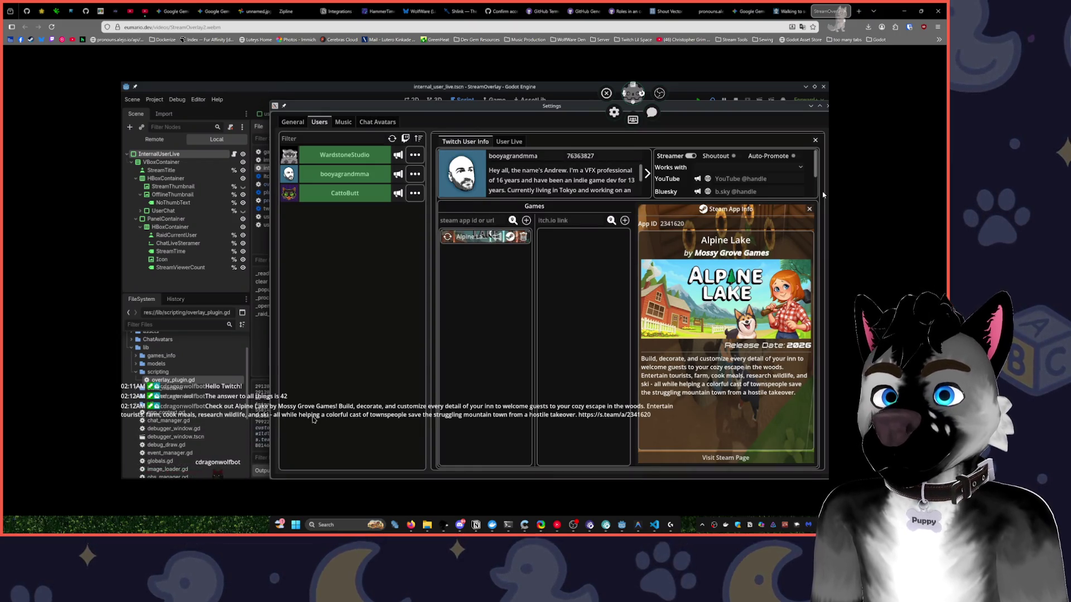
mouse_move(702, 230)
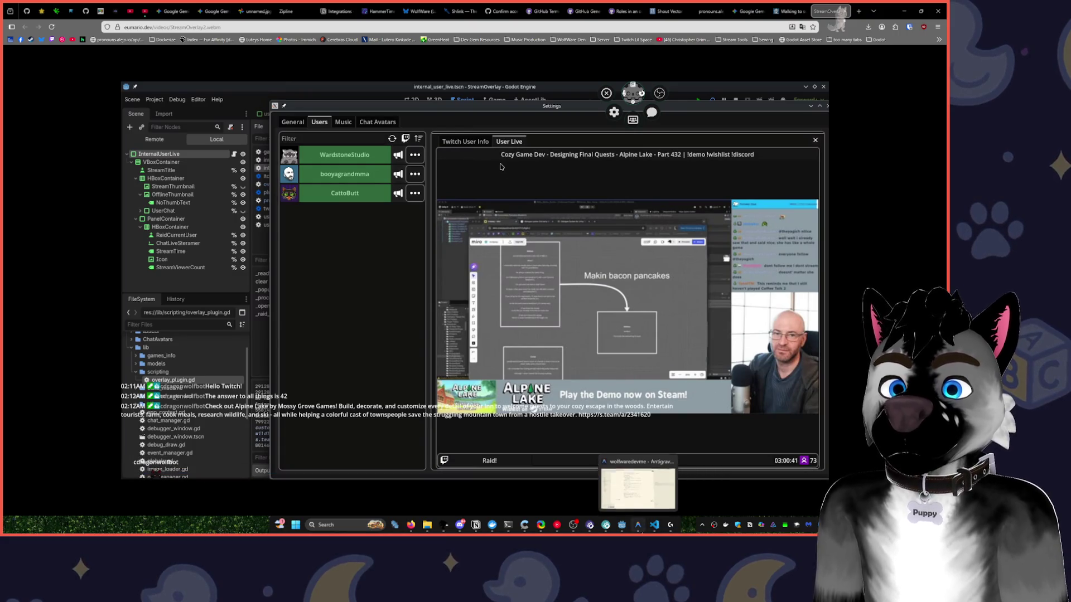
mouse_move(672, 522)
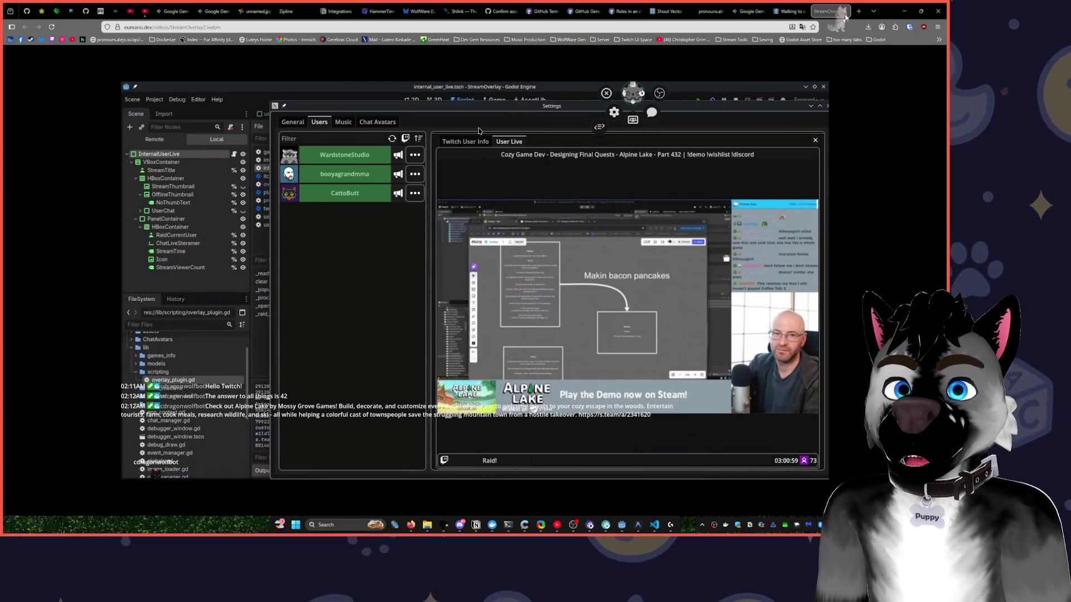
Close the overlay video tab, minimize Chrome, and bring up Docker Desktop's Containers list.
click(845, 11)
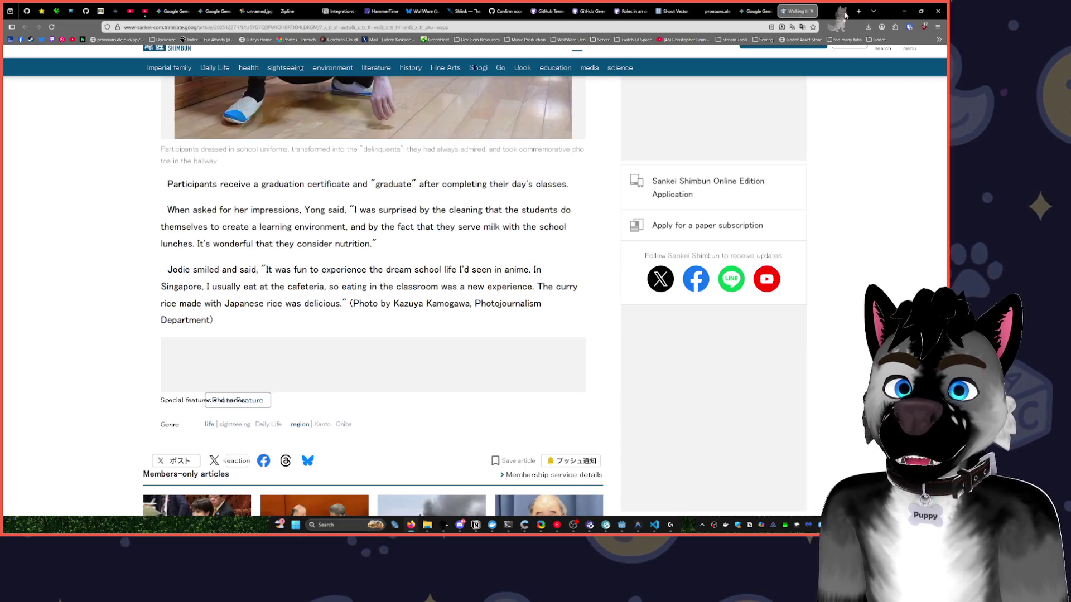
click(902, 12)
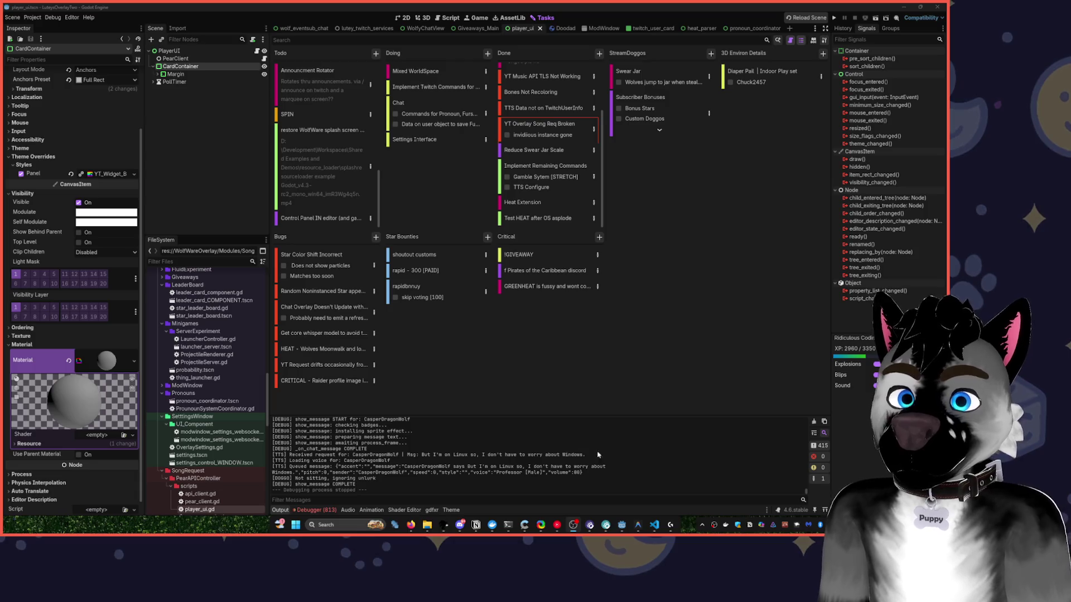
click(726, 526)
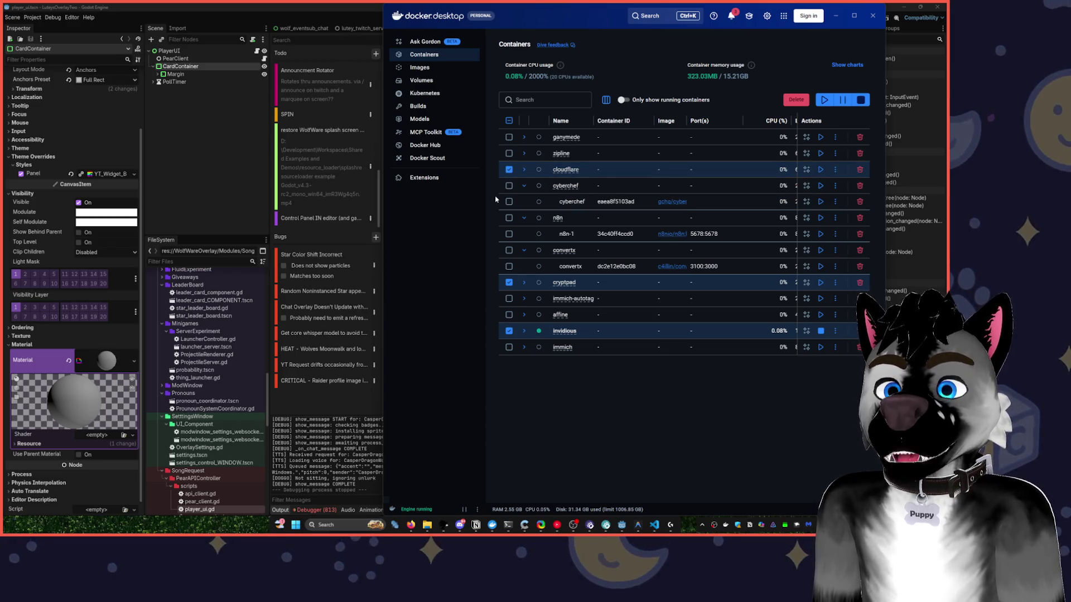
Look through Docker's build history and containers, select zipline, then minimize Docker to reveal Godot.
click(507, 526)
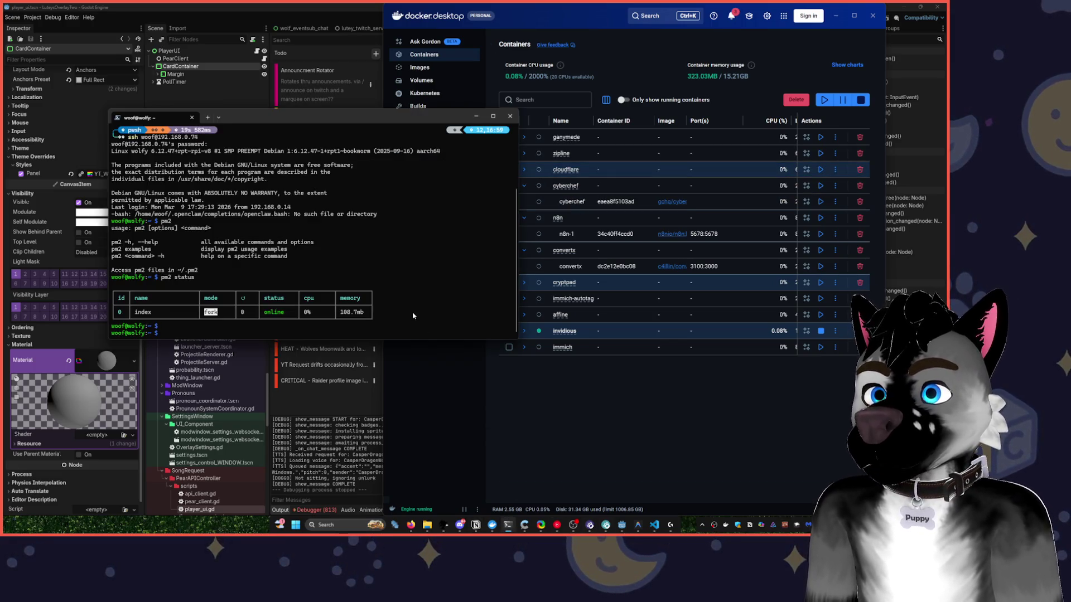
click(460, 525)
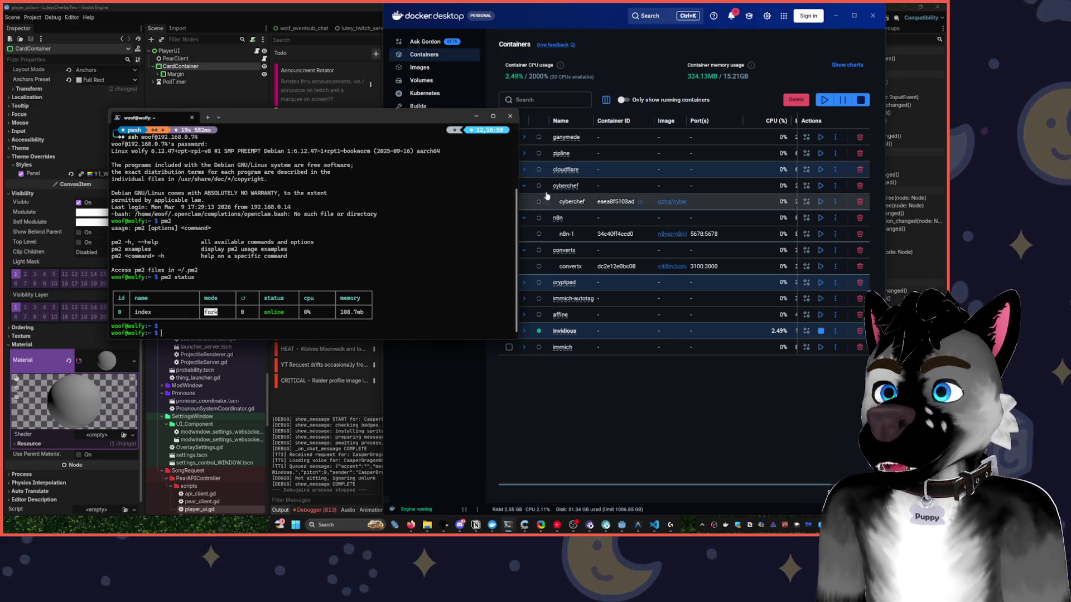
click(417, 105)
click(485, 117)
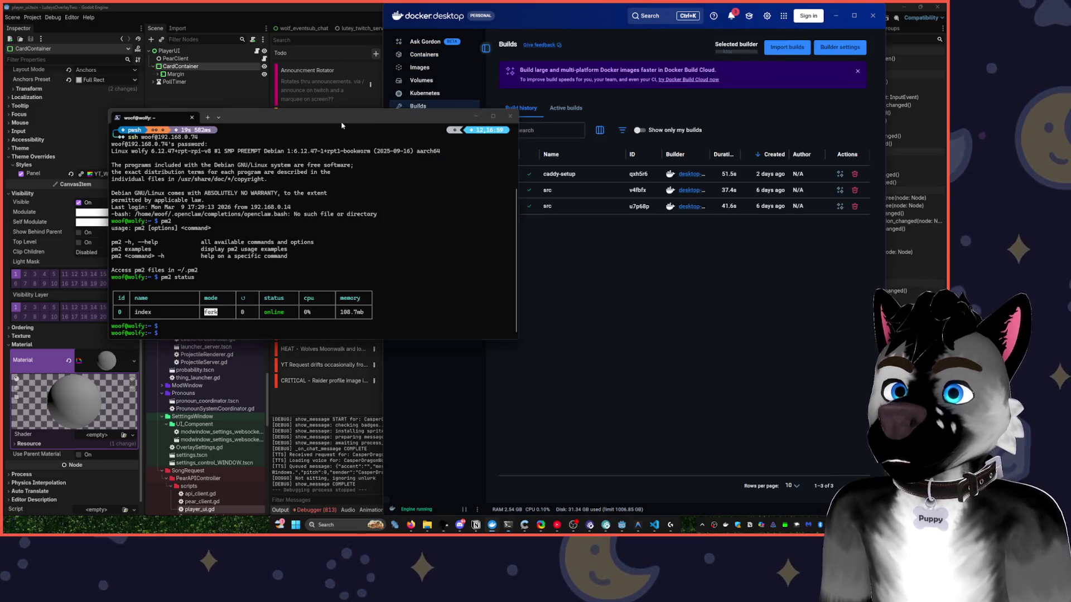
click(476, 117)
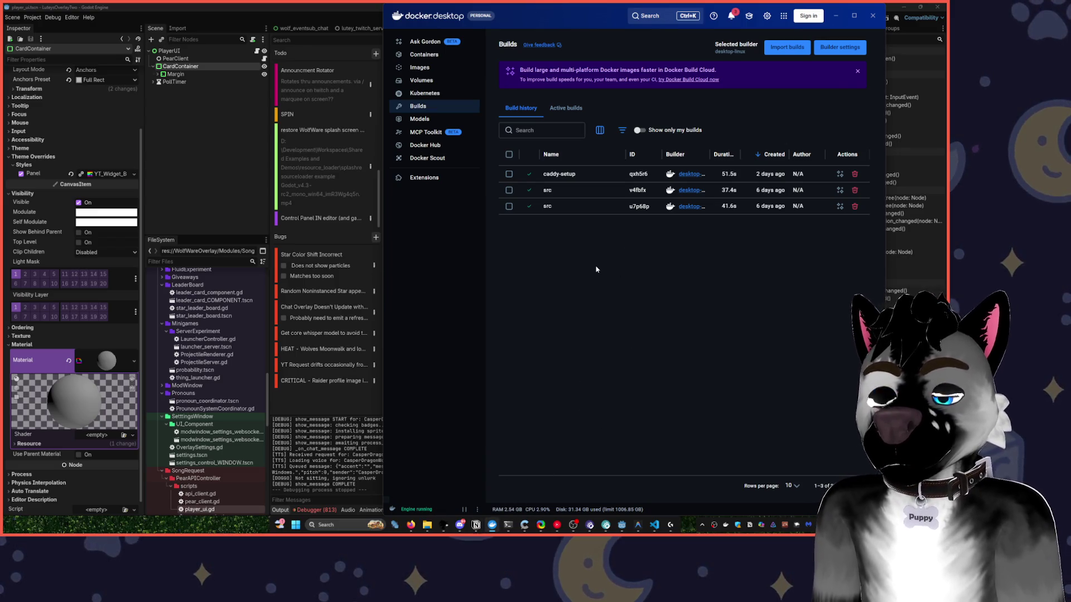
key(alt+Left)
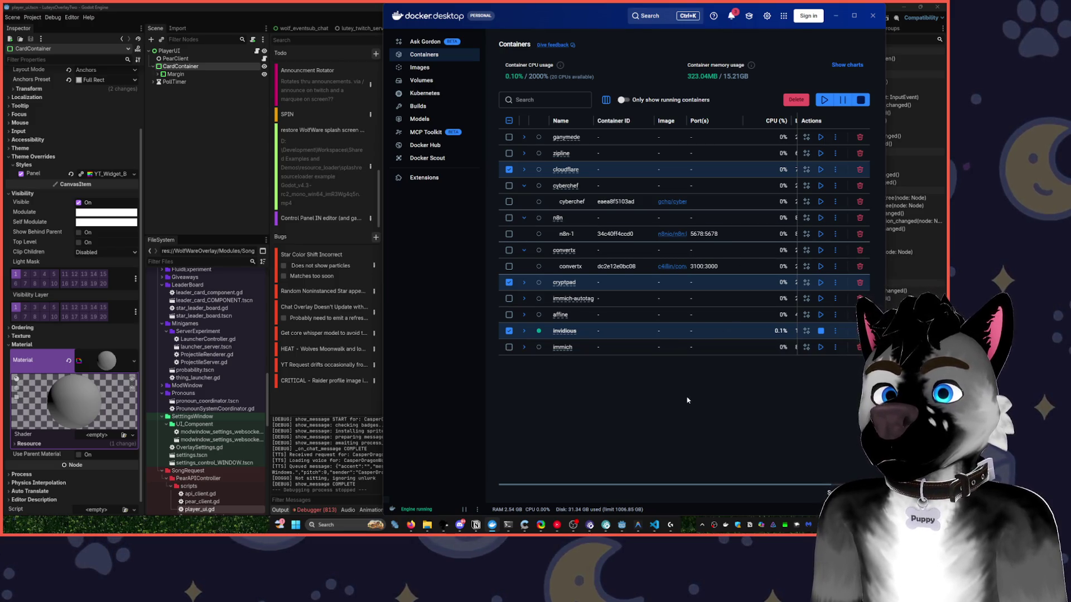
click(509, 153)
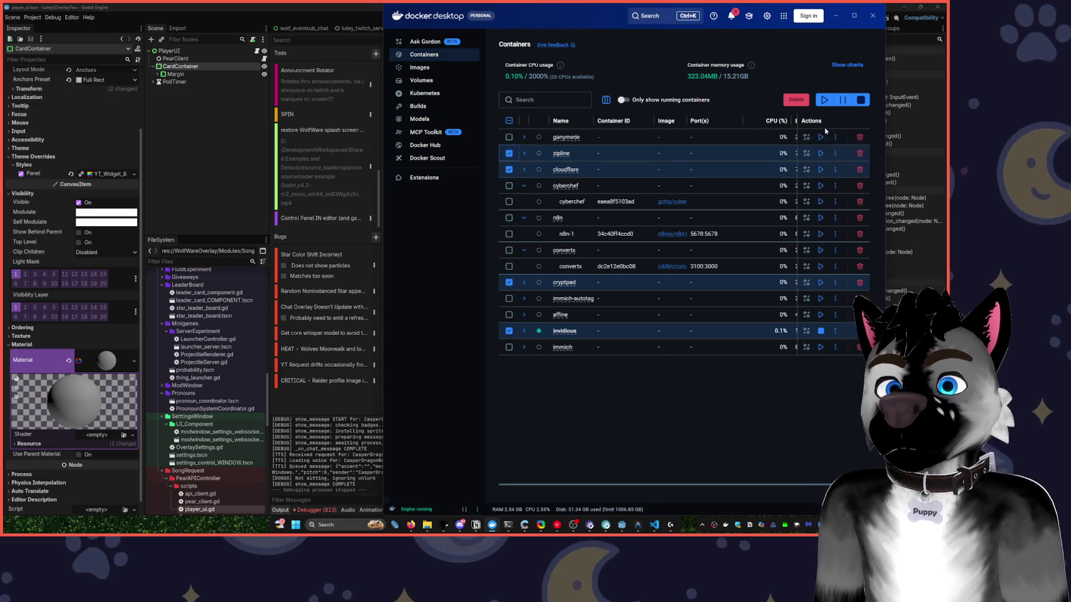
click(835, 15)
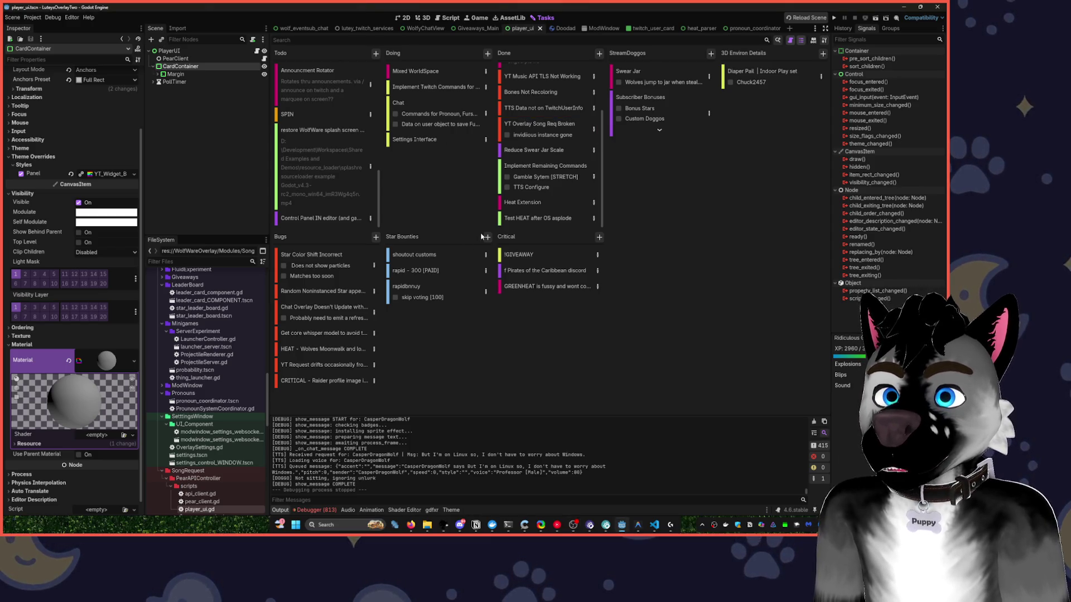
Add a COMMAND card to the Critical column about fixing the shoutout command.
click(599, 237)
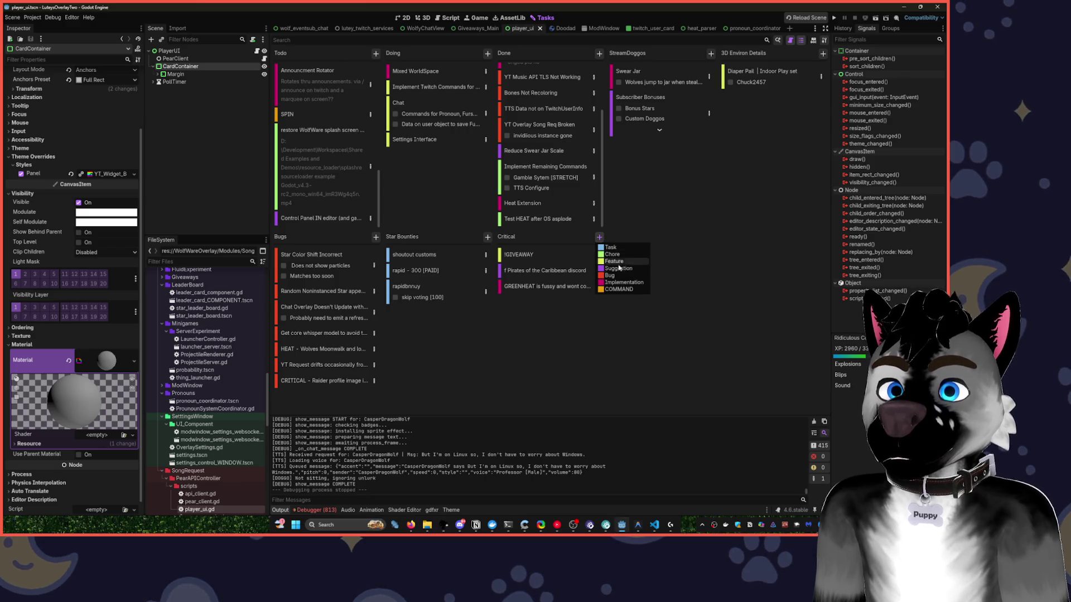
click(619, 289)
text(fix the fucking shoutout co)
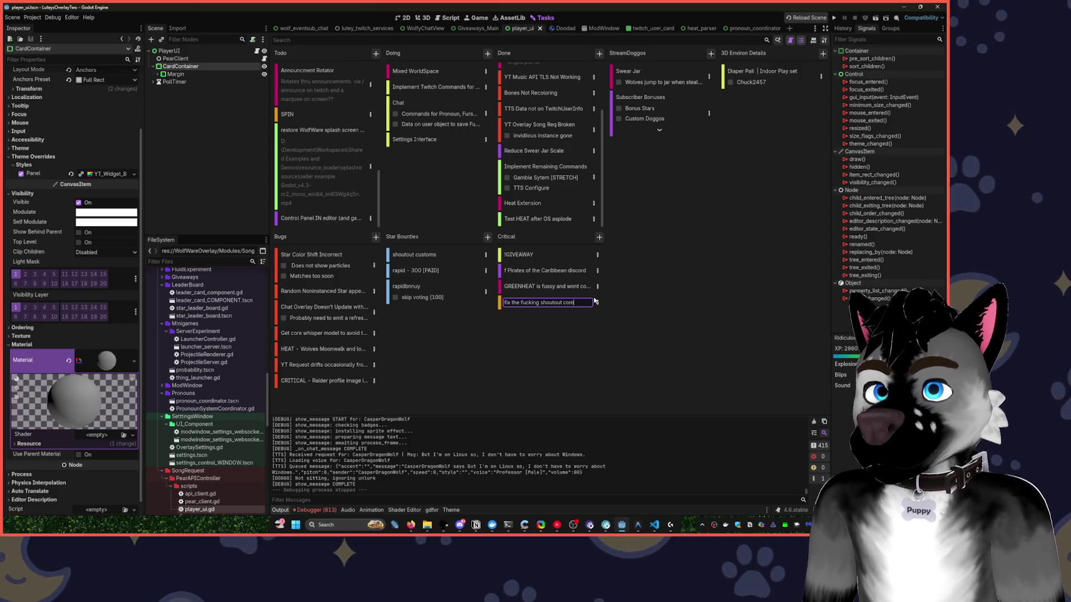
text(mand)
key(Return)
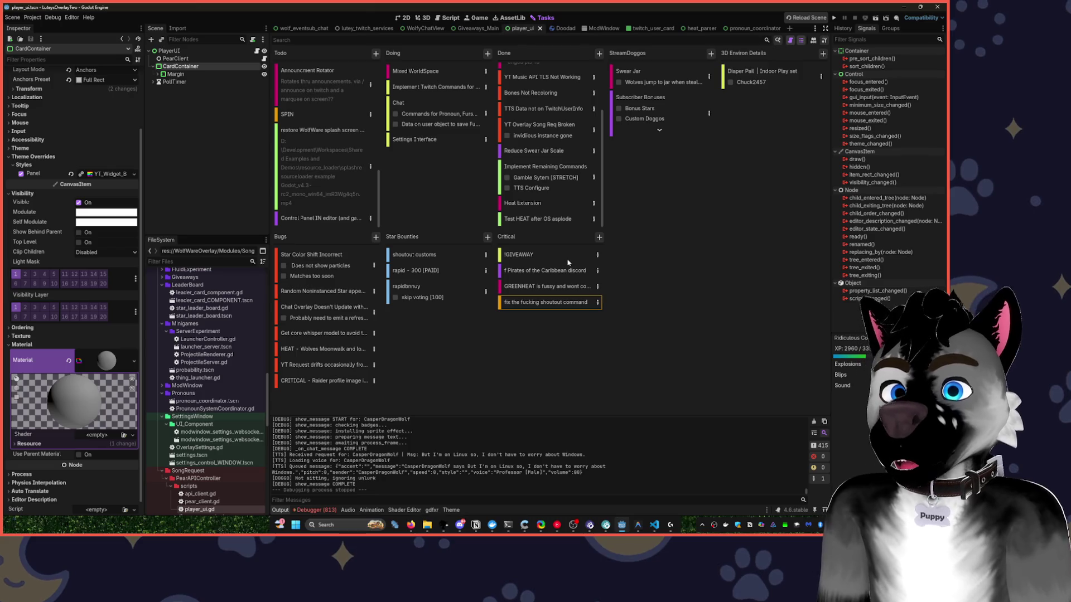
Delete the !GIVEAWAY card, run the project, and open the quick scene search.
right_click(569, 260)
click(603, 285)
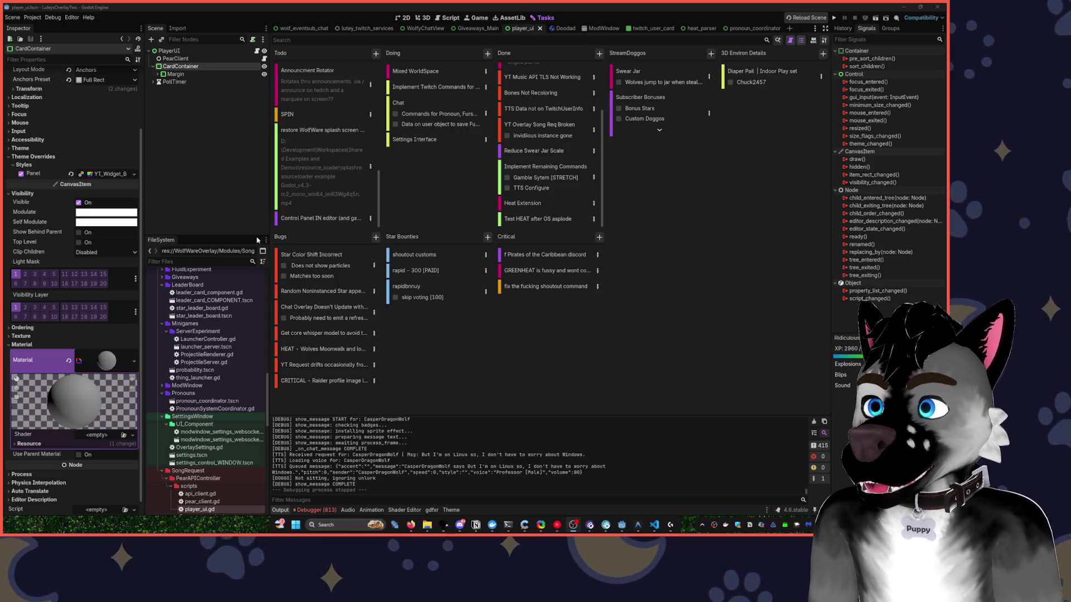
click(835, 18)
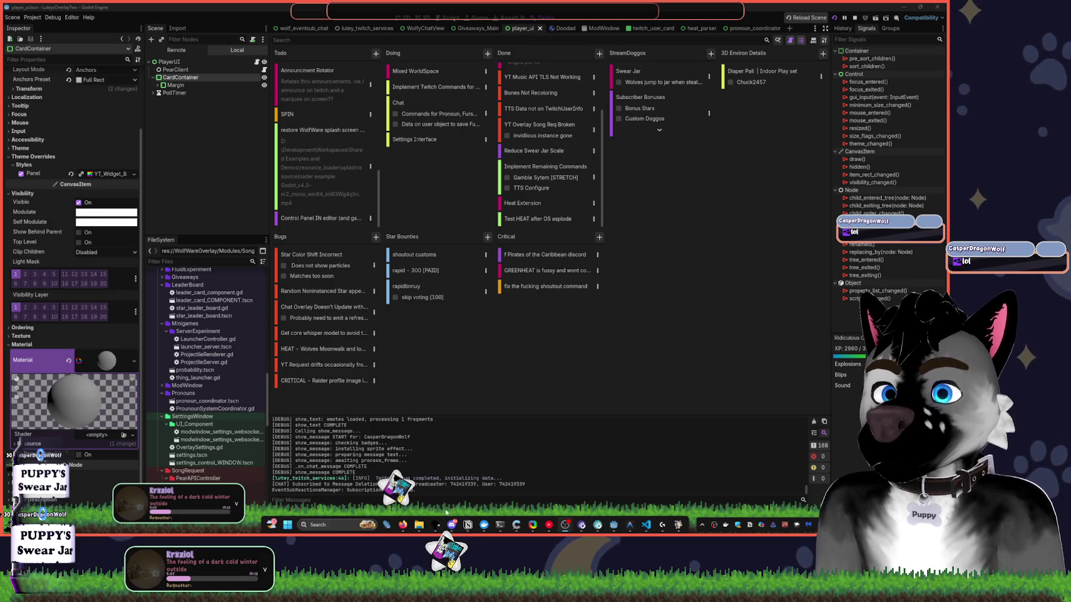
mouse_move(648, 525)
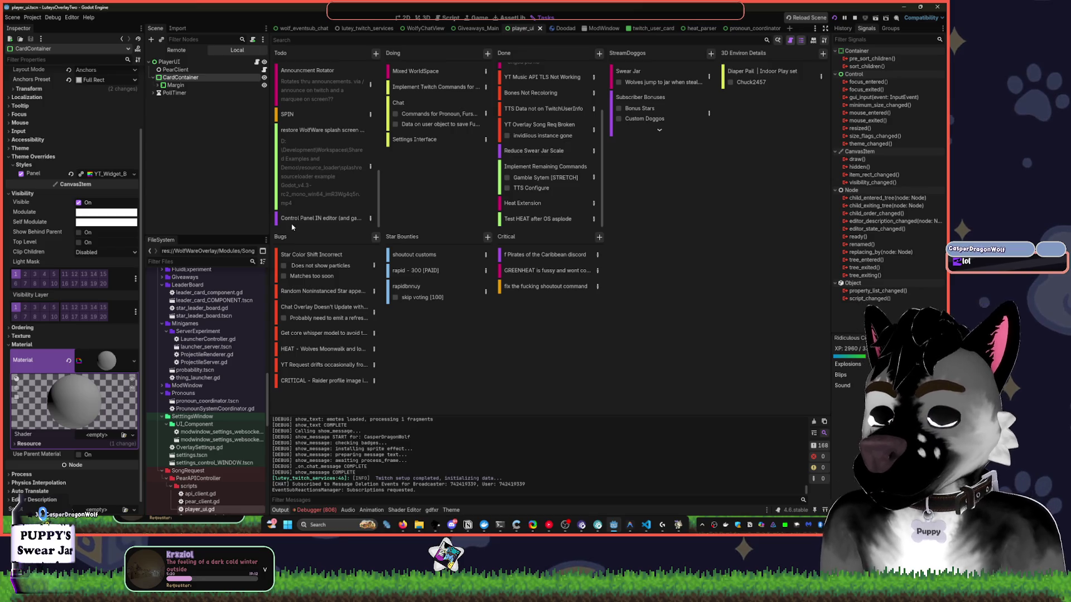
key(ctrl+shift+o)
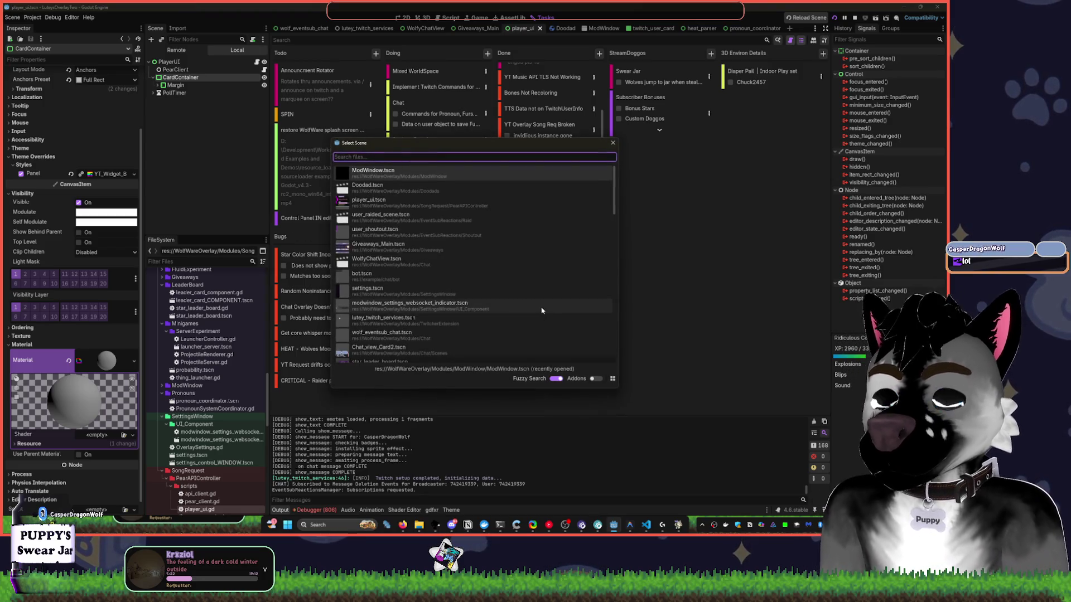
Open user_shoutout.tscn in the 2D view and select the UserShoutout root node.
text(shout)
key(Return)
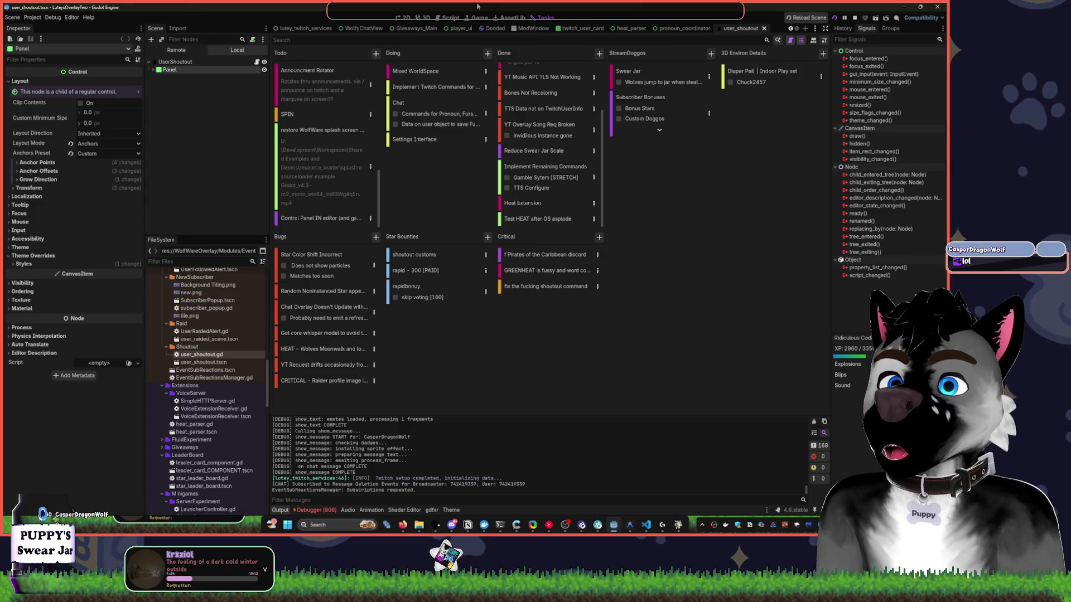
click(404, 17)
scroll(438, 224, up, 6)
click(175, 61)
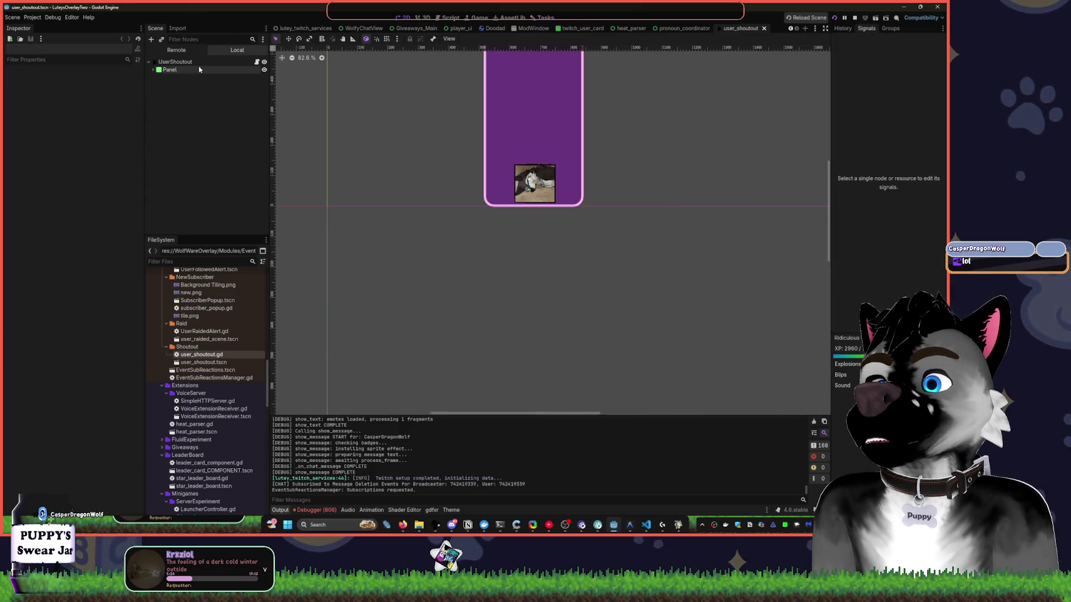
Add a TwitchCommand child node under UserShoutout and rename it shoutout_command.
key(ctrl+a)
text(butt)
key(BackSpace)
key(BackSpace)
key(BackSpace)
text(comman)
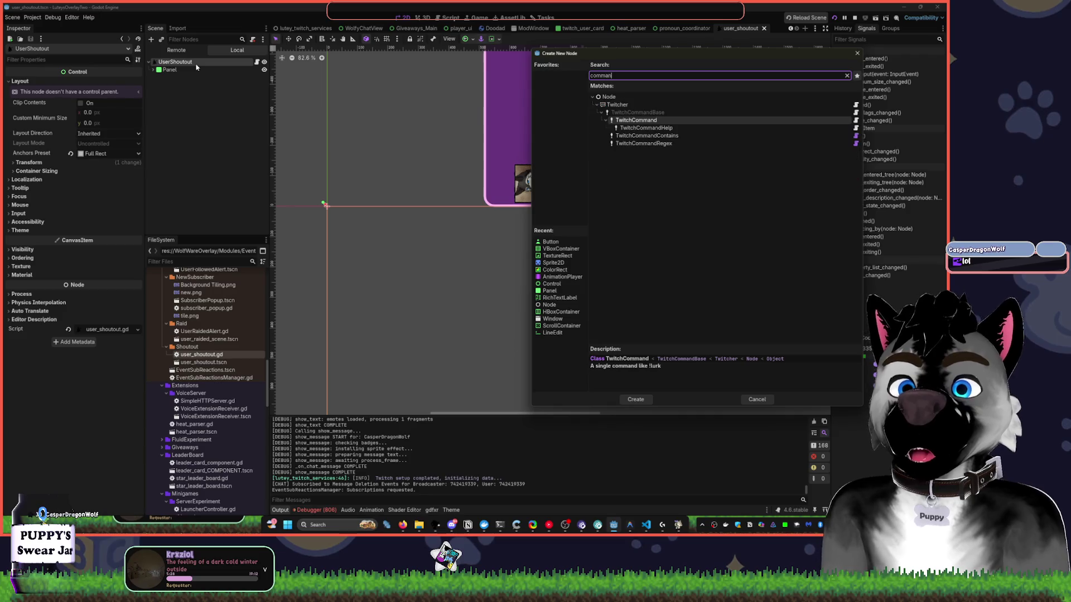
key(Return)
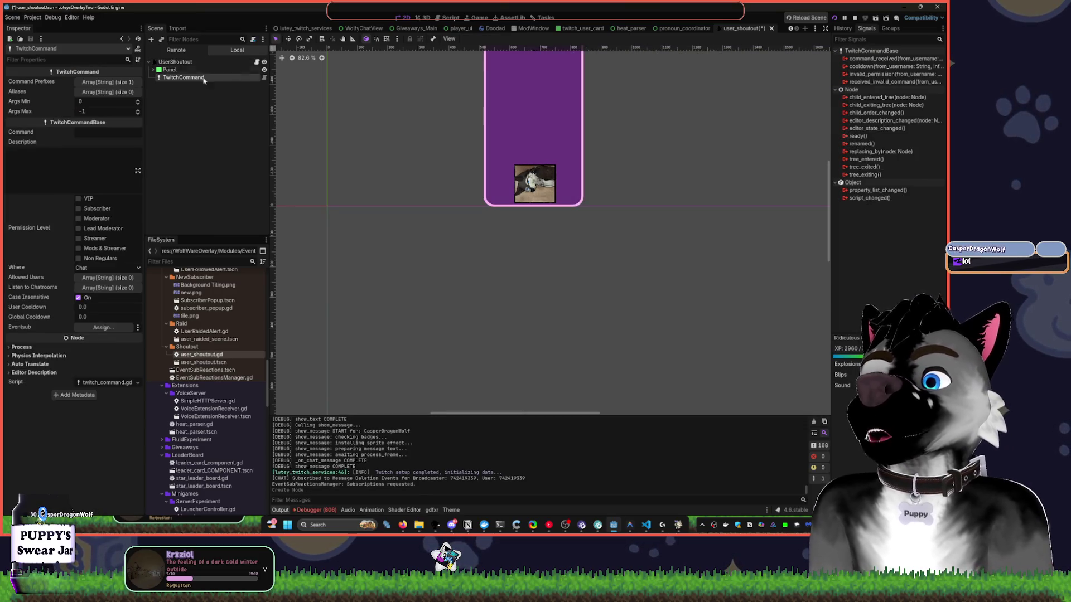
key(F2)
text(shoutout_)
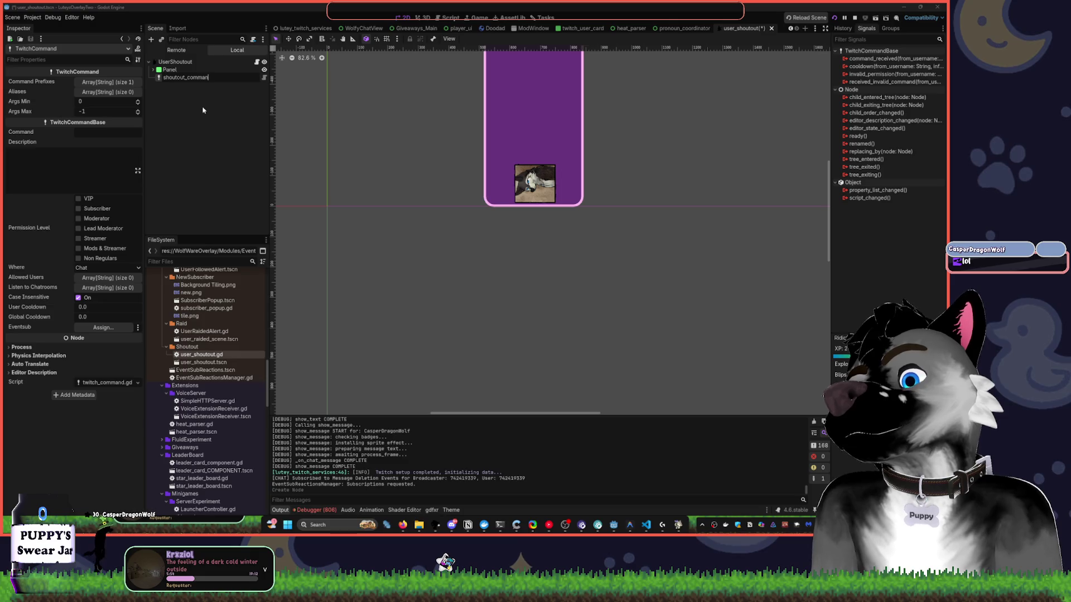
text(d)
key(Return)
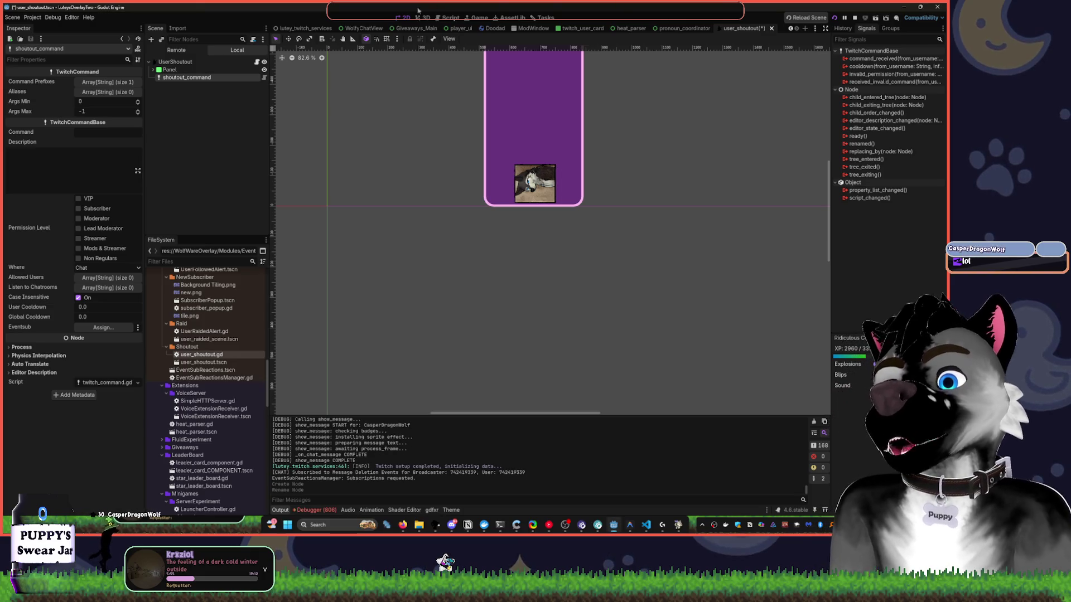
Switch to the lutey_twitch_services scene, scroll through it, and bring up the music player.
key(ctrl+Tab)
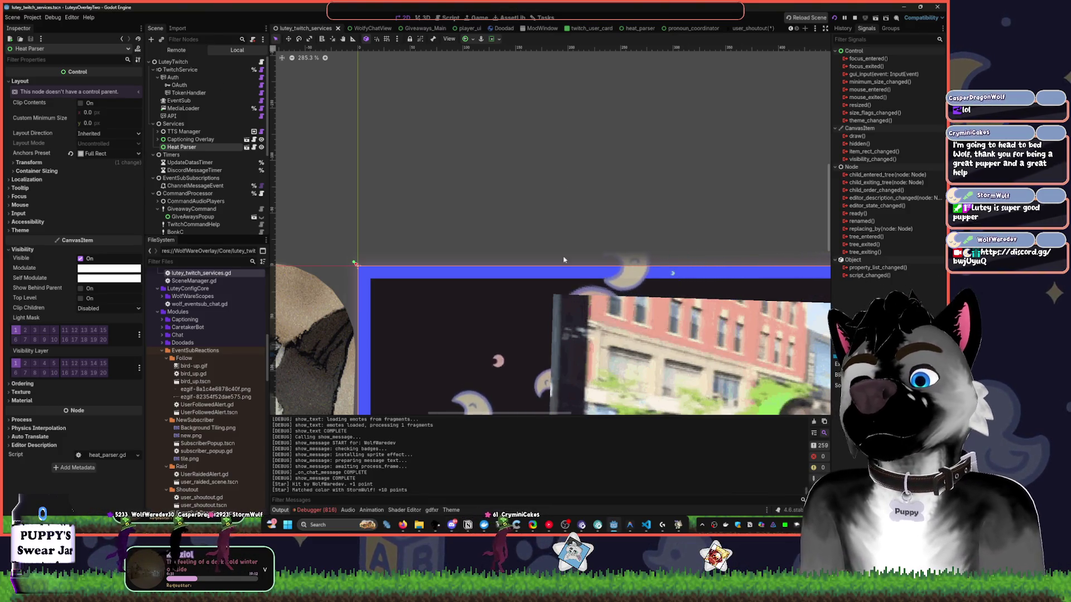
scroll(472, 131, down, 5)
scroll(500, 200, down, 4)
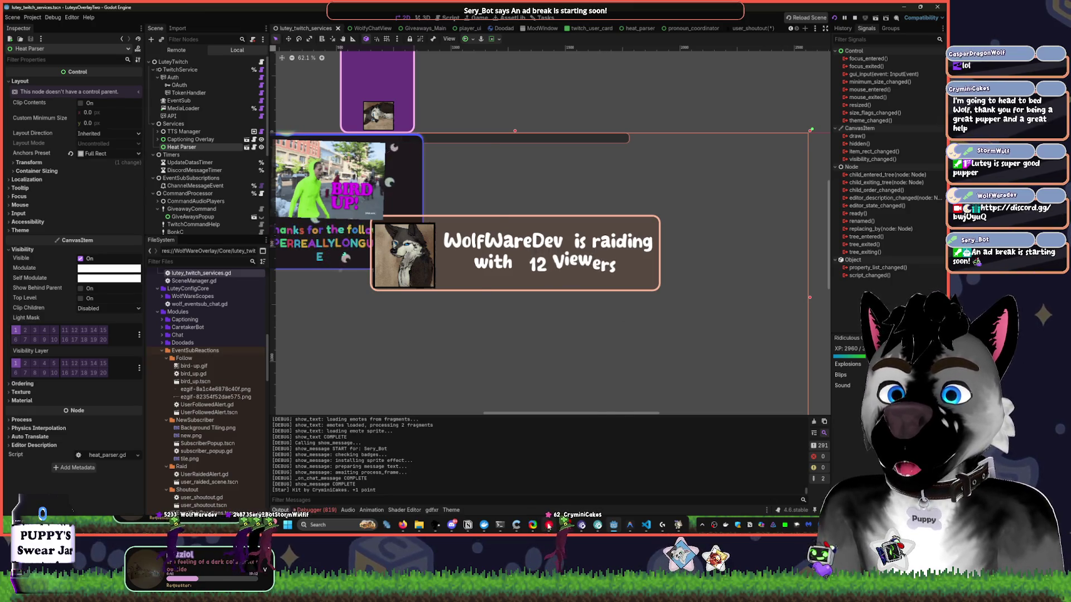
click(761, 524)
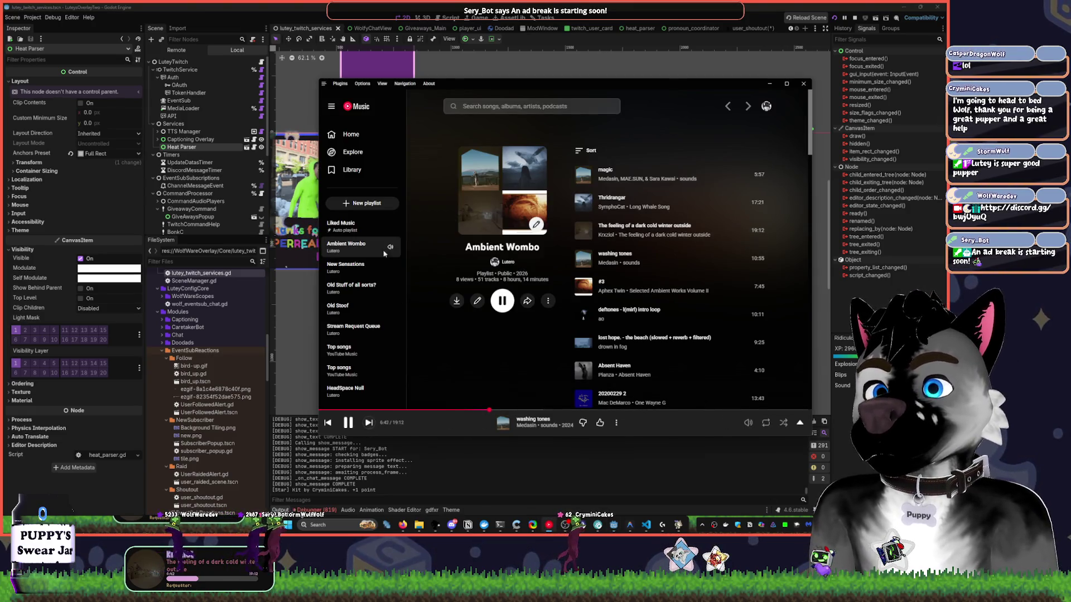
Skip the current track, open Liked Music, and play ALGORITHM_ANGEL.
key(XF86AudioNext)
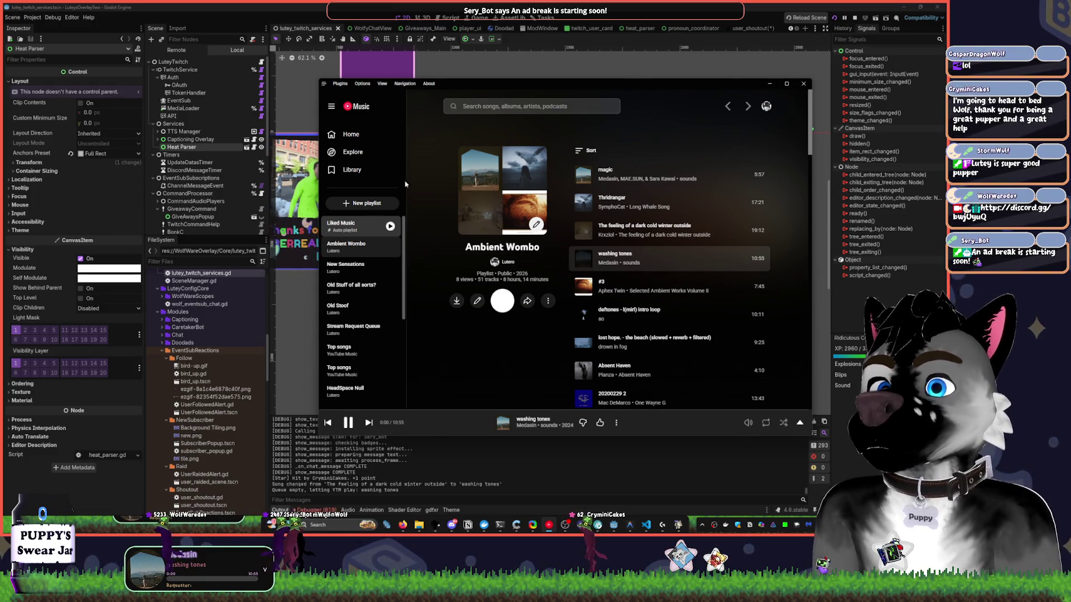
click(346, 226)
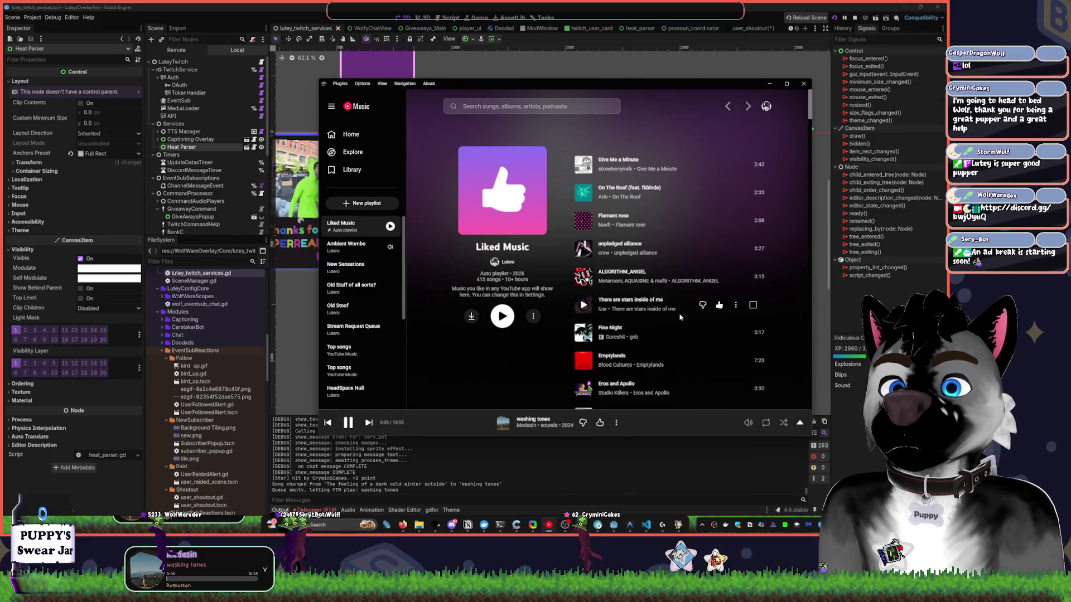
scroll(672, 304, down, 2)
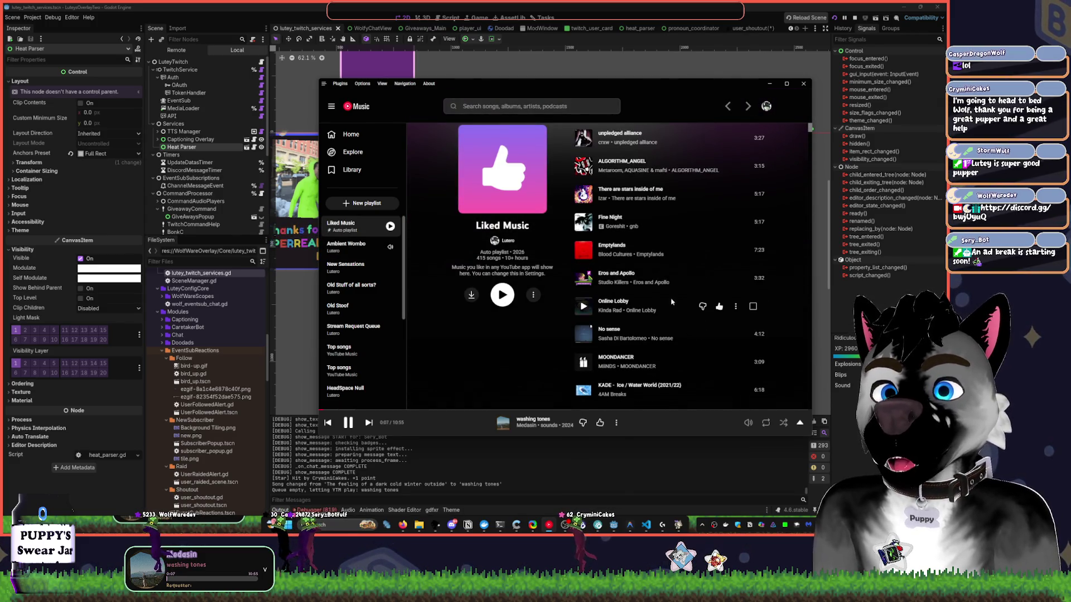
click(771, 85)
click(549, 524)
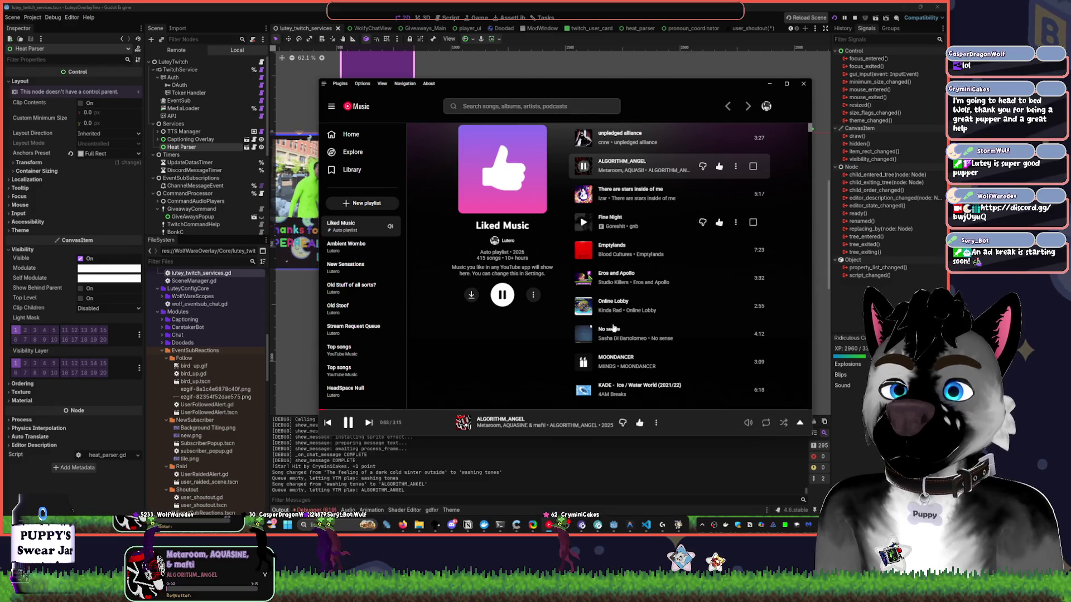
Start a mix based on the Overthinking track from Liked Music.
scroll(657, 331, down, 1)
scroll(664, 325, down, 3)
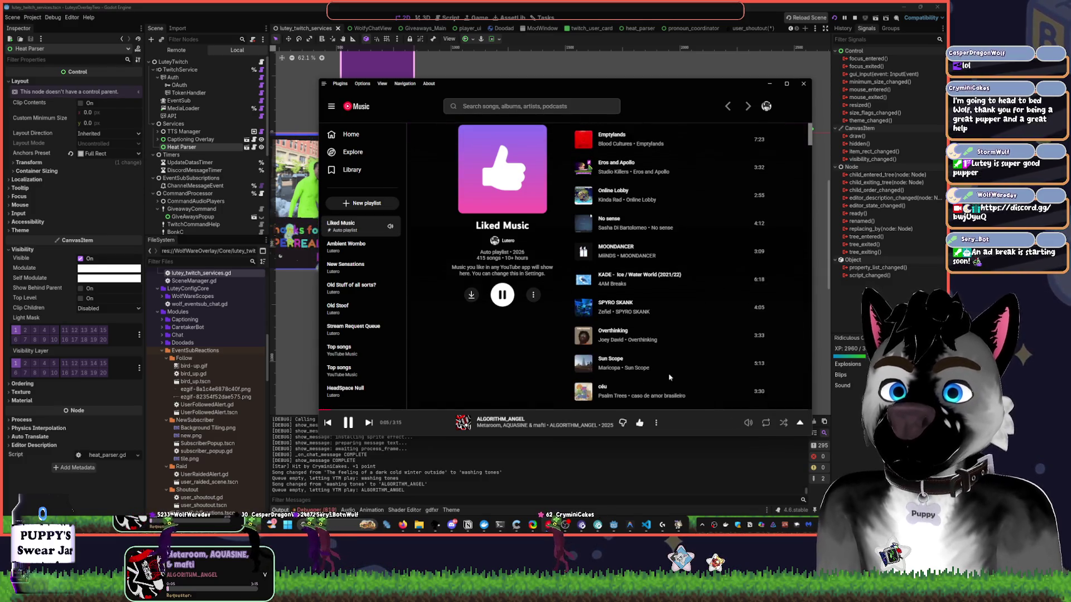
scroll(661, 279, down, 2)
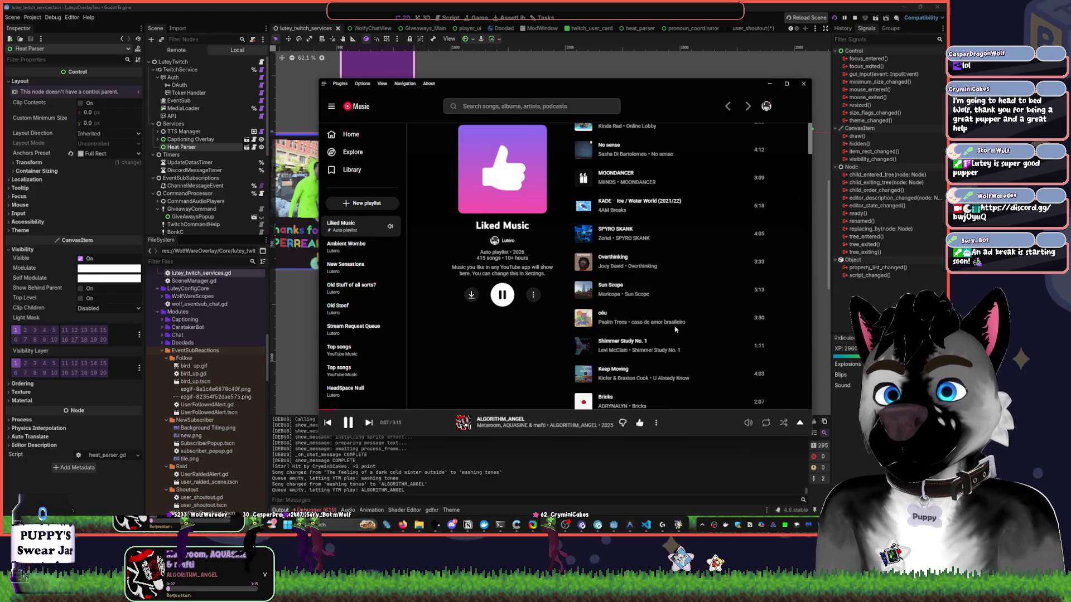
right_click(666, 267)
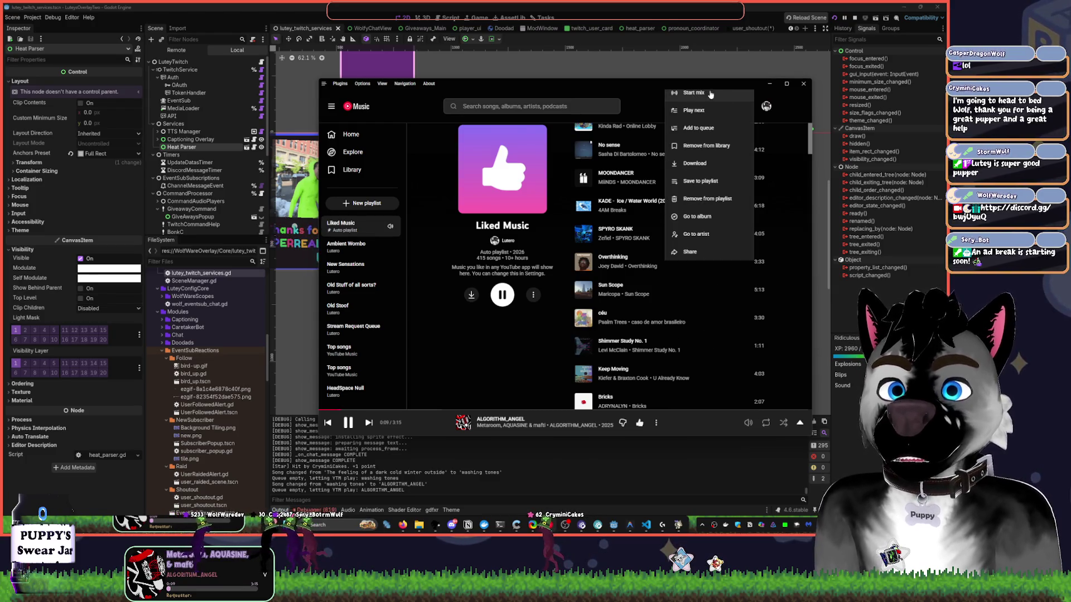
click(770, 85)
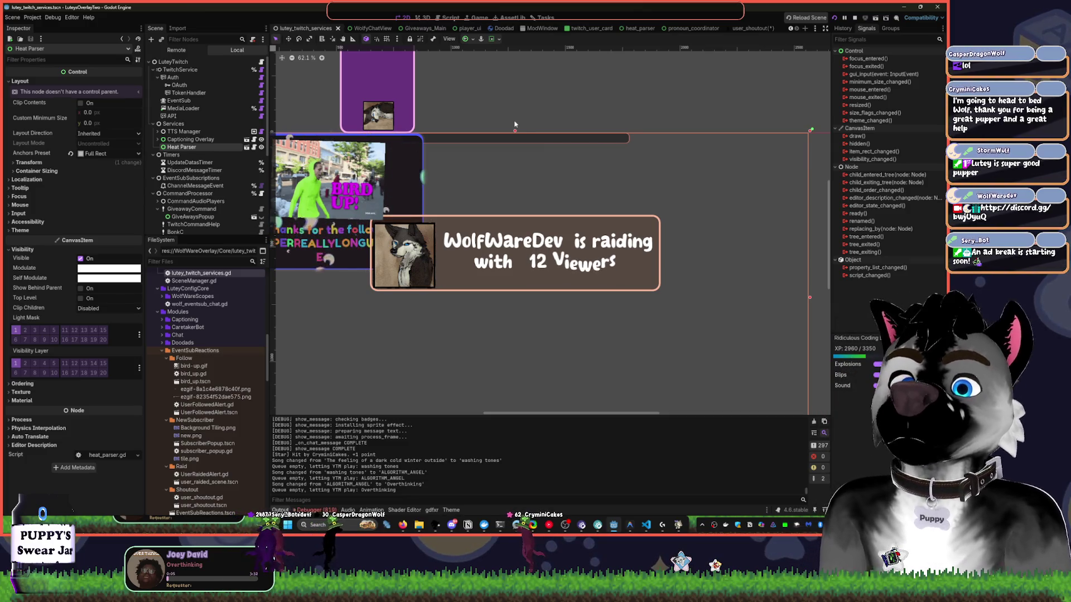
Return to the user_shoutout scene and rename the shoutout_command node to ShoutoutCommand.
drag(534, 239, 606, 261)
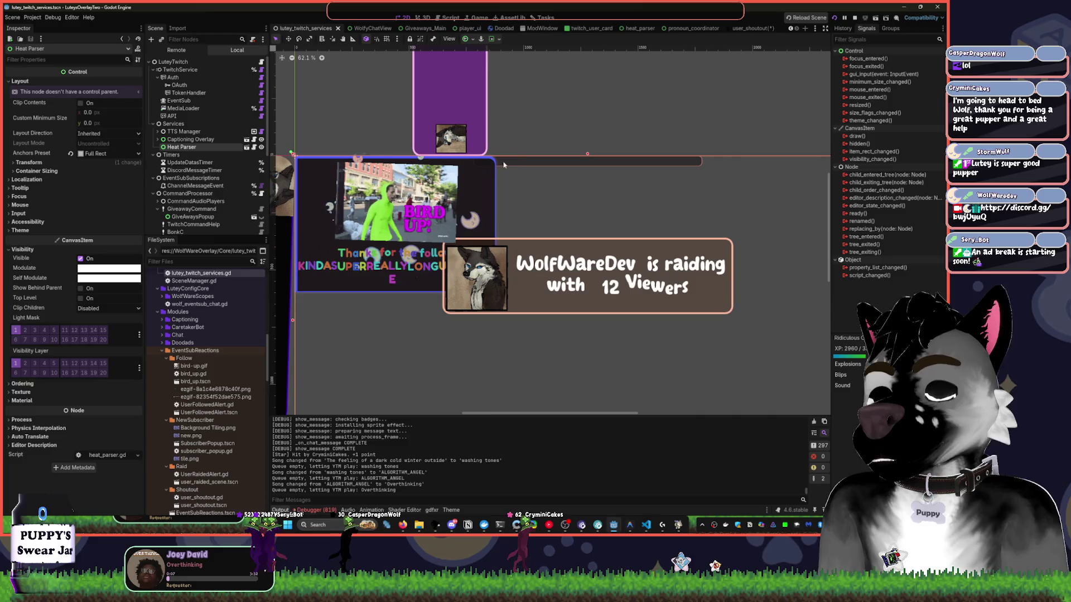
click(750, 28)
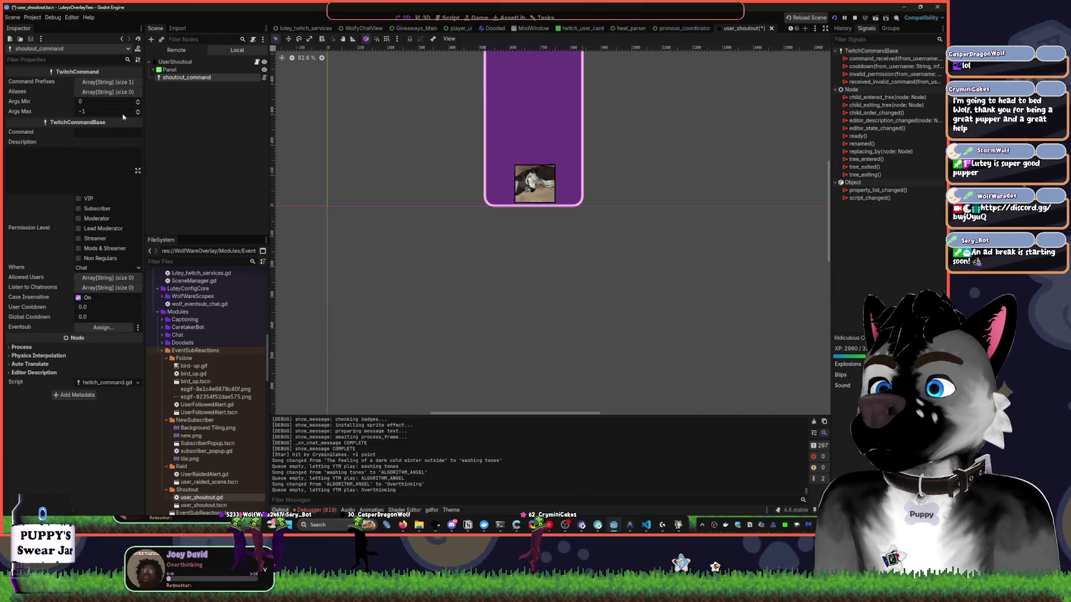
double_click(199, 81)
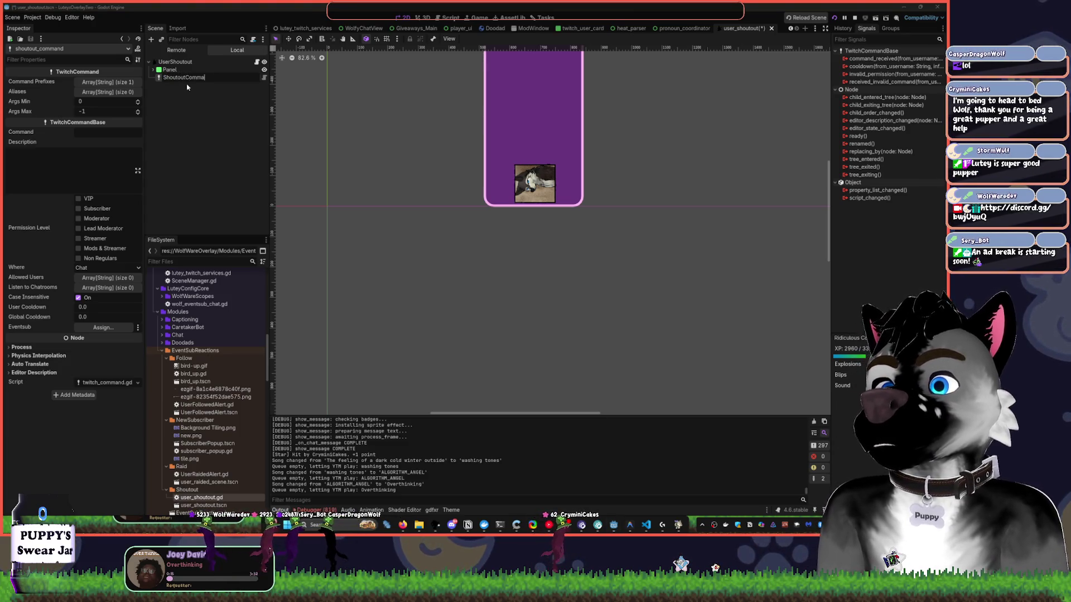
text(nd)
key(Return)
Set the node's Command property to shoutout and open user_shoutout.gd.
click(95, 136)
text(shoutout)
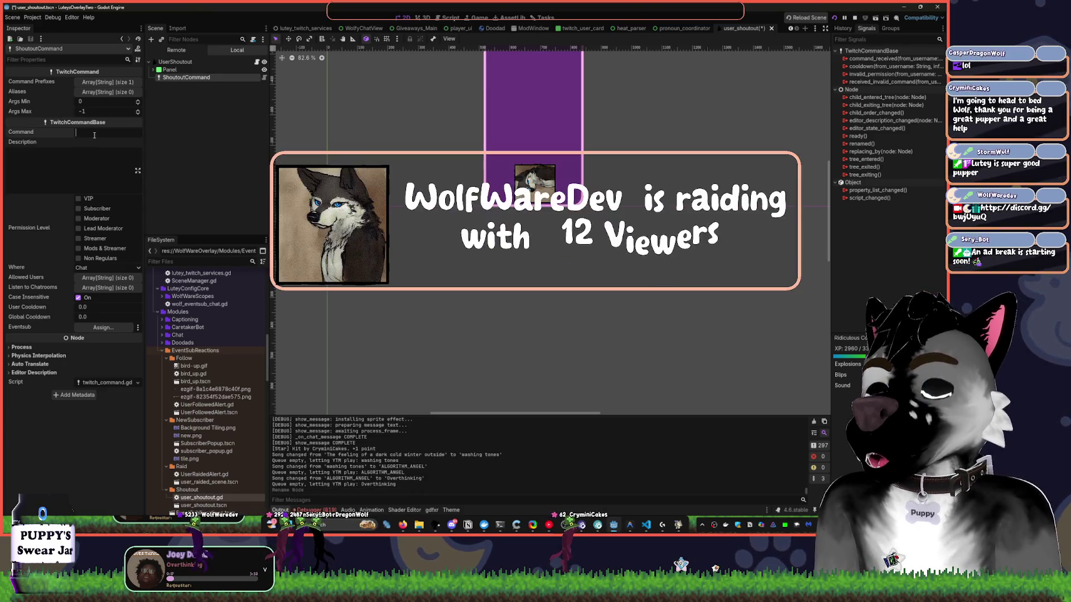
key(Tab)
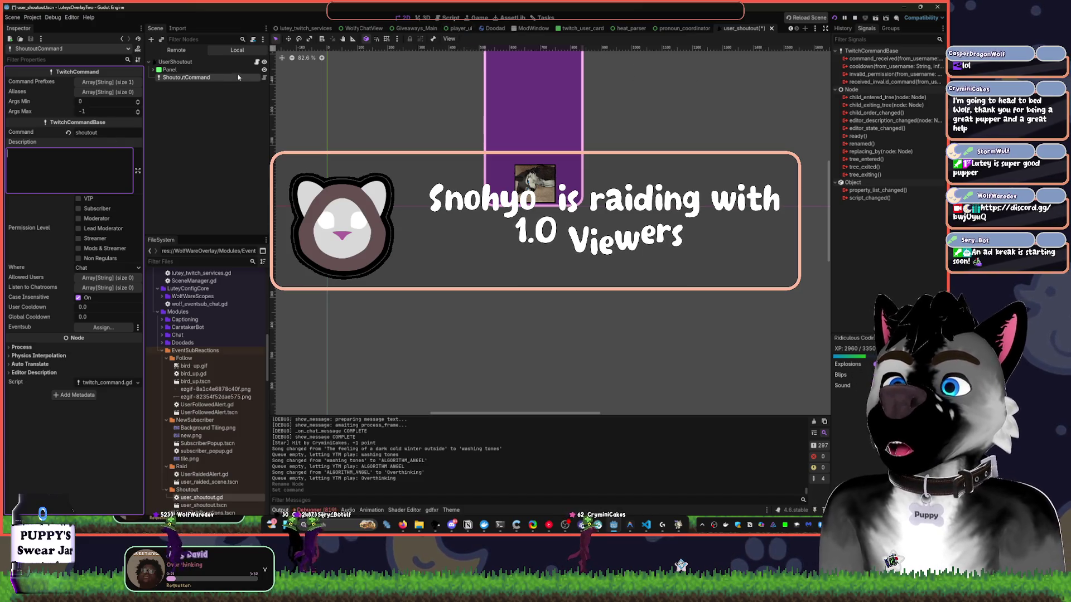
click(257, 62)
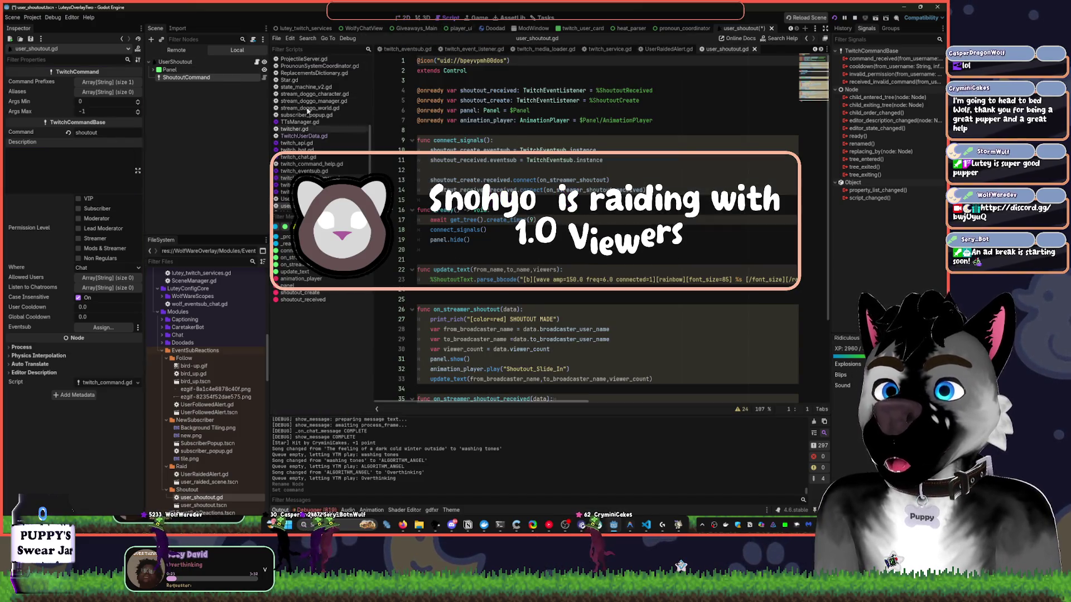
Mark ShoutoutCommand as Access as Unique Name.
mouse_move(186, 77)
mouse_down()
mouse_move(190, 134)
mouse_move(184, 78)
mouse_up()
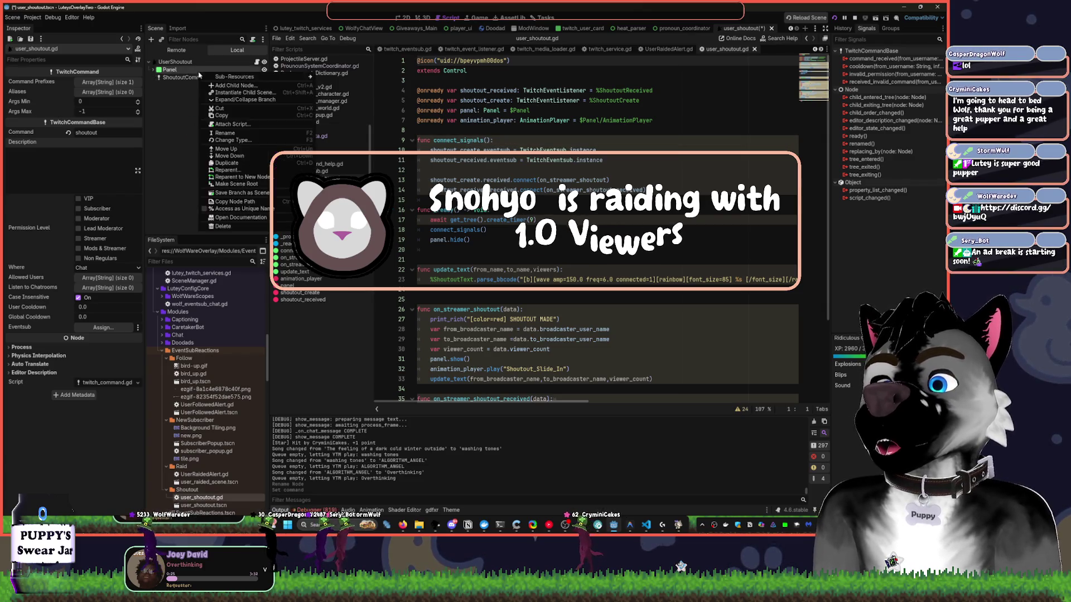
right_click(184, 78)
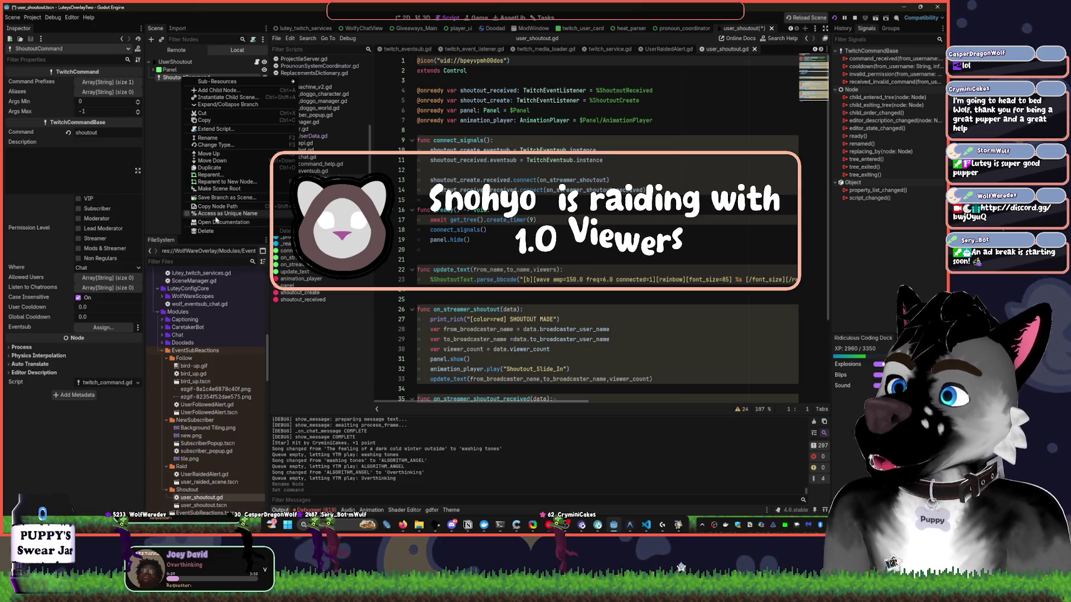
click(218, 214)
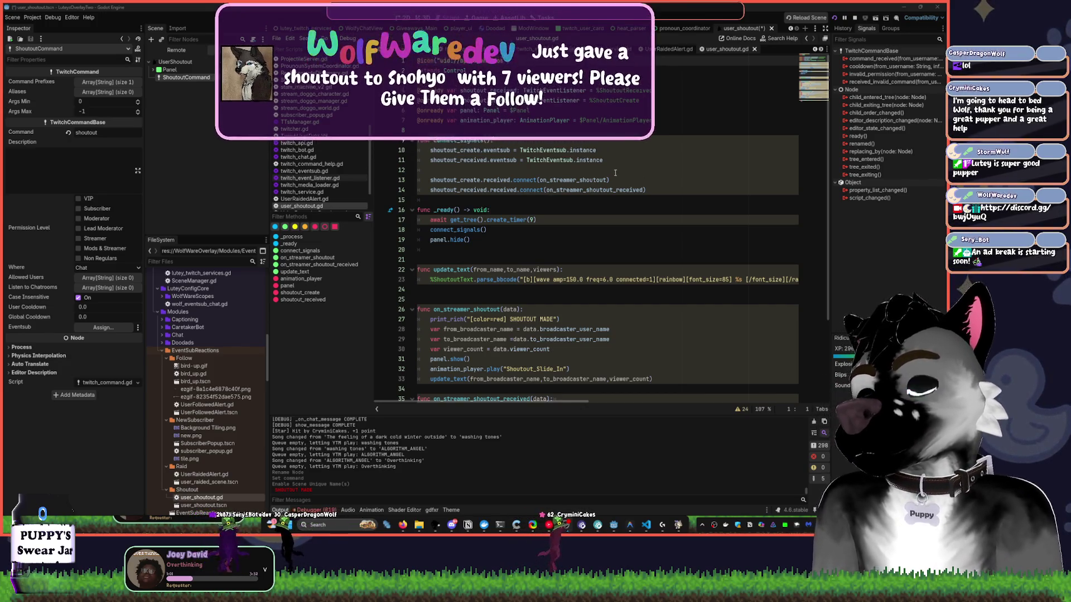
click(597, 210)
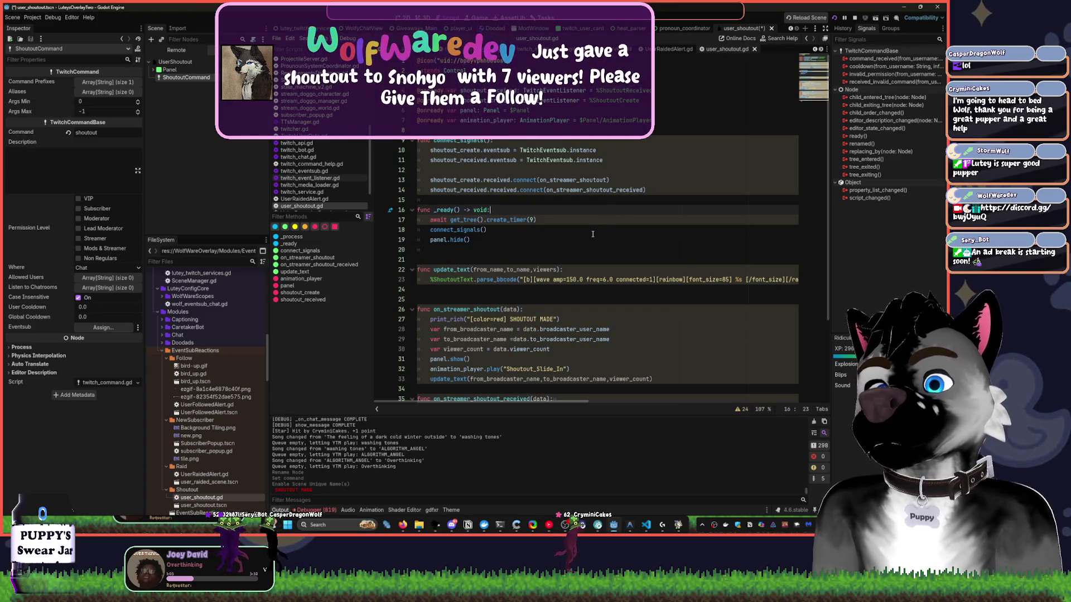
drag(186, 77, 485, 135)
key(Return)
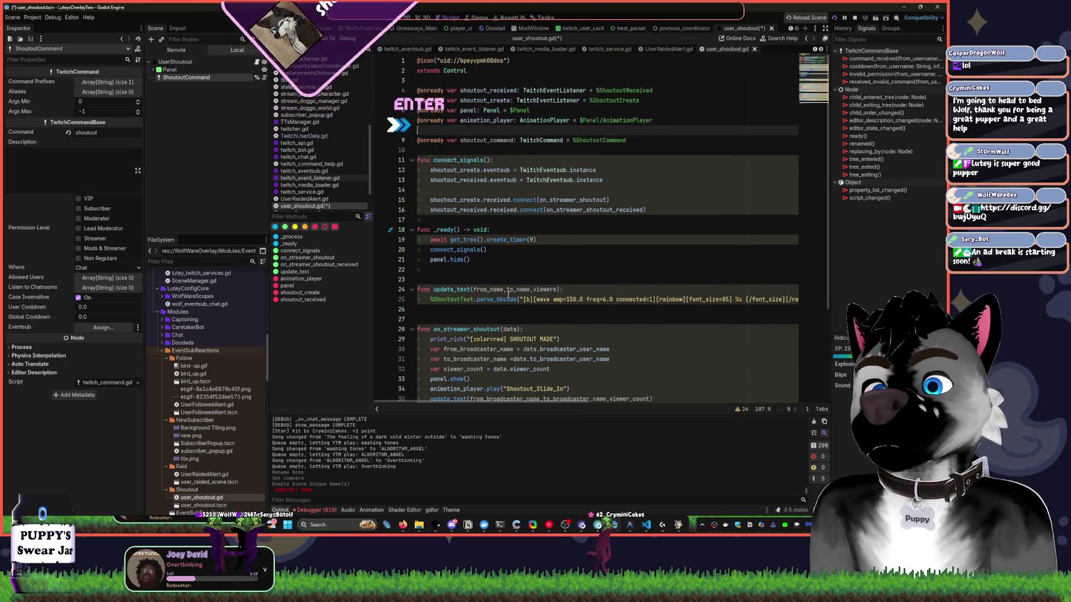
click(496, 259)
scroll(502, 287, down, 1)
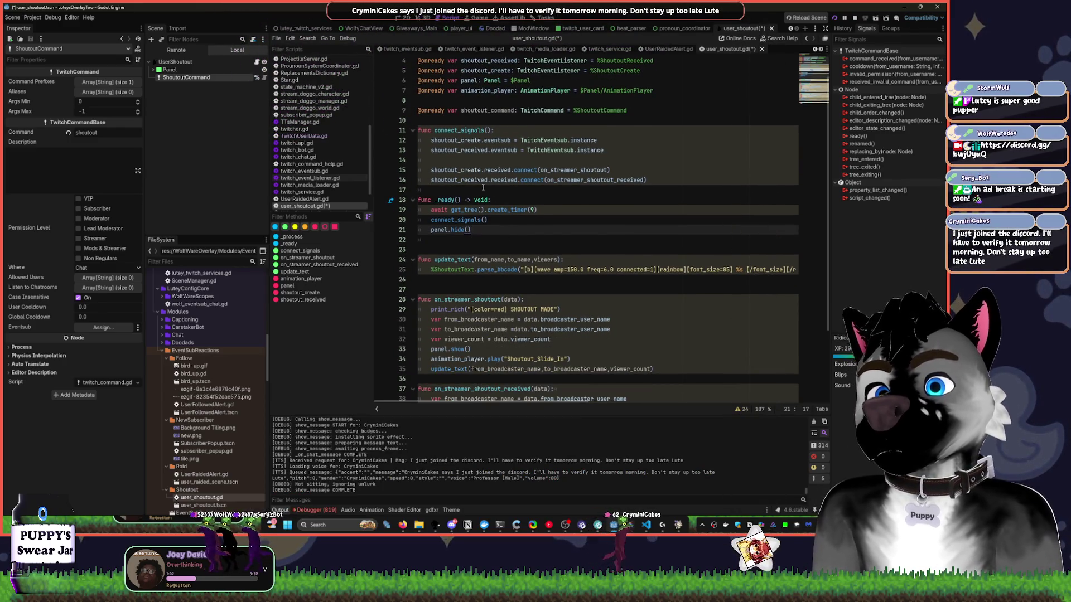
Start a new line in connect_signals and autocomplete shoutout_command.command_received.
click(669, 176)
key(Return)
key(Return)
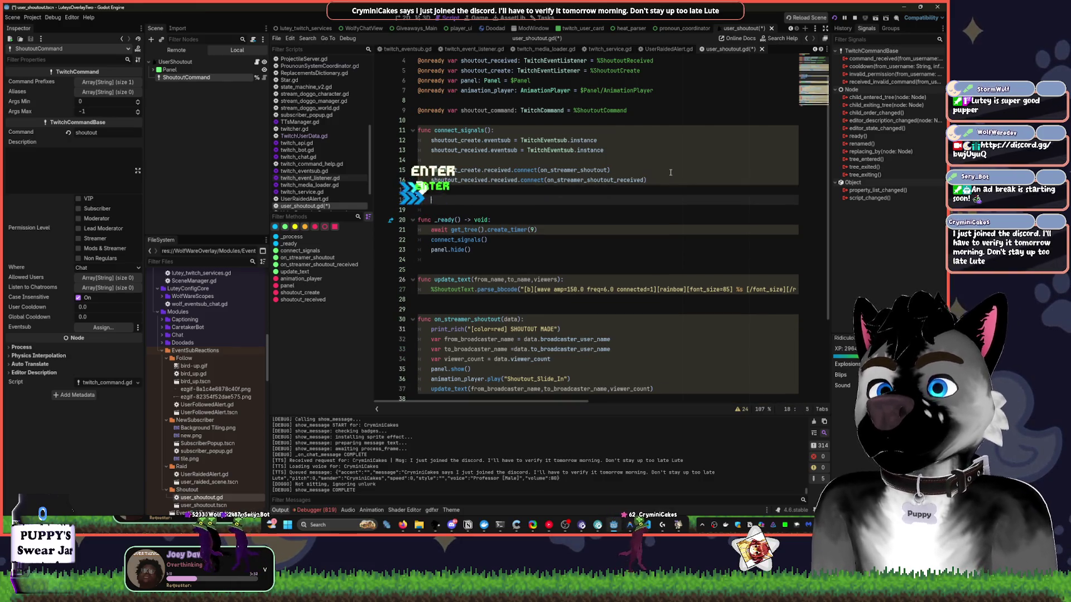
text(shout)
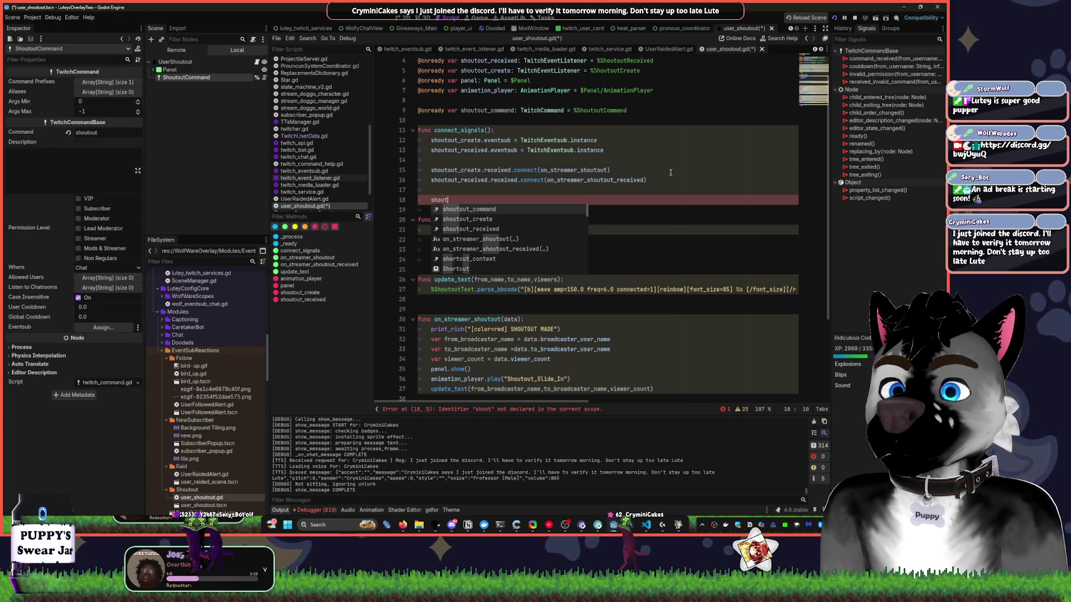
key(Tab)
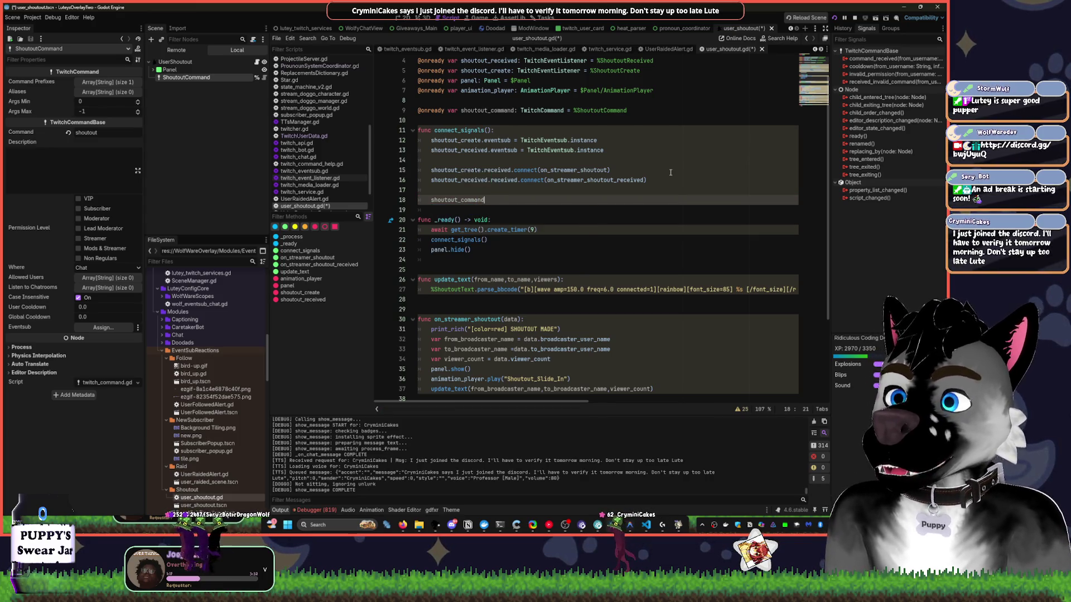
click(455, 525)
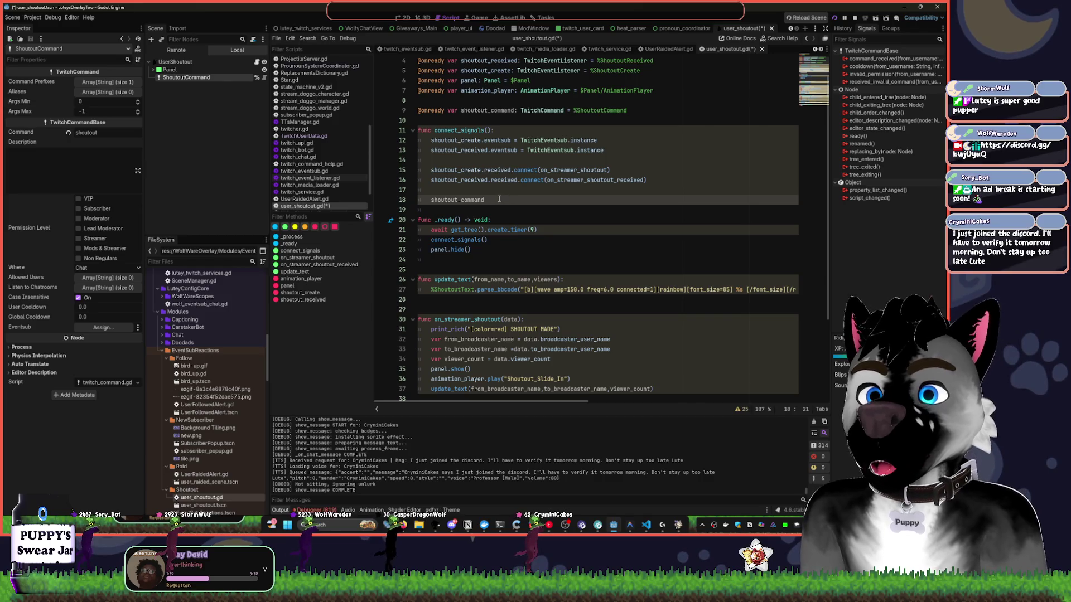
text(.comm)
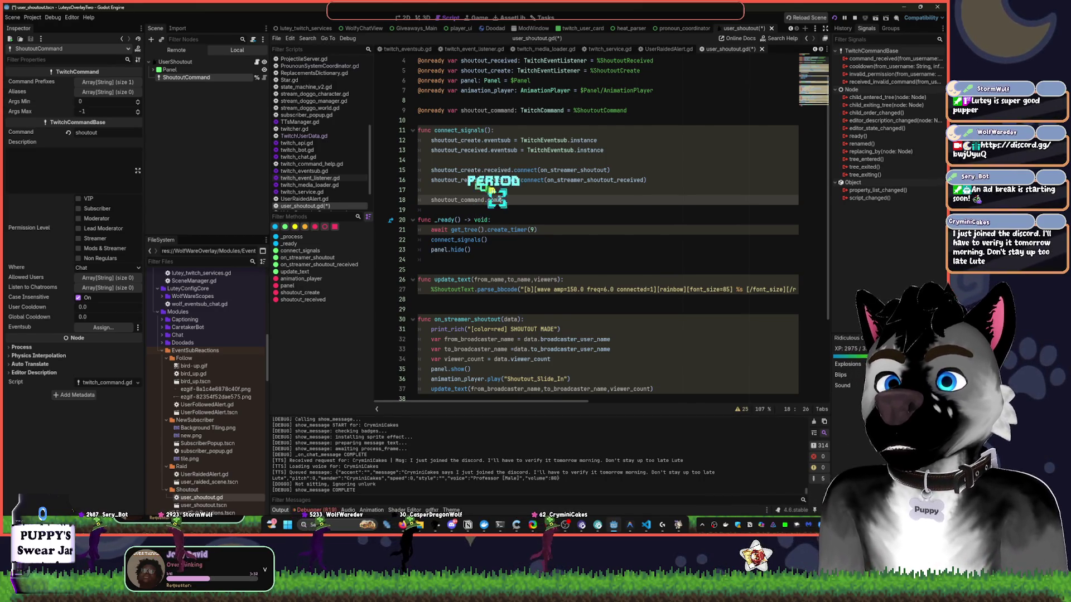
key(Down)
key(Down)
key(Return)
Finish the line as .connect(shoutout_create) using autocomplete.
text(.command_received)
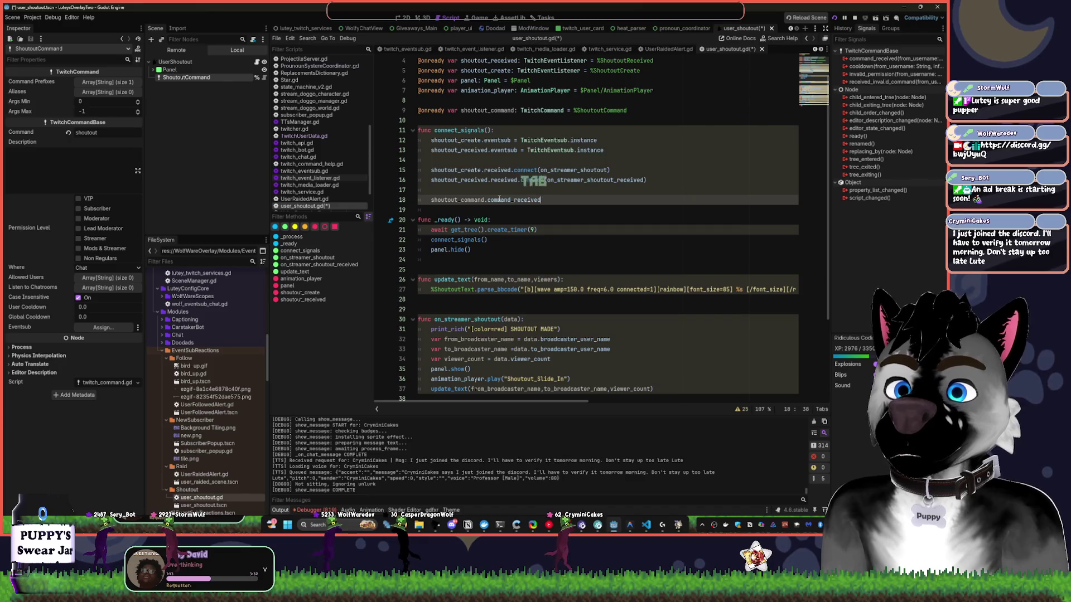
text(.connect()
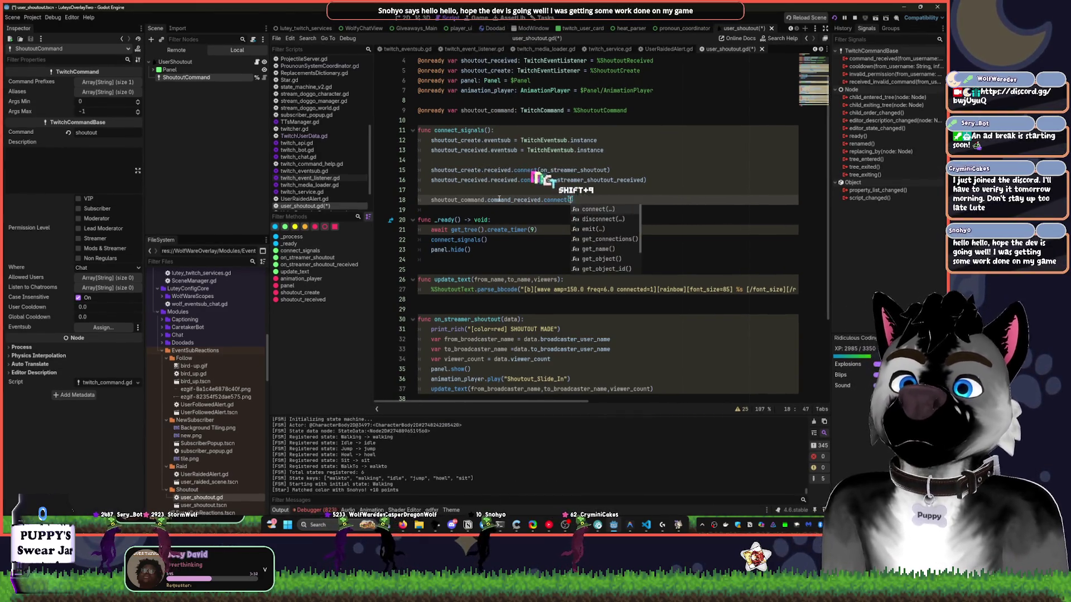
key(Return)
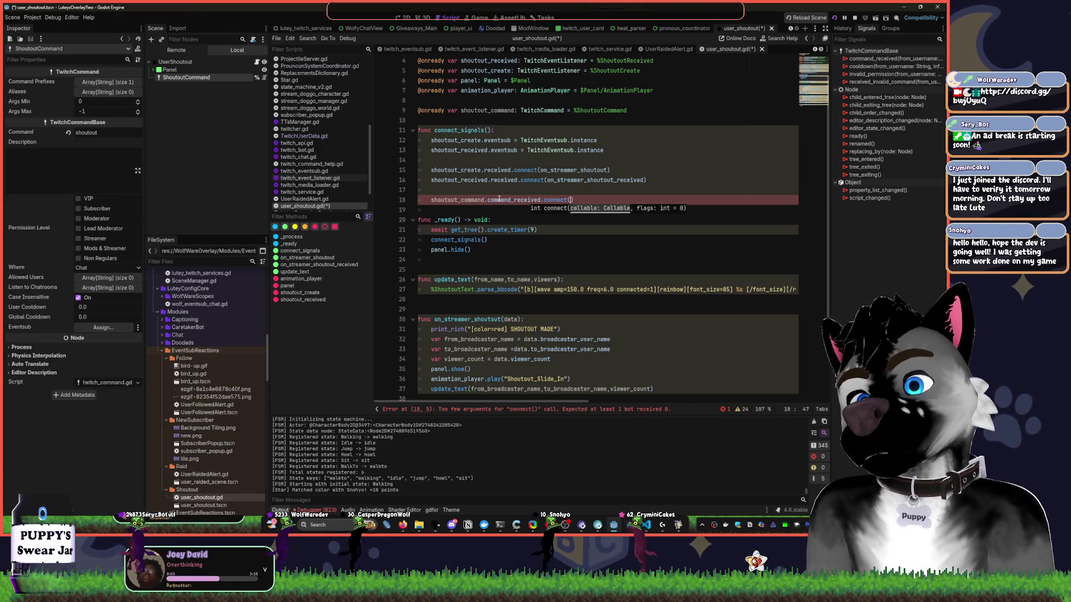
text(shoutout)
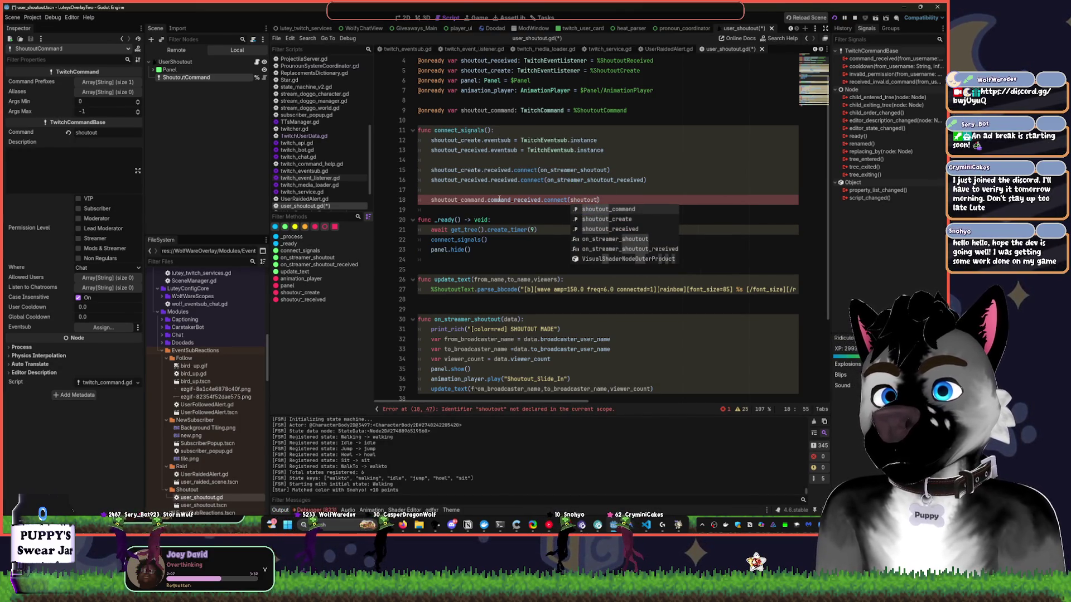
key(Down)
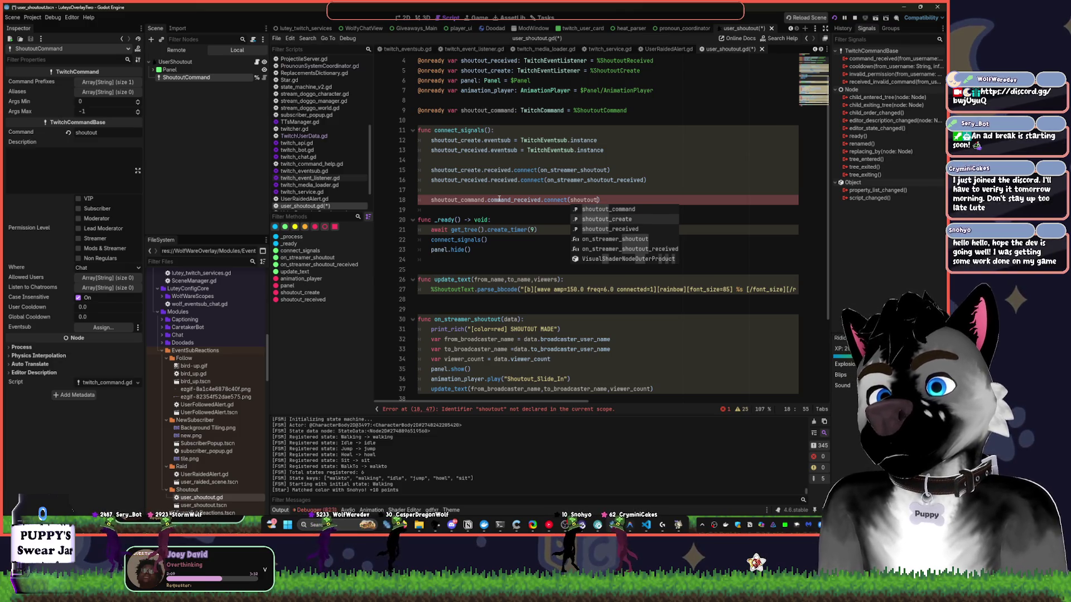
key(Return)
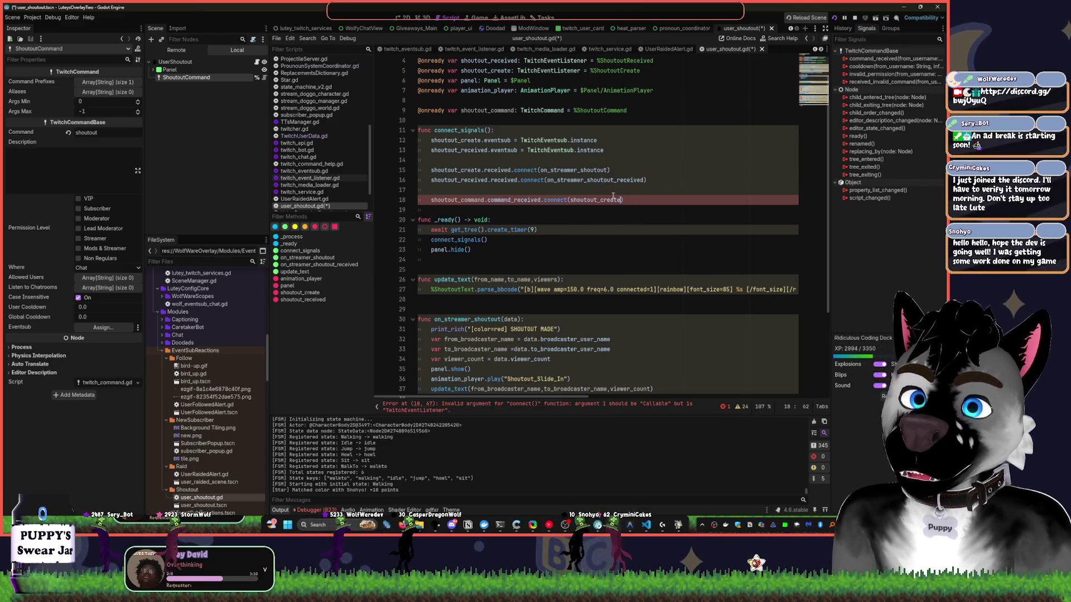
scroll(596, 136, up, 1)
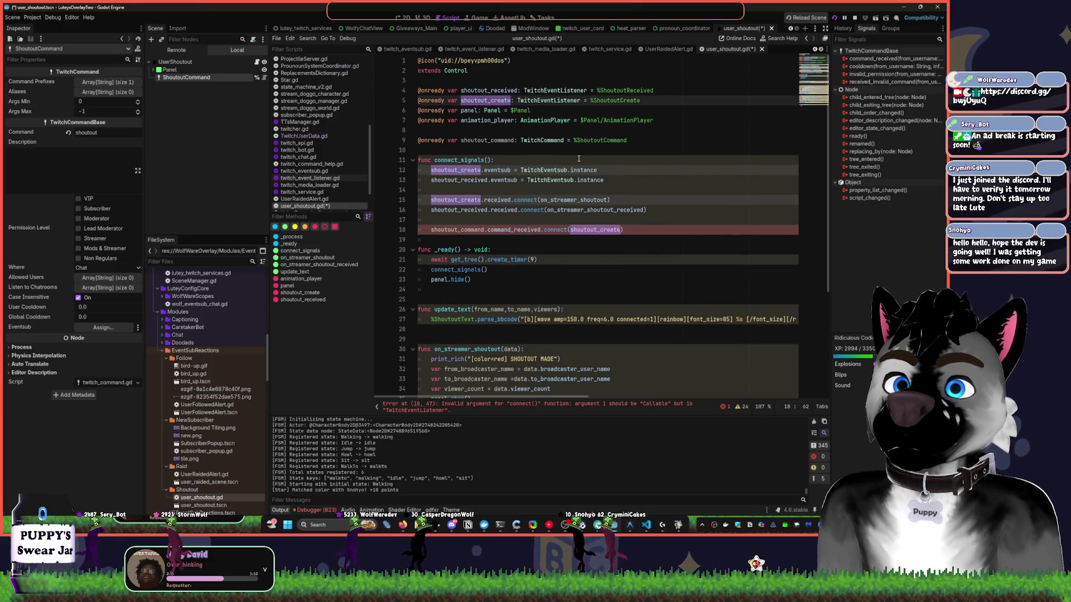
Inspect the Panel, UserShoutout and ShoutoutCreate nodes and their references at the script's top.
click(153, 70)
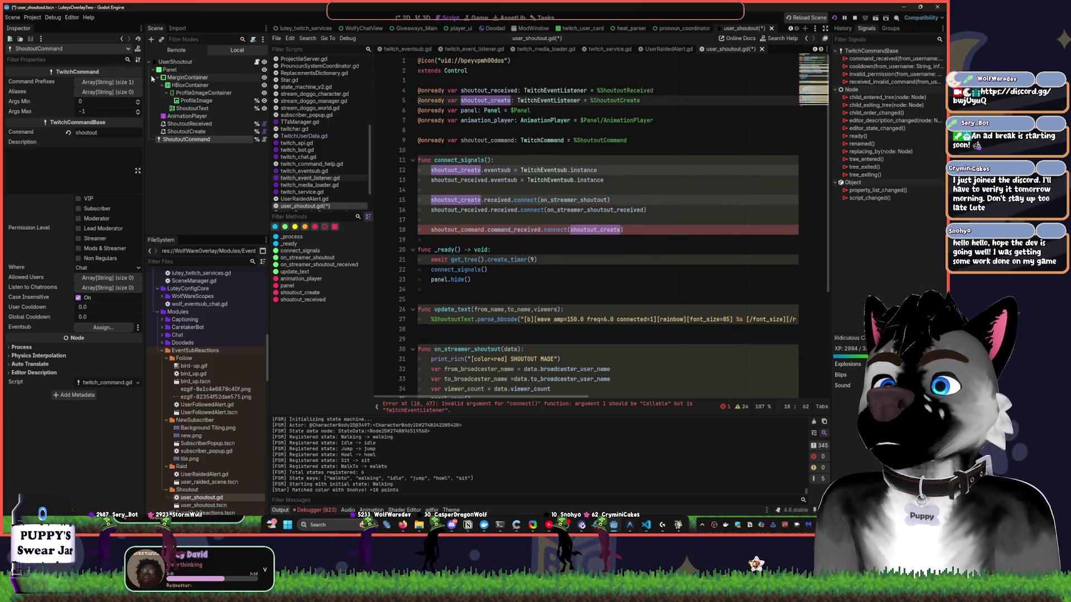
click(558, 130)
click(546, 101)
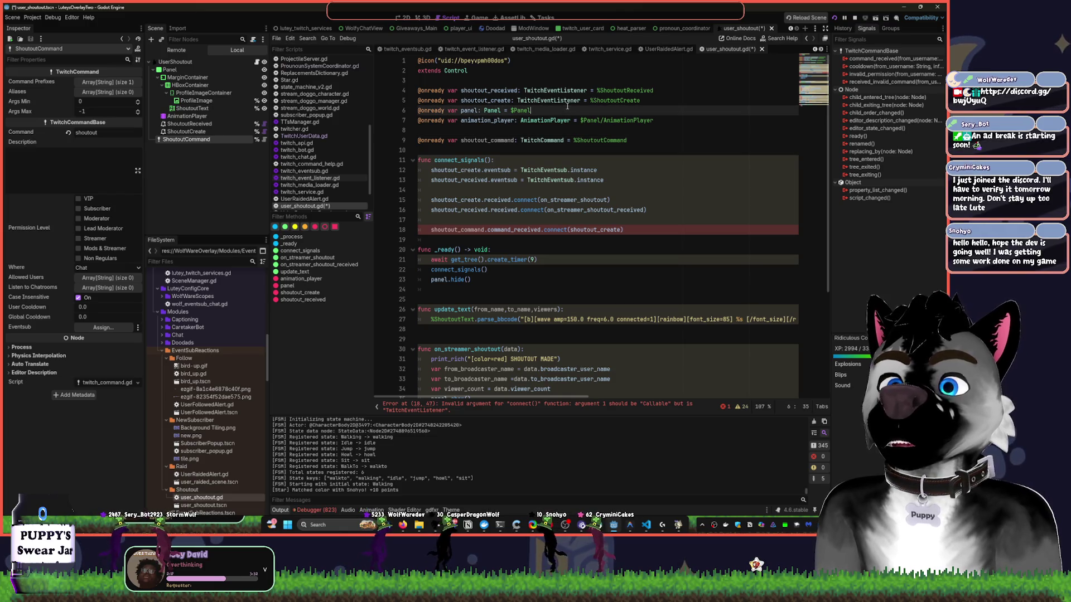
click(200, 62)
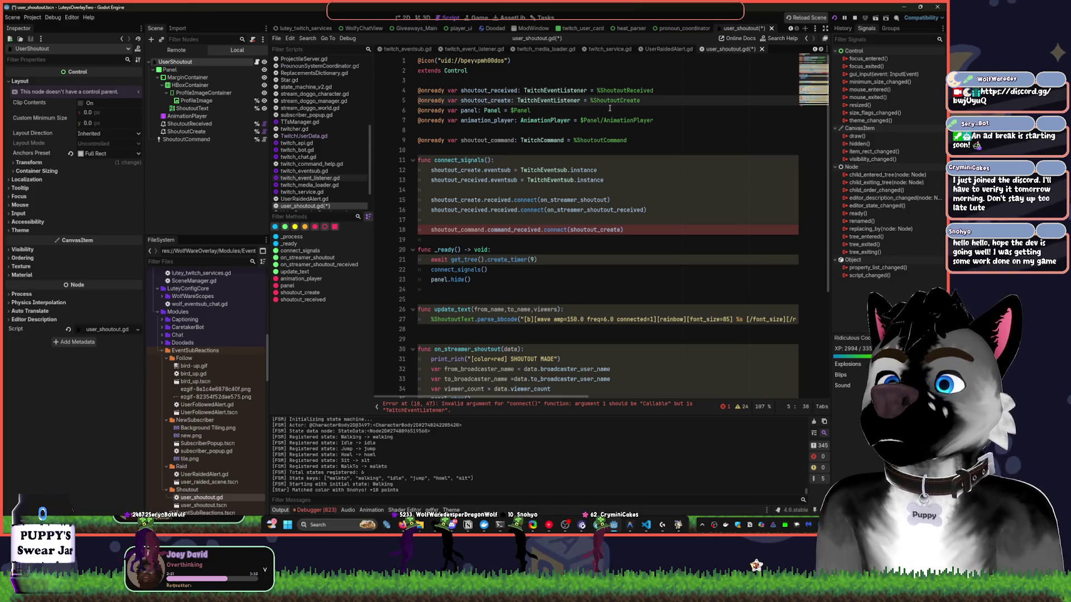
double_click(522, 110)
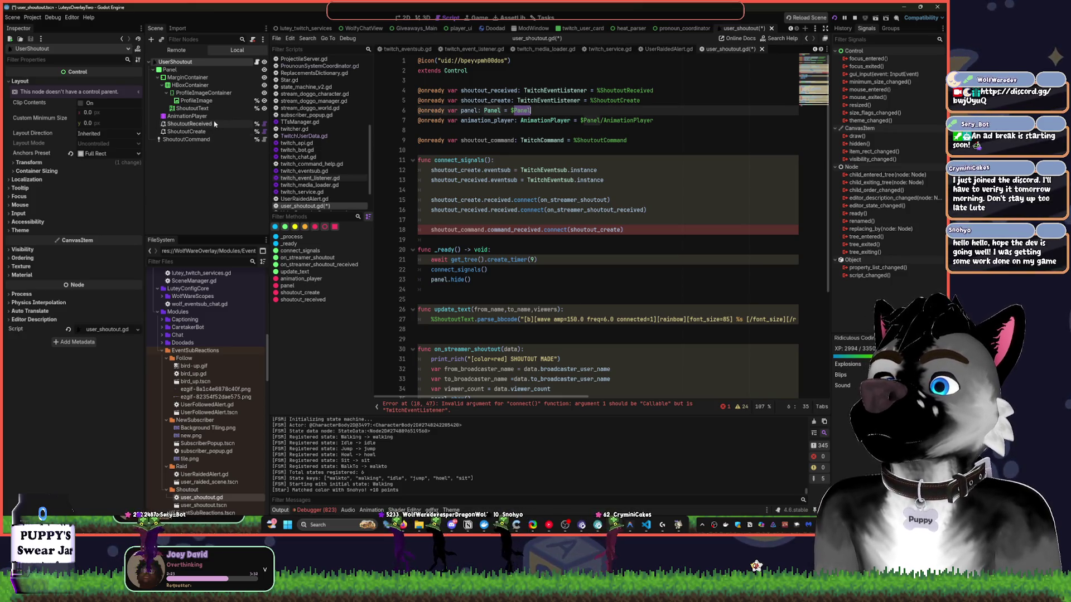
click(187, 131)
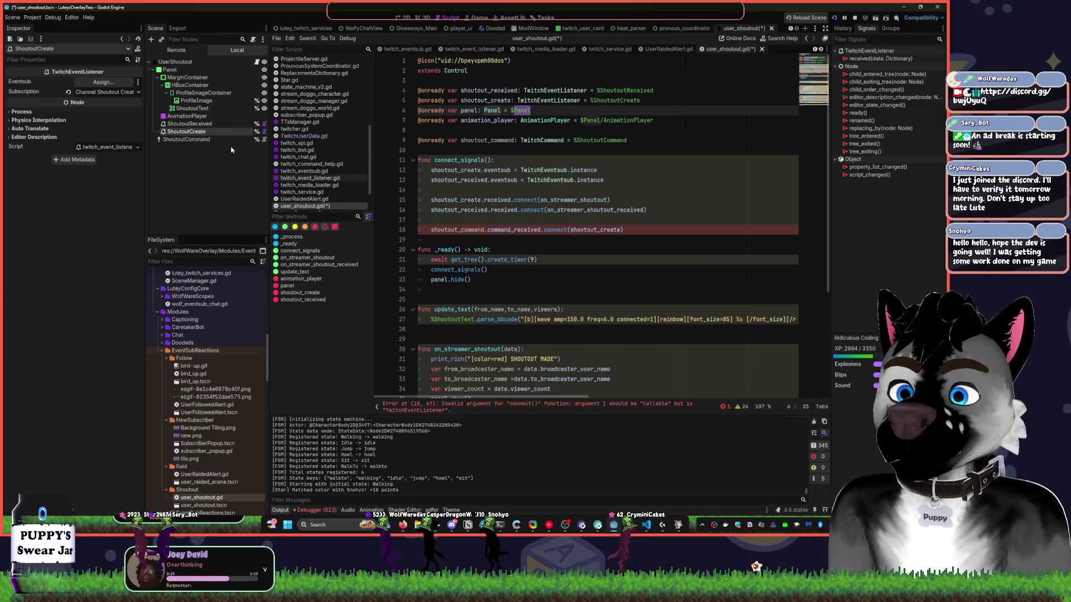
click(641, 121)
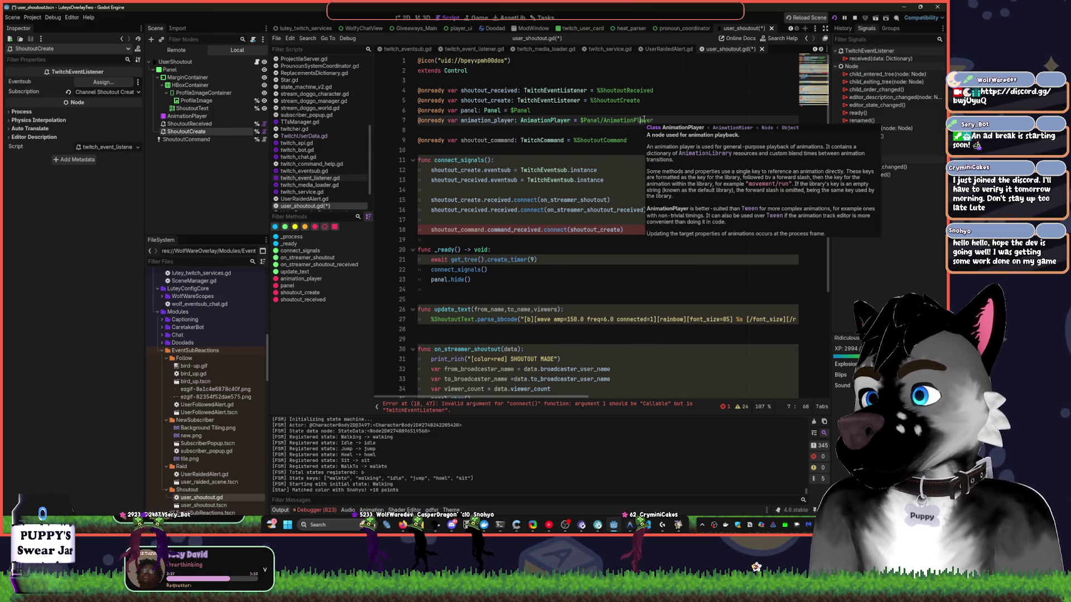
Select the shoutout_create argument in the connect call on line 18.
click(663, 161)
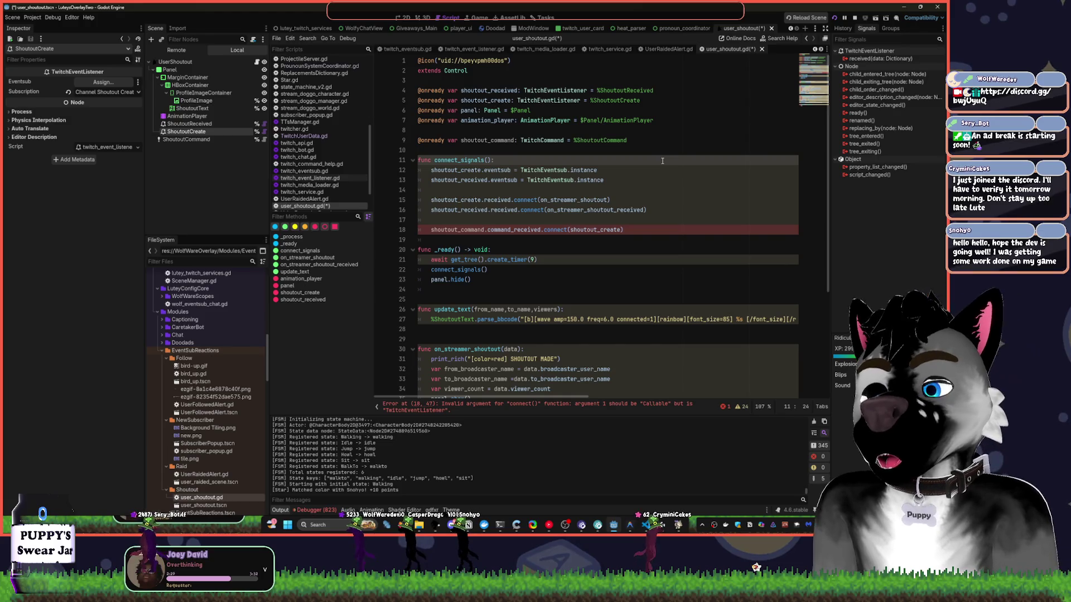
scroll(638, 167, down, 3)
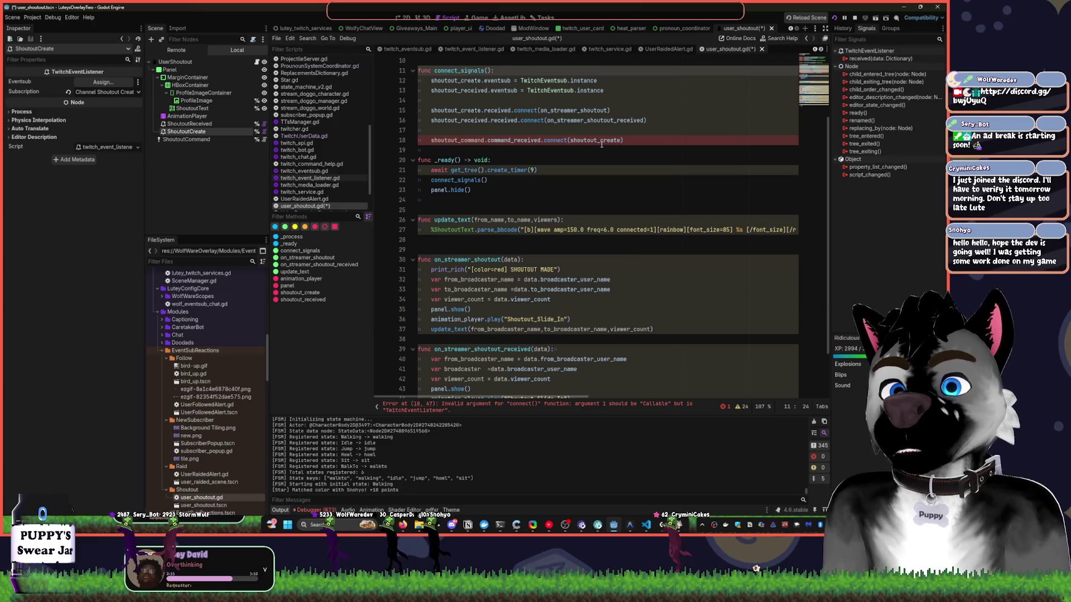
double_click(601, 142)
Pass manual_shoutout to the command_received connect call and copy that name.
key(BackSpace)
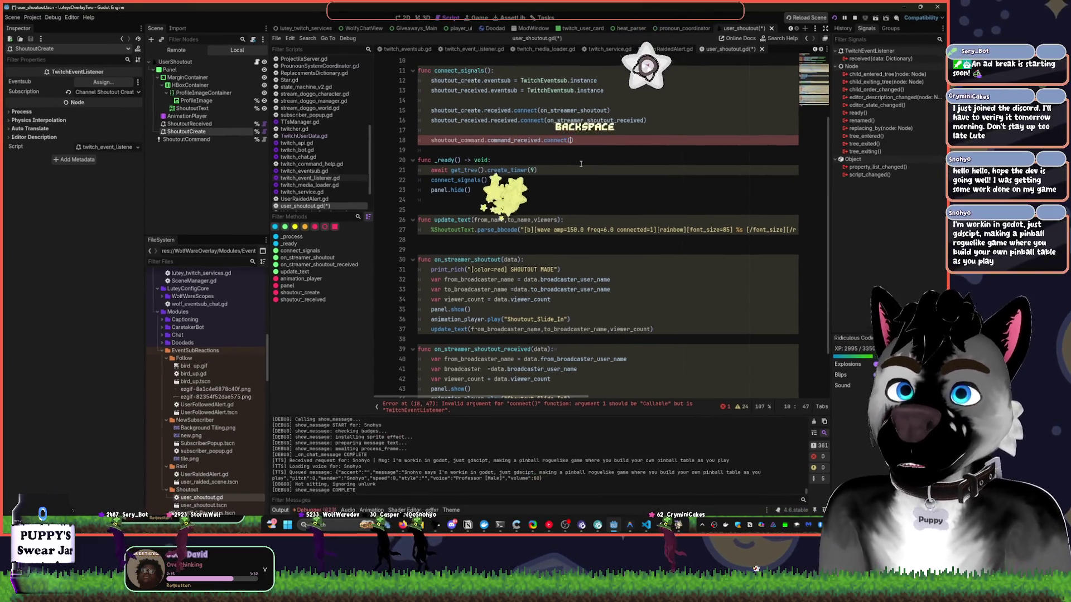
text(l_shoutou)
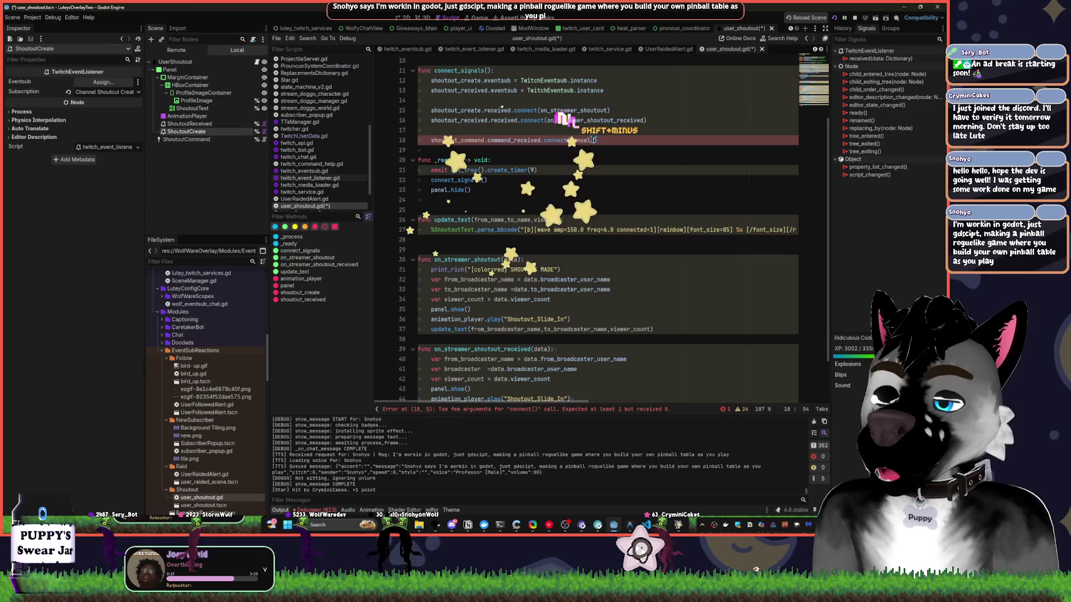
text(t)
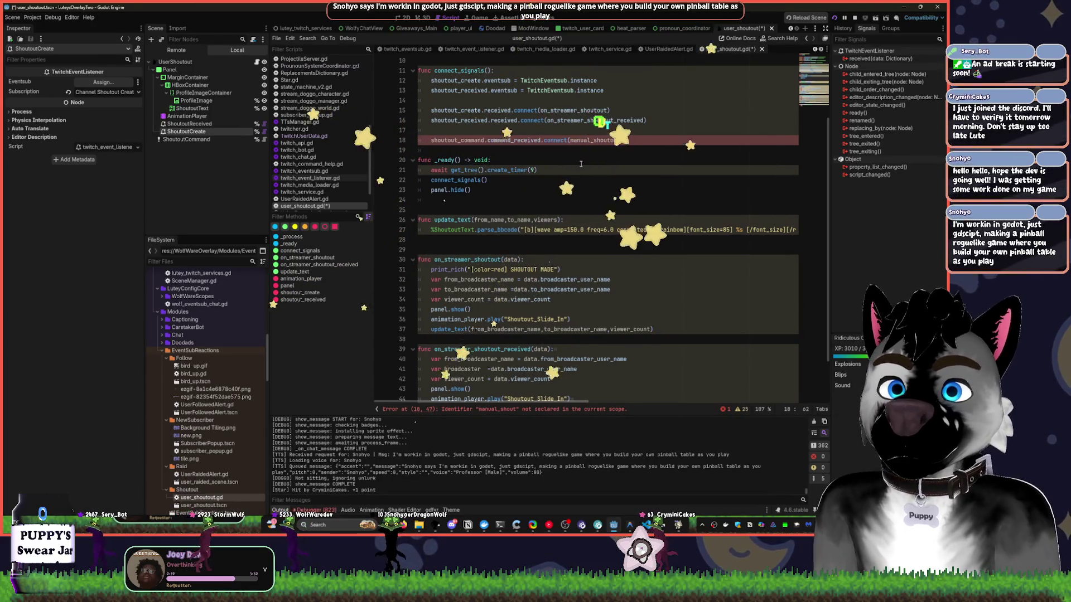
key(ctrl+shift+Left)
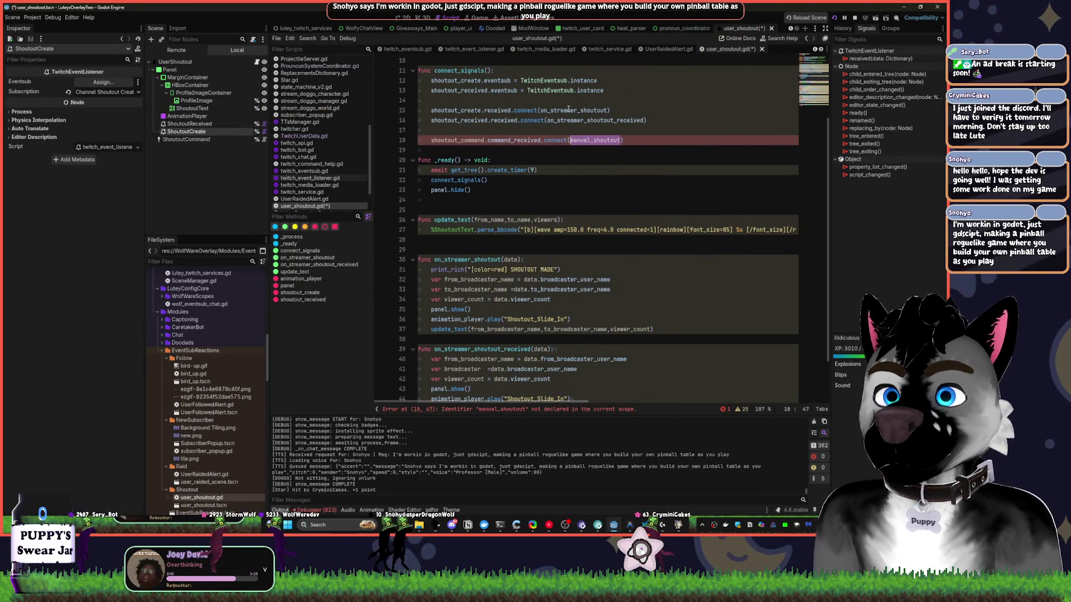
key(Down)
Declare 'func manual_shoutout():' on a new line at the end of user_shoutout.gd.
scroll(516, 205, down, 2)
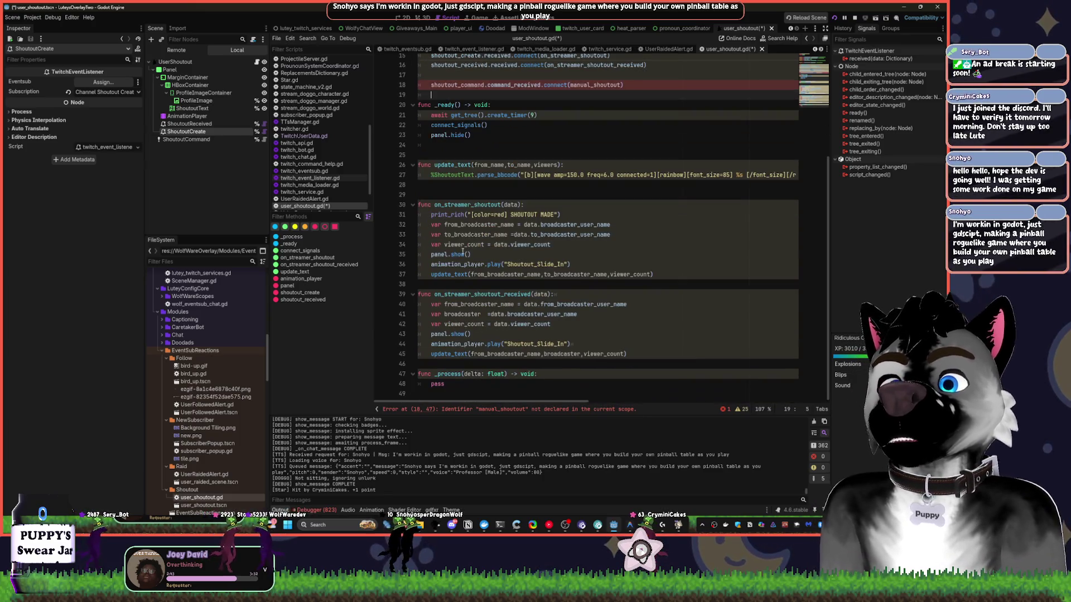
click(413, 294)
click(413, 205)
click(439, 288)
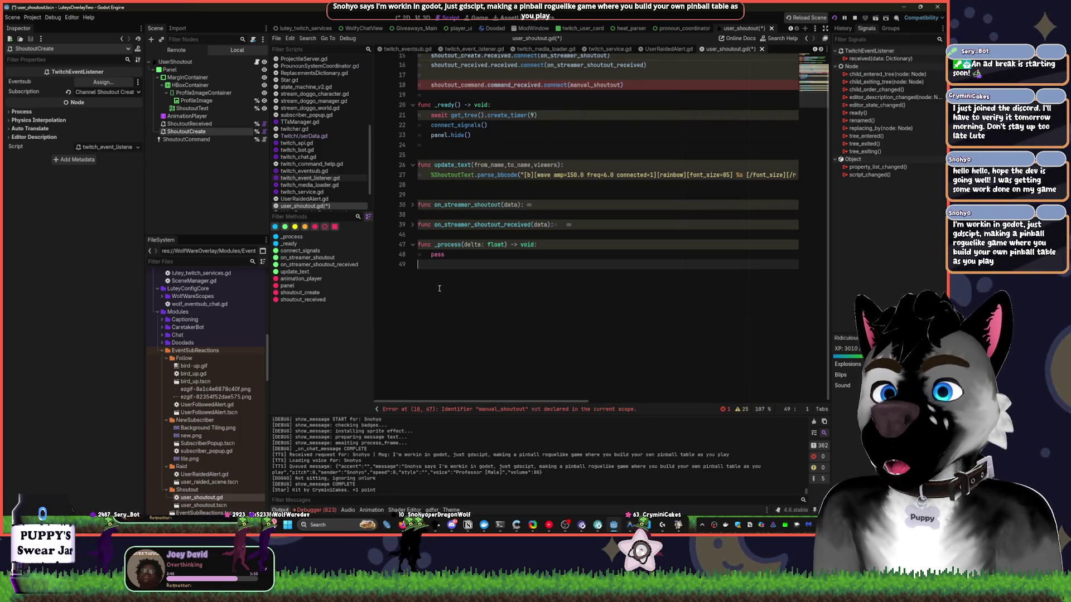
key(Return)
key(ctrl+v)
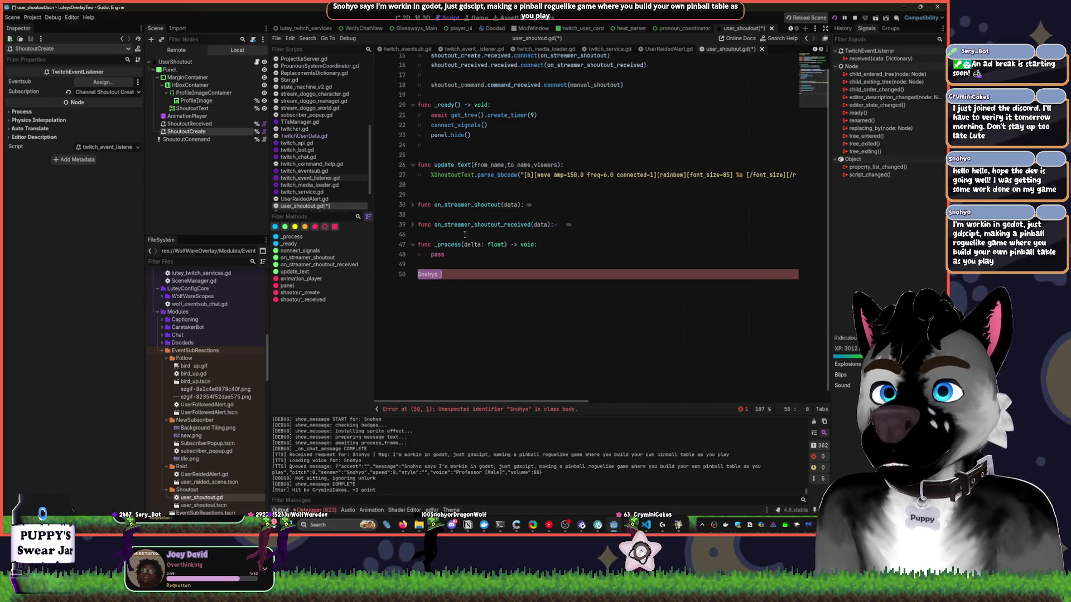
scroll(464, 234, up, 5)
scroll(584, 204, down, 2)
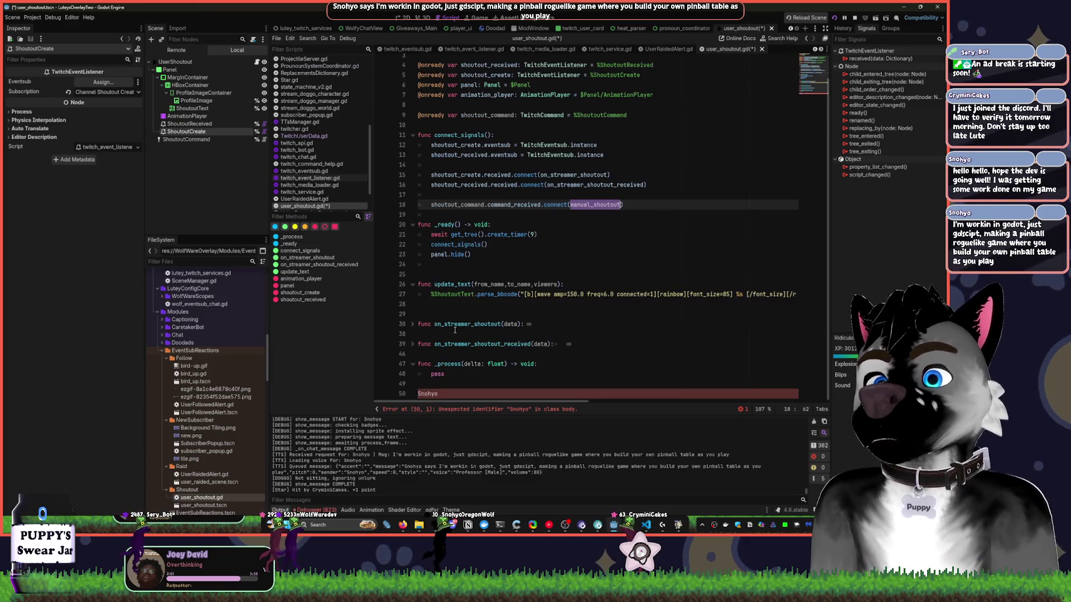
key(shift+Home)
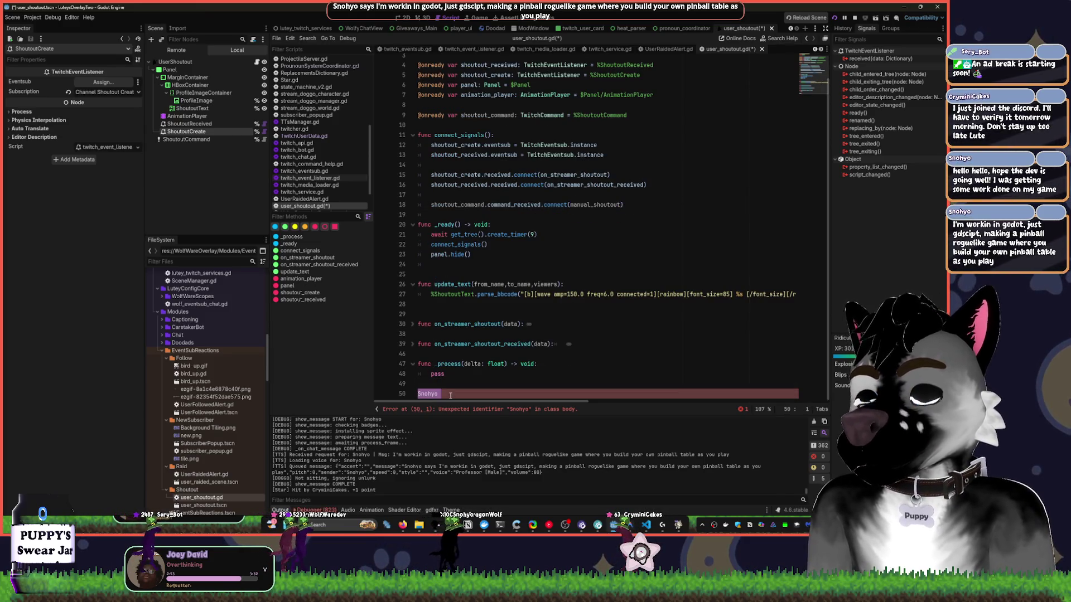
text(func)
text(manual_shoutout)
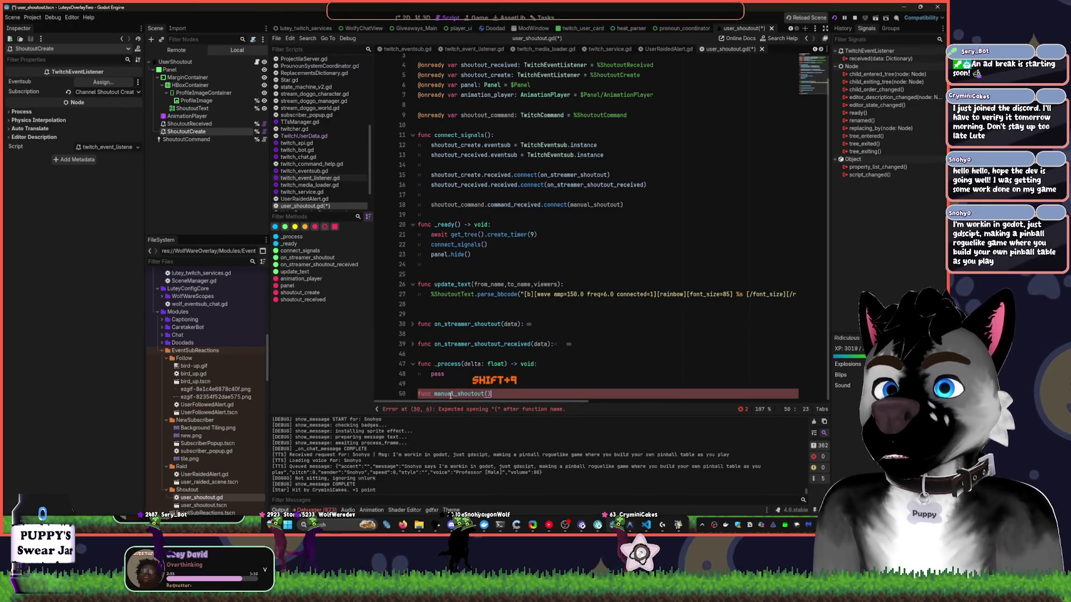
text(():)
key(Return)
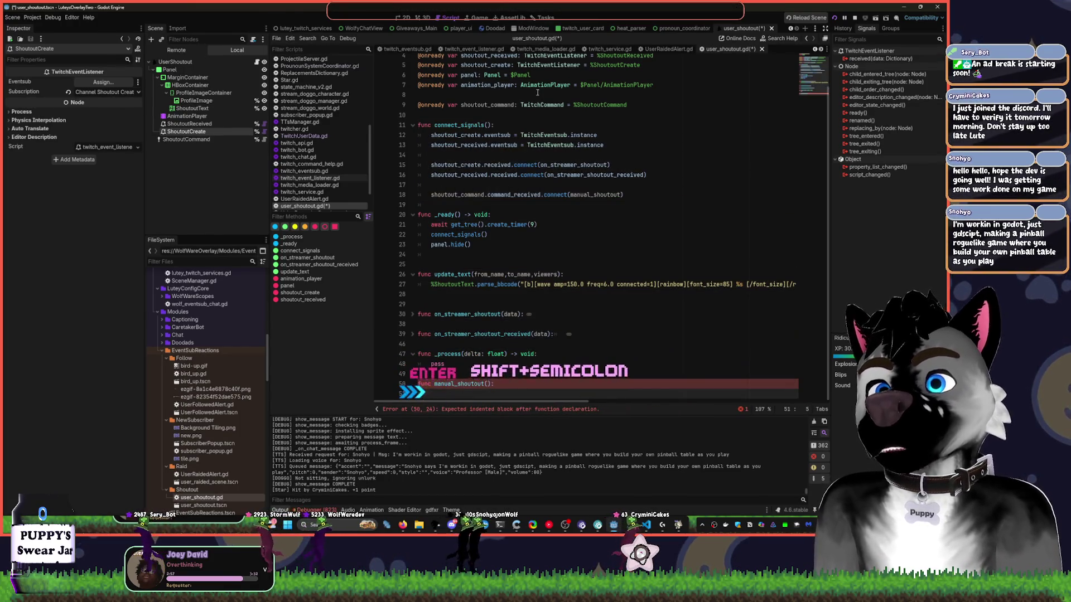
Enlarge the code font and resize the docks to widen the code editor.
key(ctrl+equal)
key(ctrl+equal)
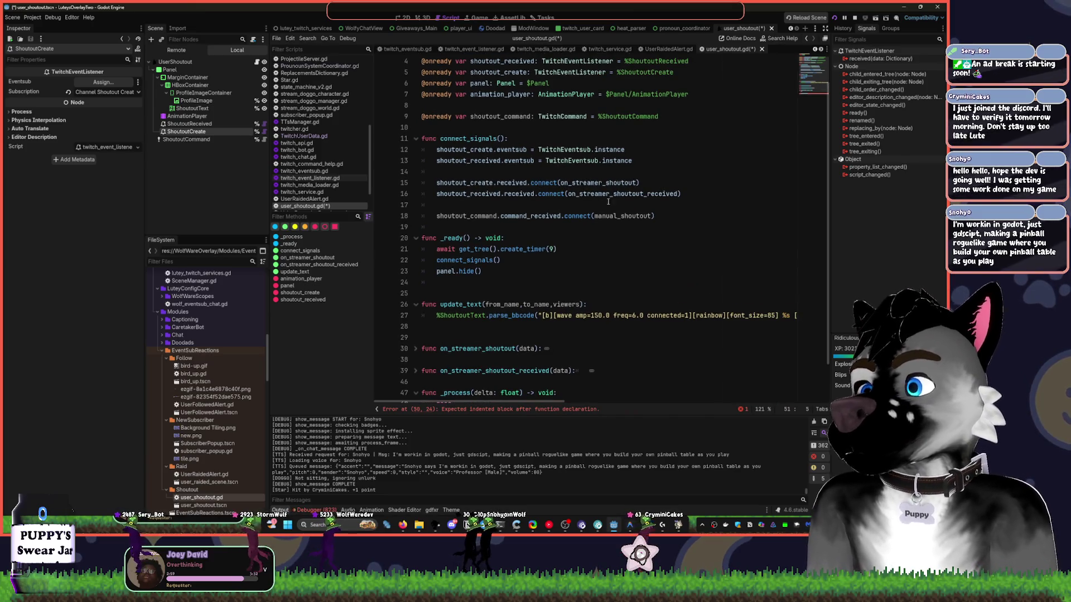
drag(146, 192, 75, 192)
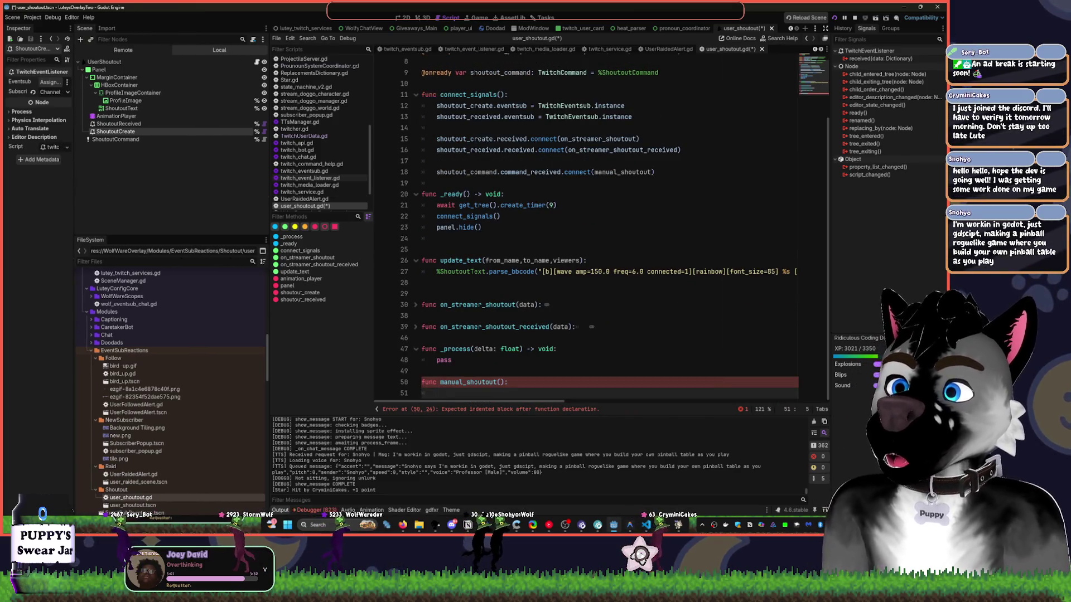
drag(268, 190, 171, 211)
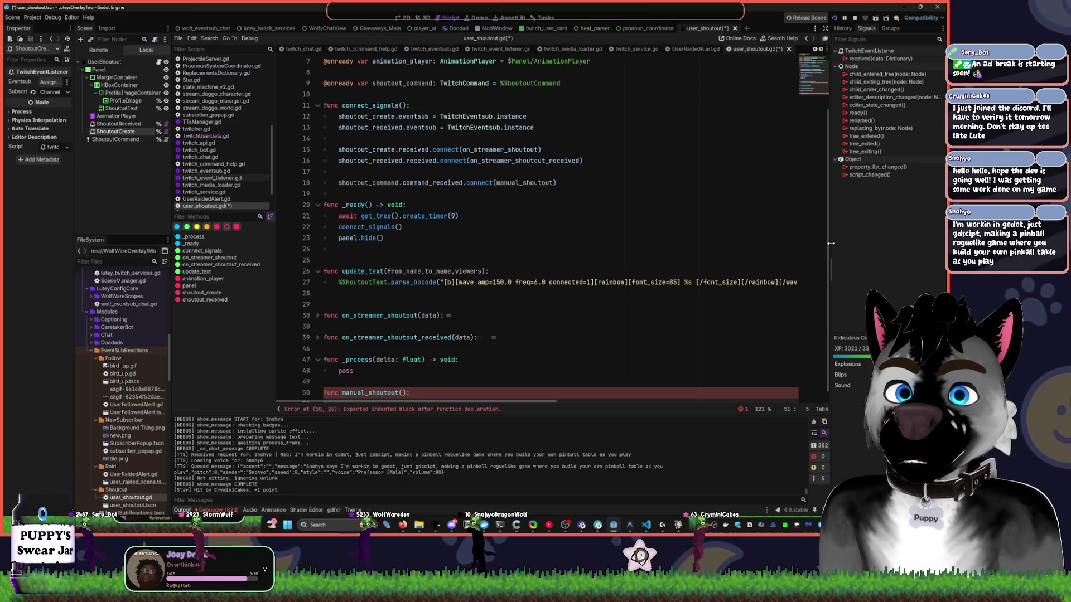
drag(830, 262, 817, 268)
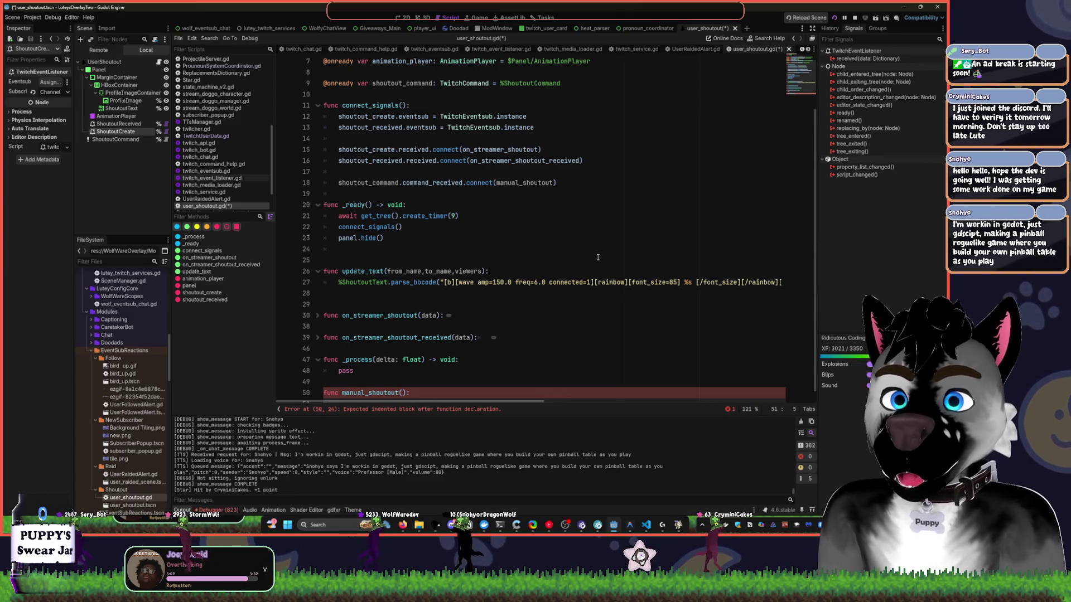
scroll(502, 234, down, 1)
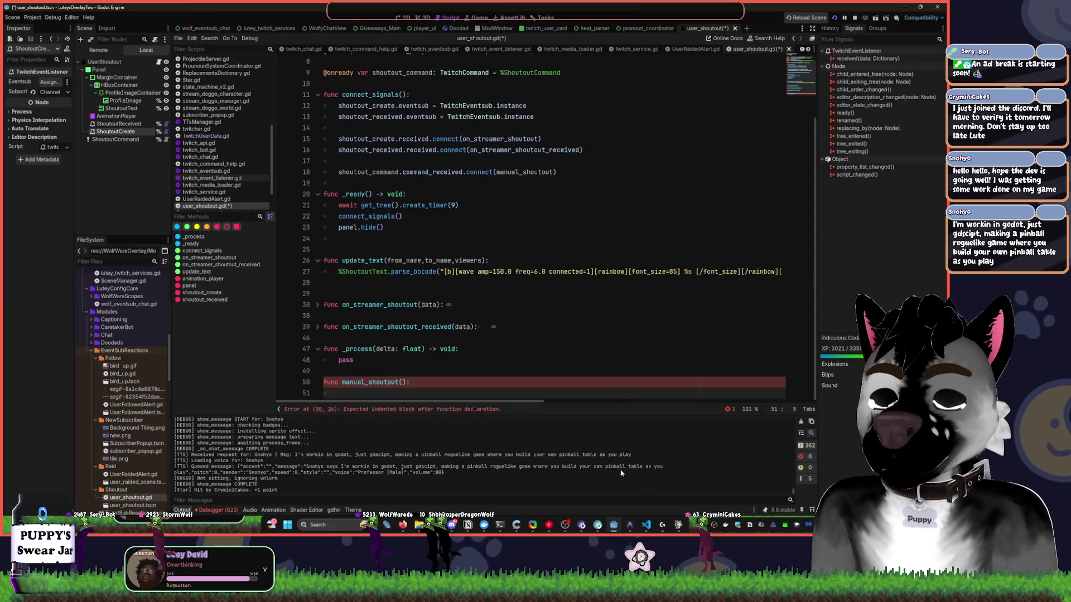
scroll(548, 202, up, 3)
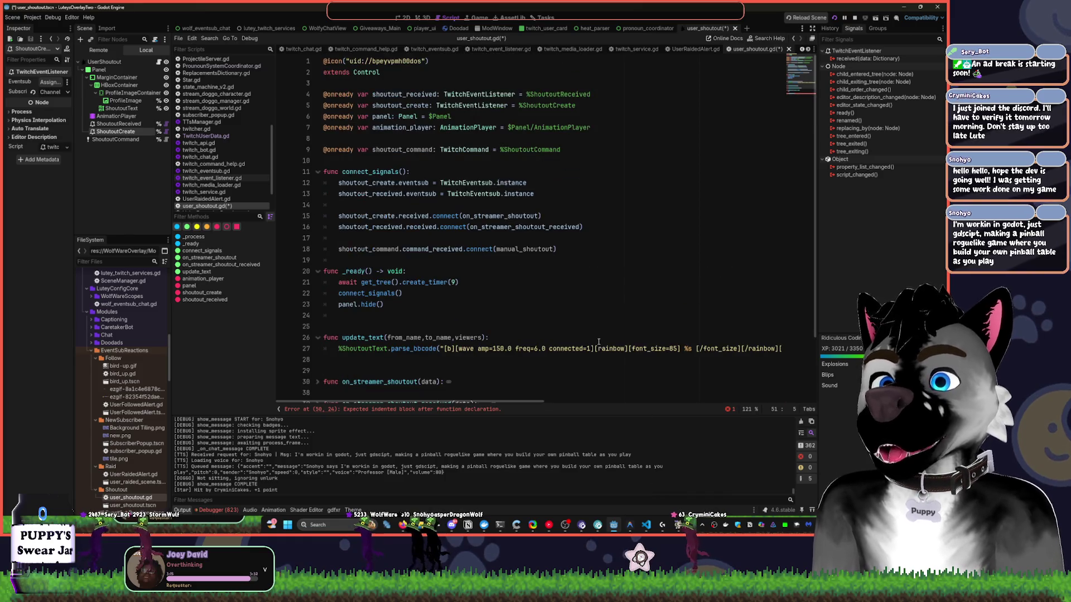
scroll(552, 218, down, 3)
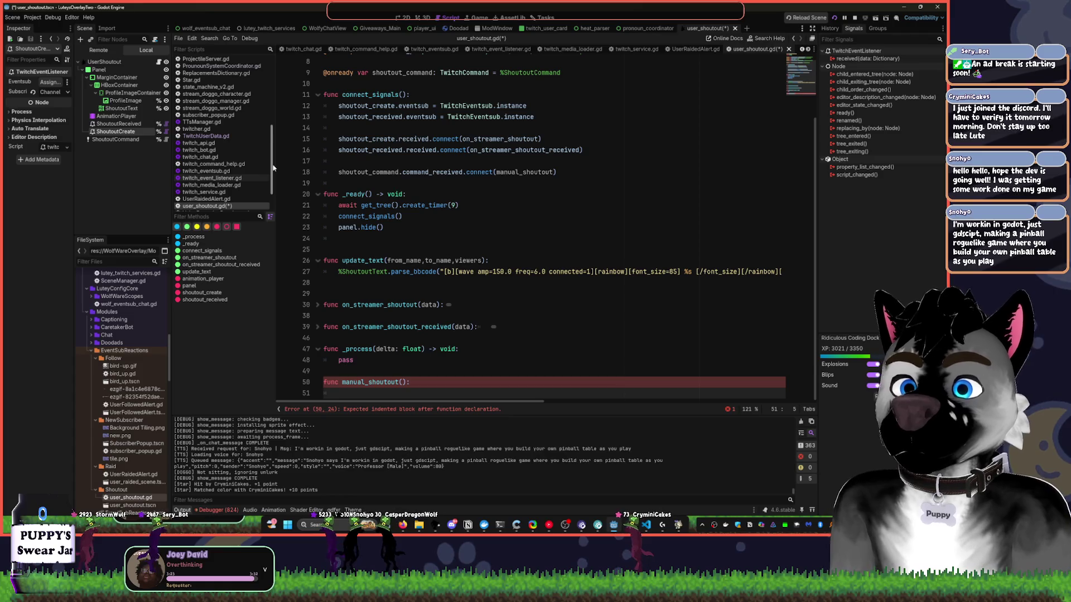
Open CommandProcessor.gd by filtering the script list with 'com'.
click(363, 49)
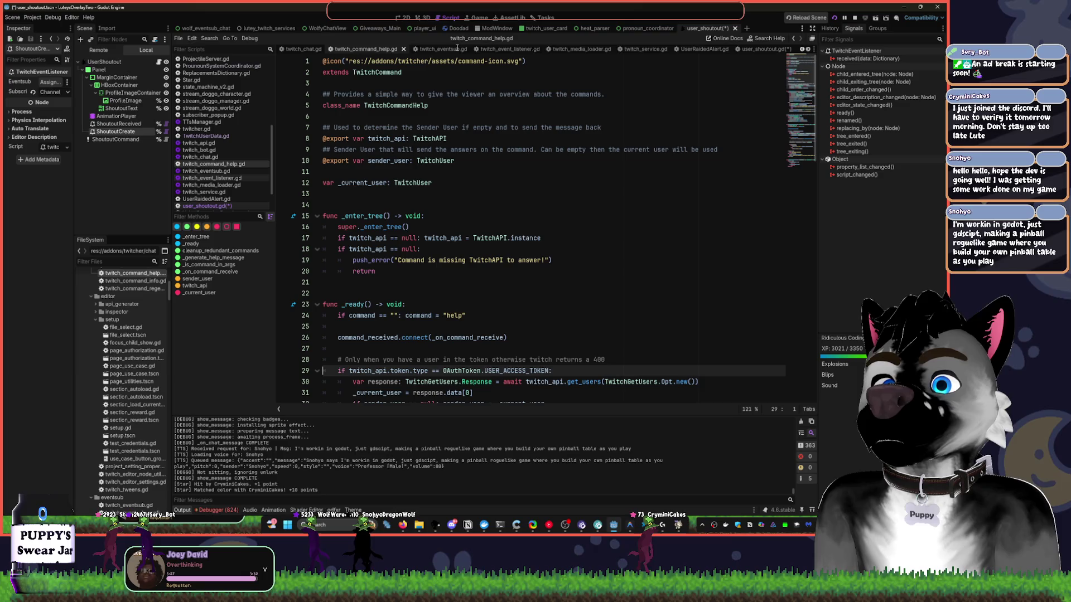
scroll(457, 48, up, 3)
key(ctrl+shift+p)
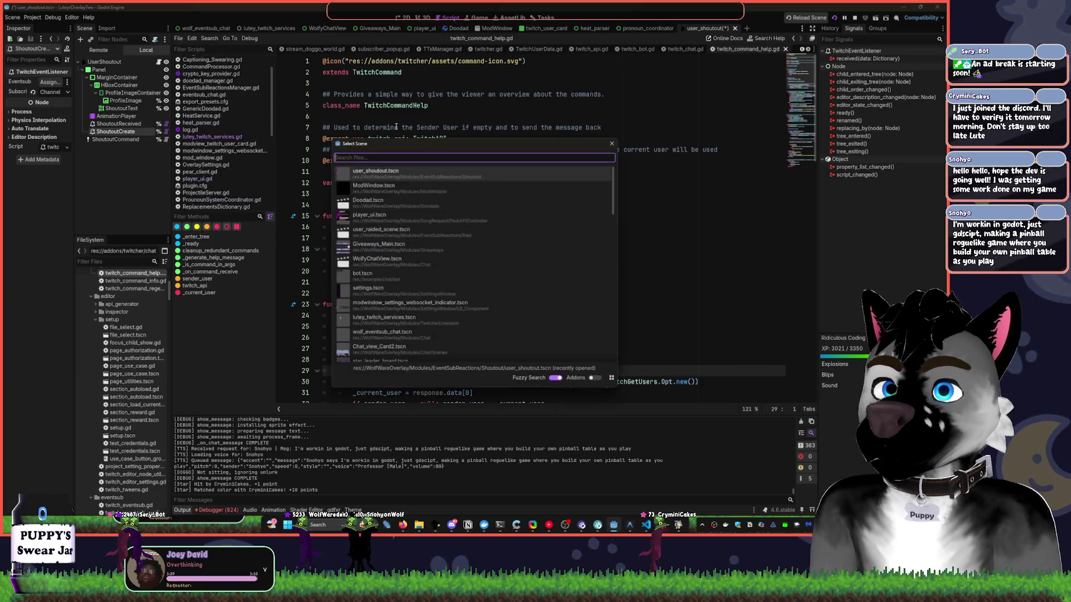
key(Return)
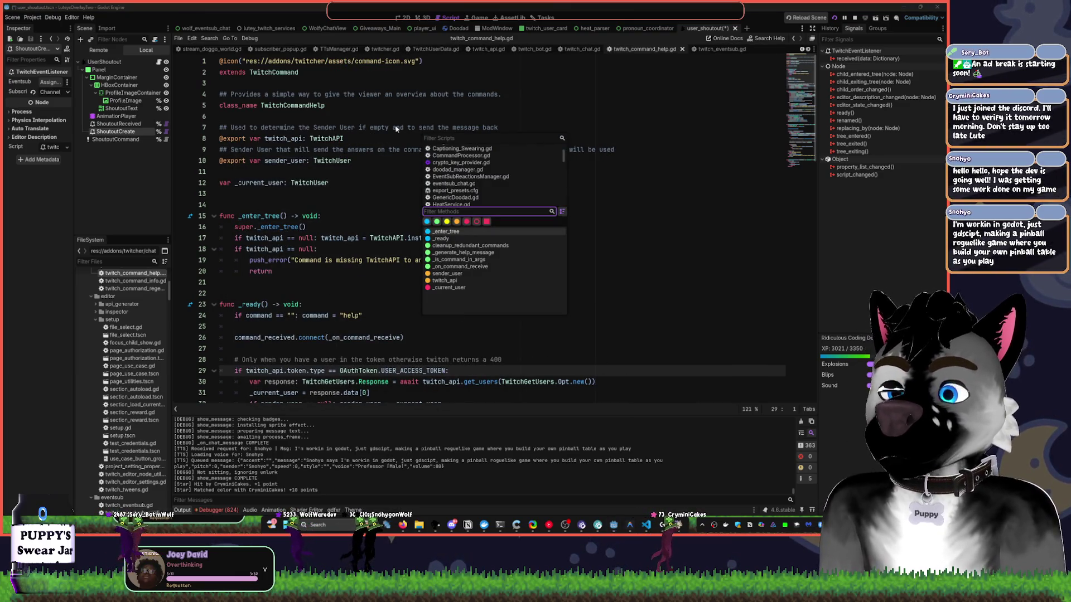
text(com)
click(466, 138)
text(co)
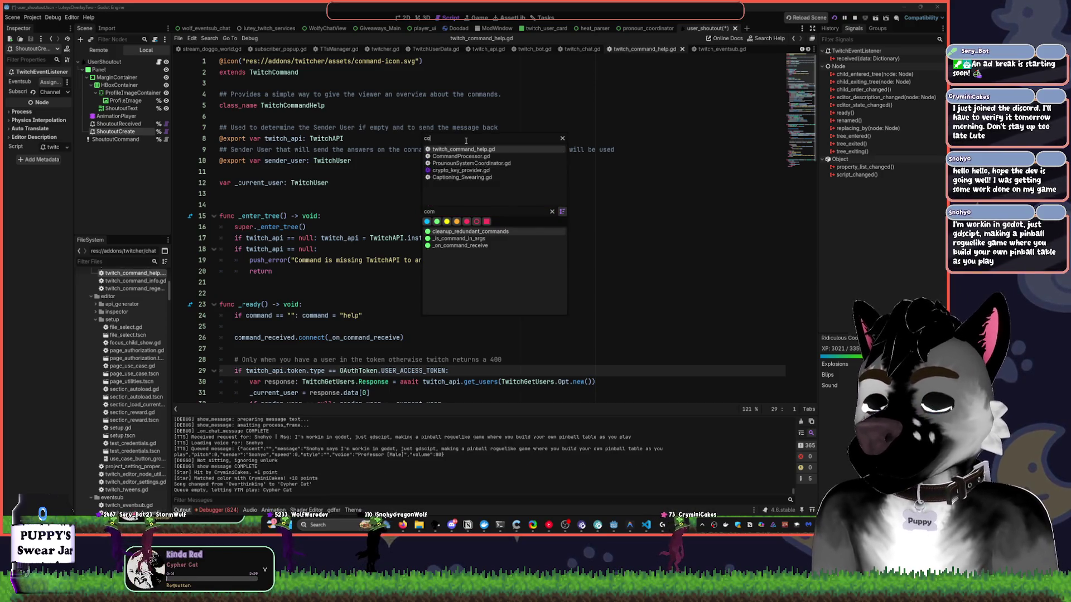
text(mman)
click(491, 156)
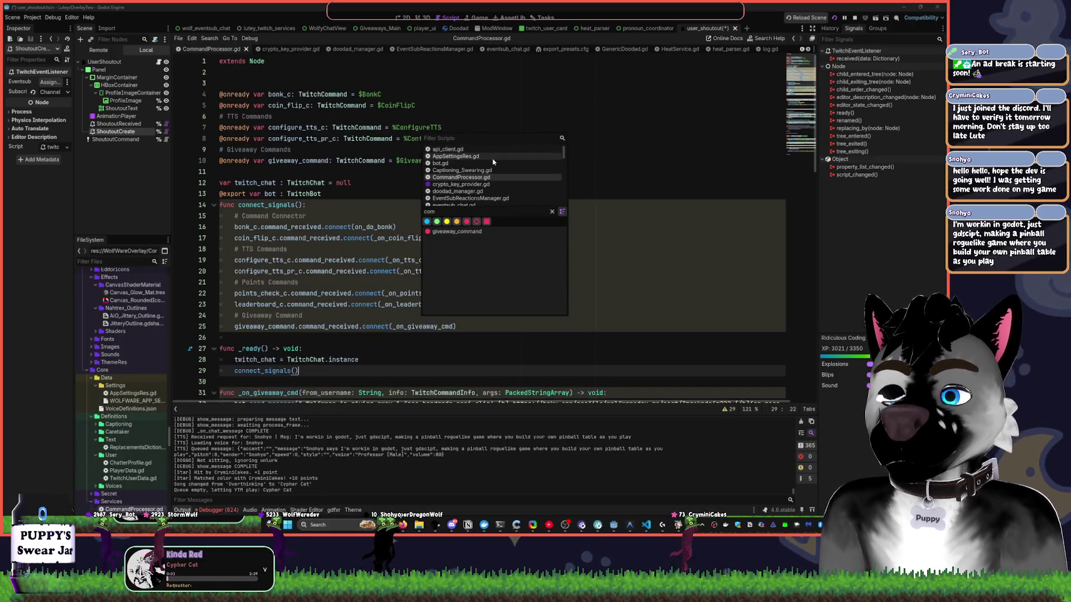
key(ctrl+backslash)
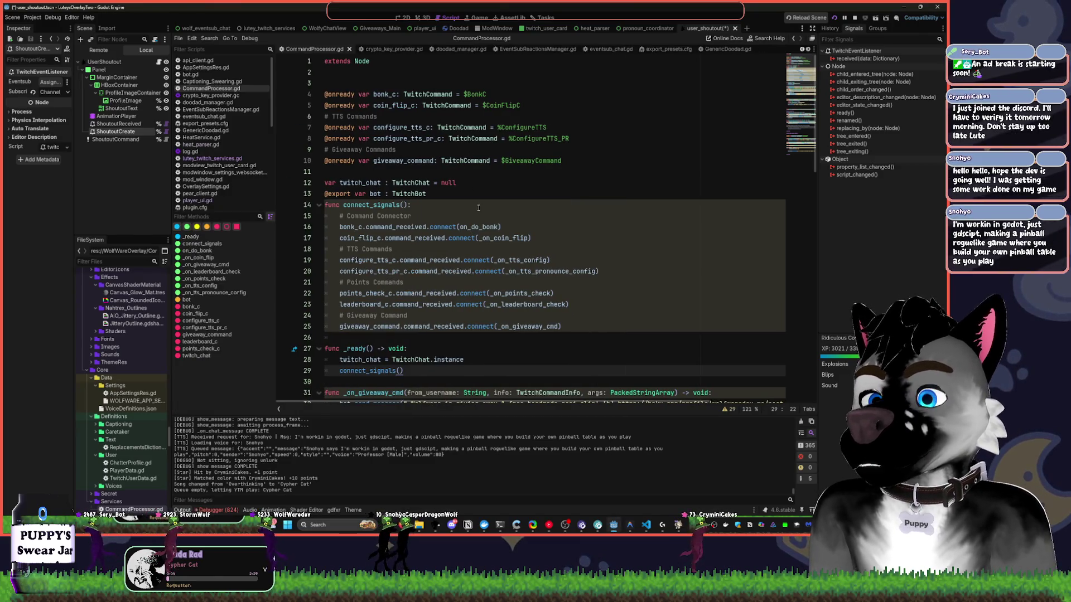
Unfold the on_do_bonk handler and select its whole body.
scroll(547, 156, down, 6)
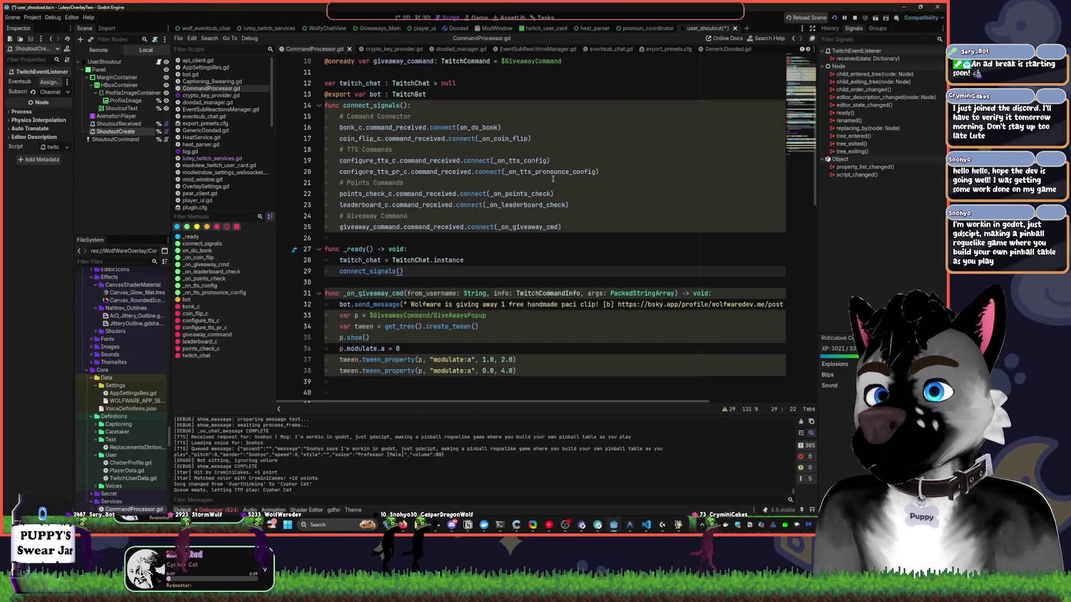
scroll(553, 178, down, 15)
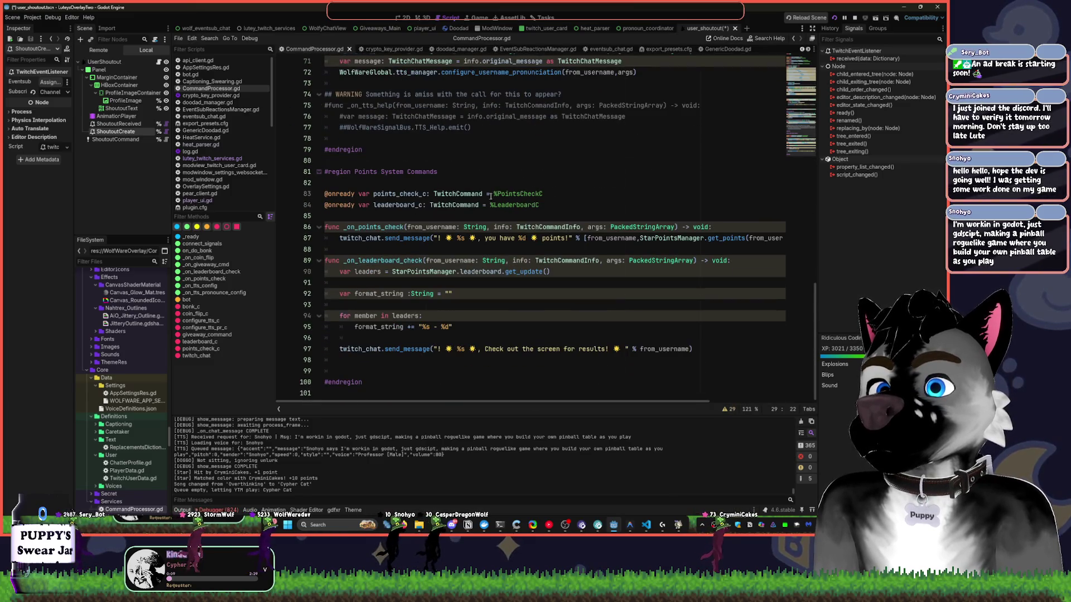
scroll(390, 178, up, 7)
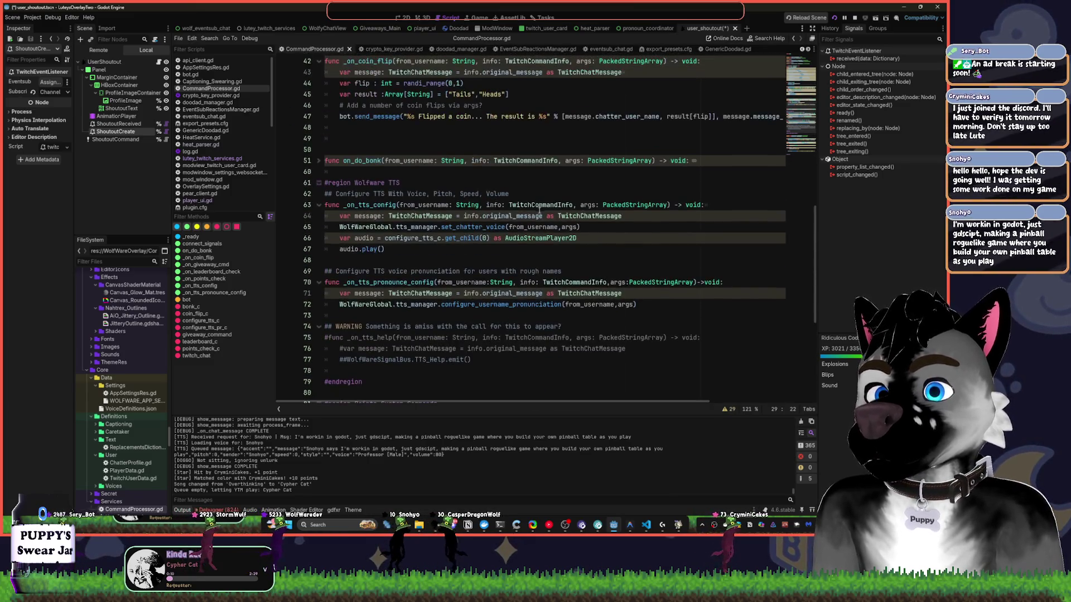
scroll(380, 178, up, 2)
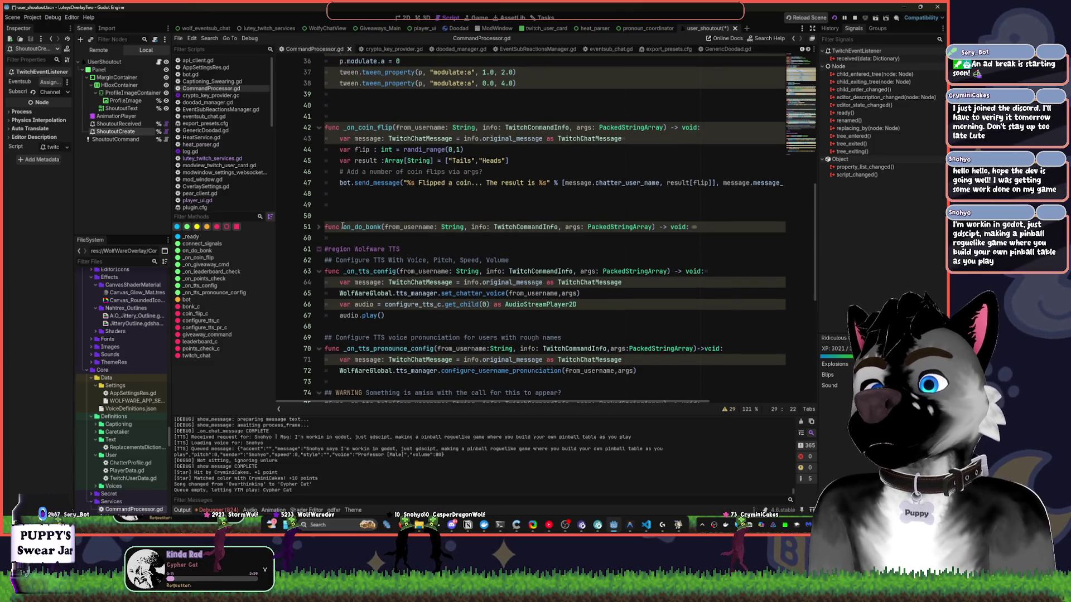
click(318, 227)
scroll(357, 257, down, 2)
drag(330, 147, 726, 261)
key(ctrl+c)
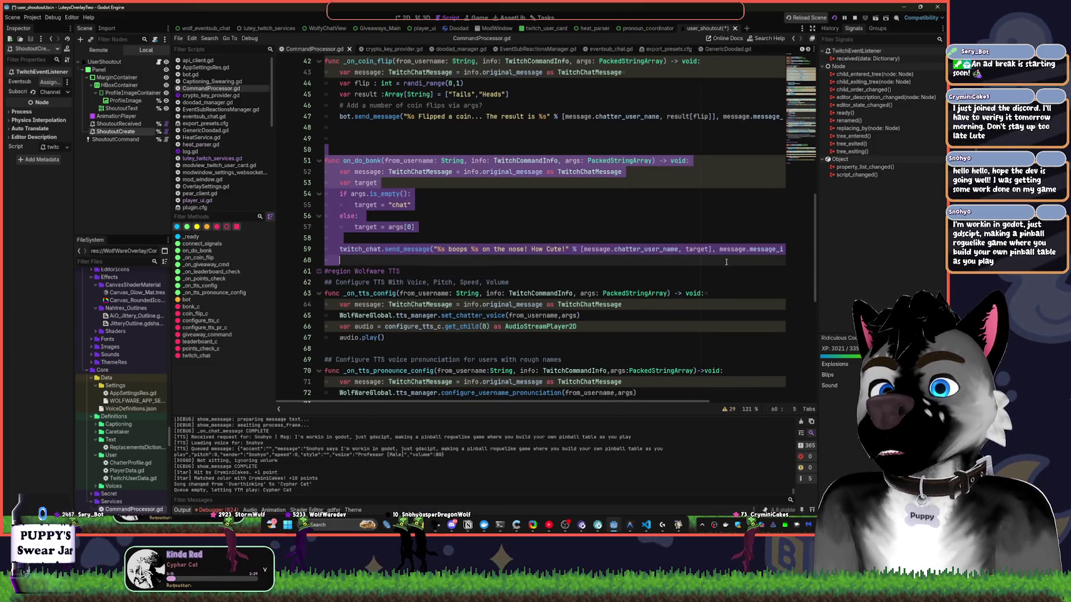
Paste the bonk handler into manual_shoutout and merge its (from_username, info, args) parameters into the header.
key(alt+Left)
key(alt+Left)
key(alt+Left)
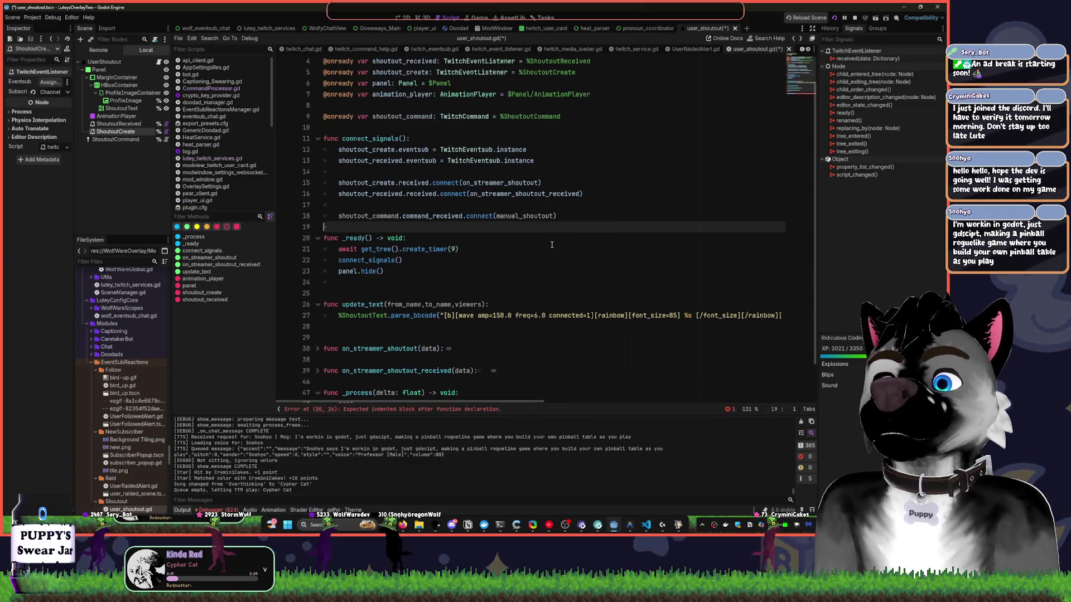
ctrl+click(512, 227)
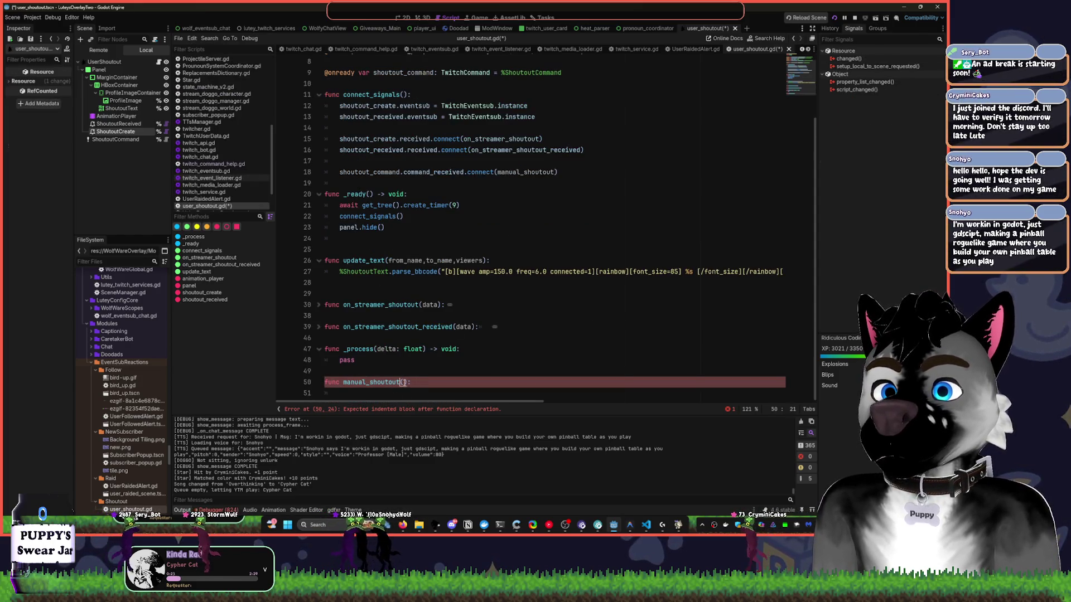
key(End)
key(Return)
key(ctrl+v)
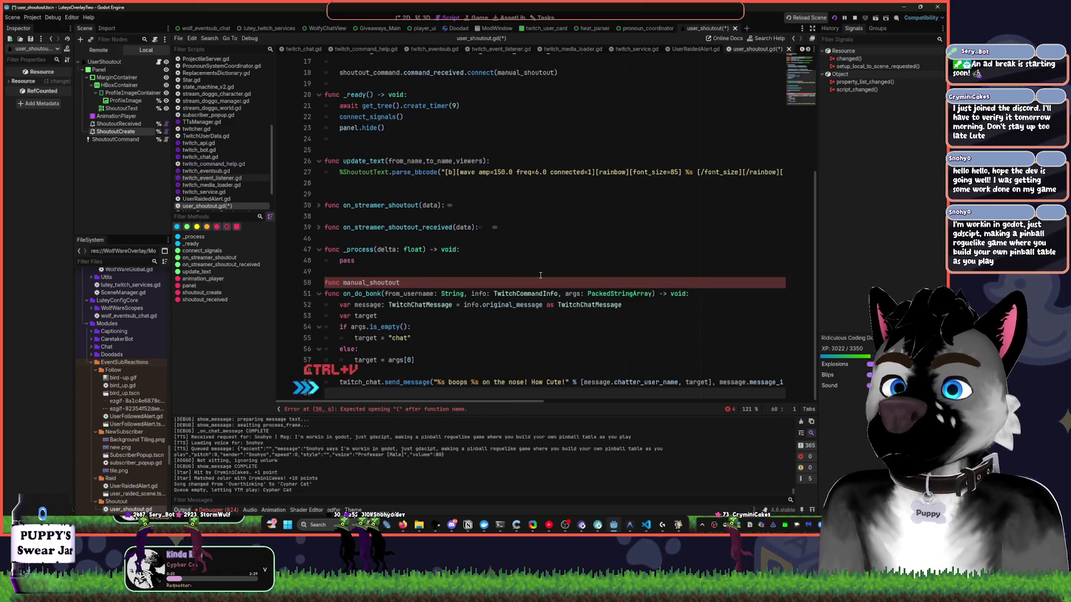
click(405, 284)
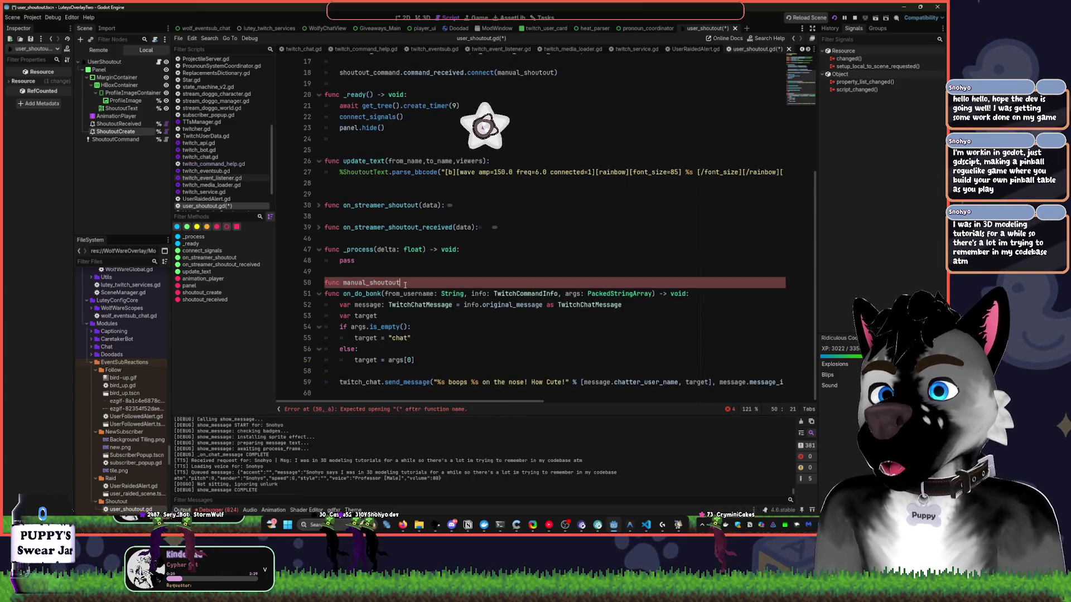
key(Delete)
key(Delete)
key(Delete)
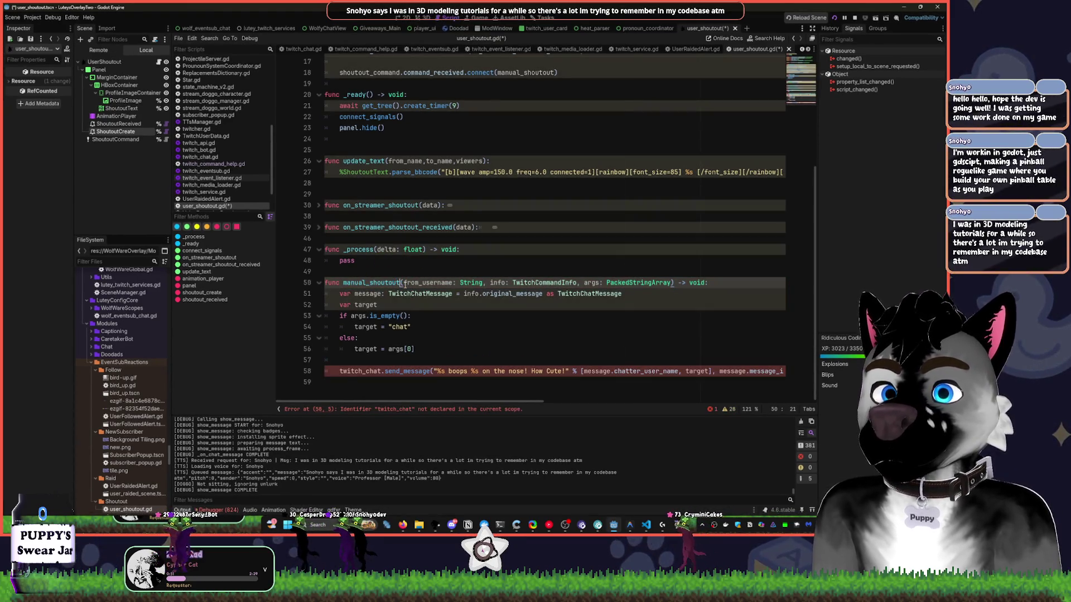
key(Up)
key(Up)
key(Up)
Select the undeclared twitch_chat reference and narrow the side docks to widen the code area.
click(425, 351)
click(412, 383)
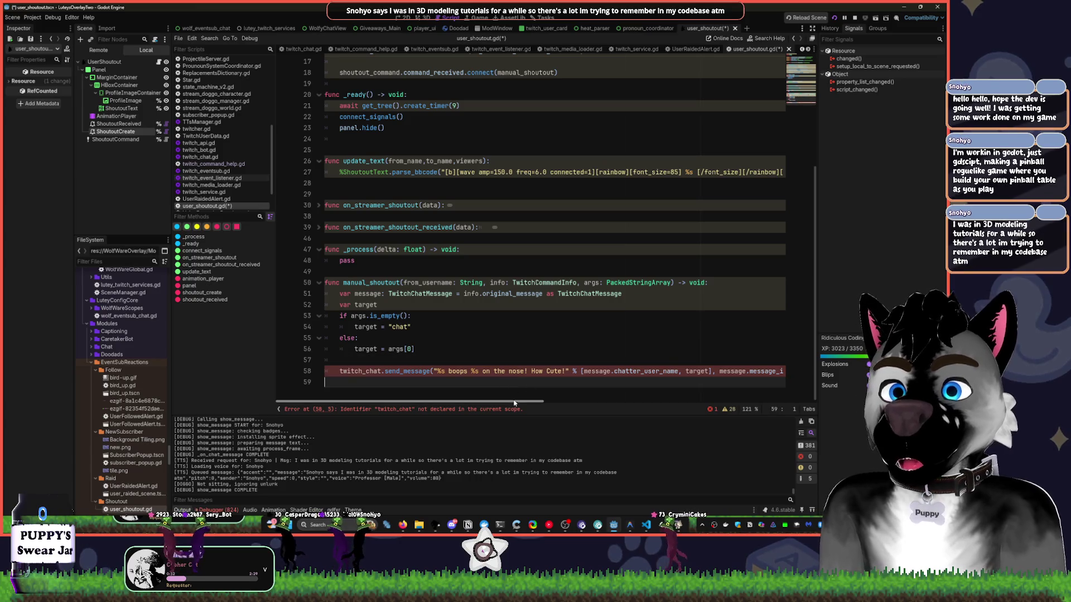
double_click(379, 383)
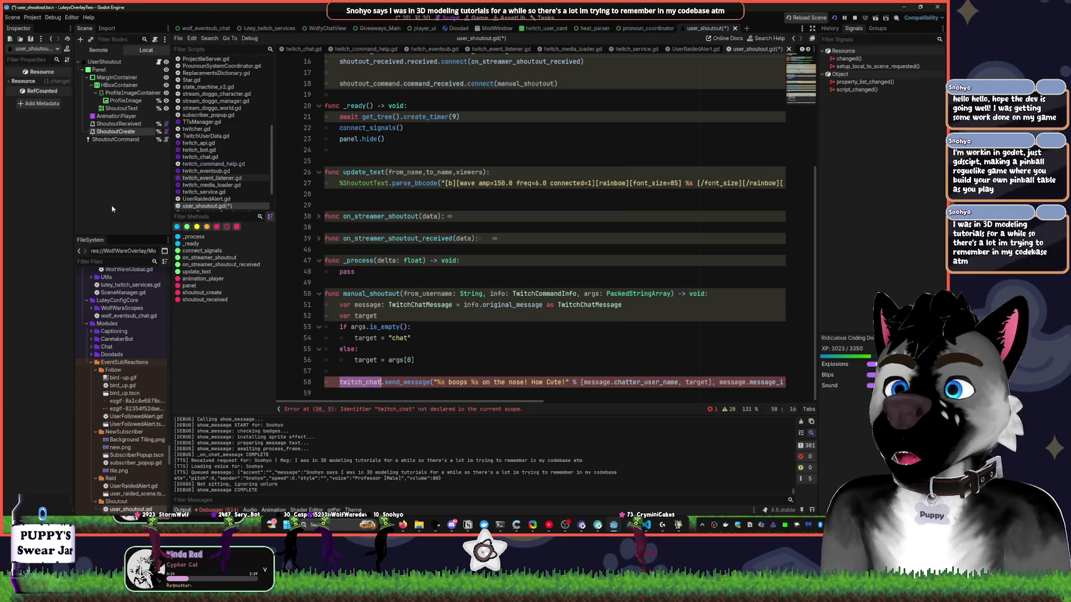
drag(171, 169, 137, 170)
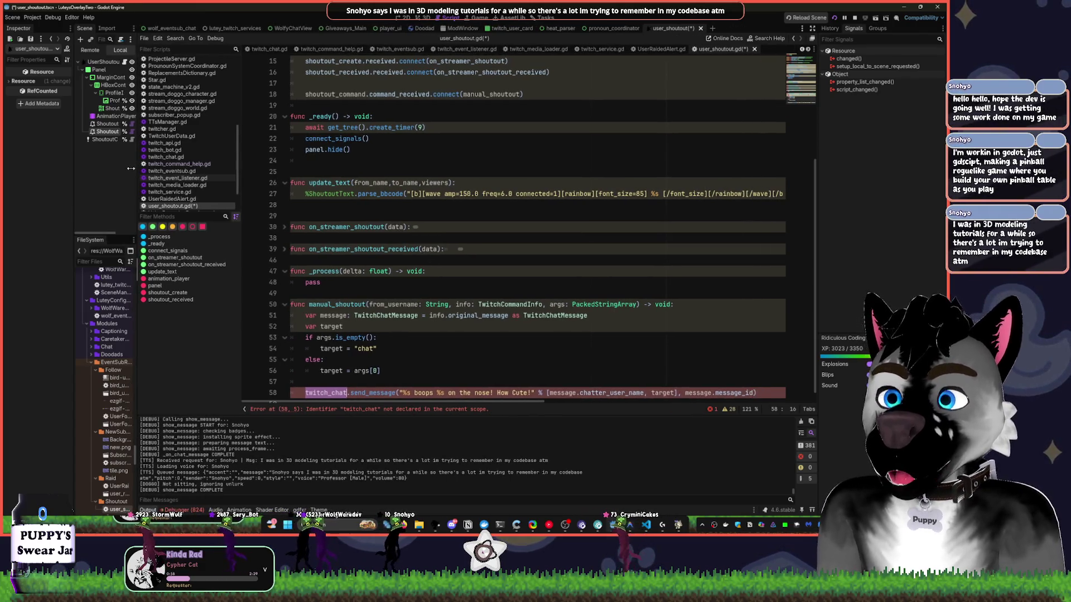
drag(241, 174, 221, 174)
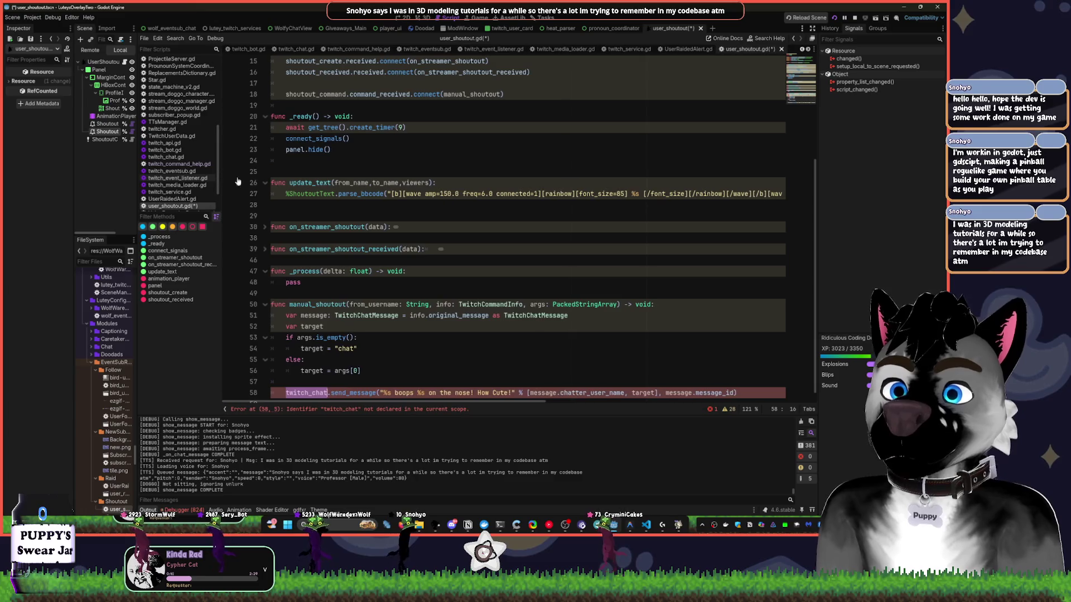
drag(825, 194, 839, 194)
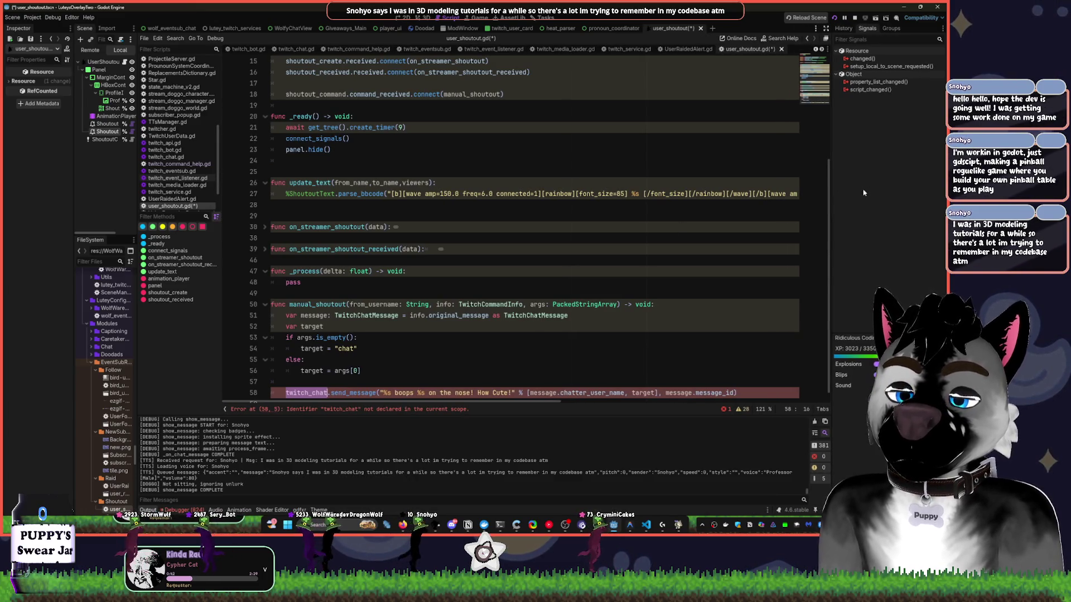
Skip YouTube Music ahead to the song 1999, then return to the Godot editor.
click(549, 526)
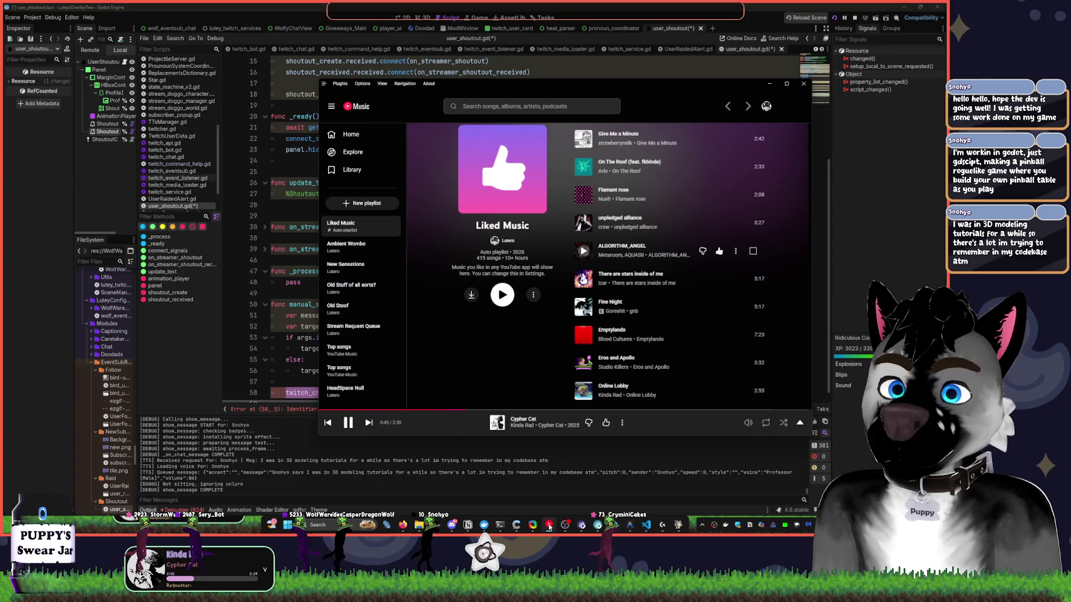
click(368, 422)
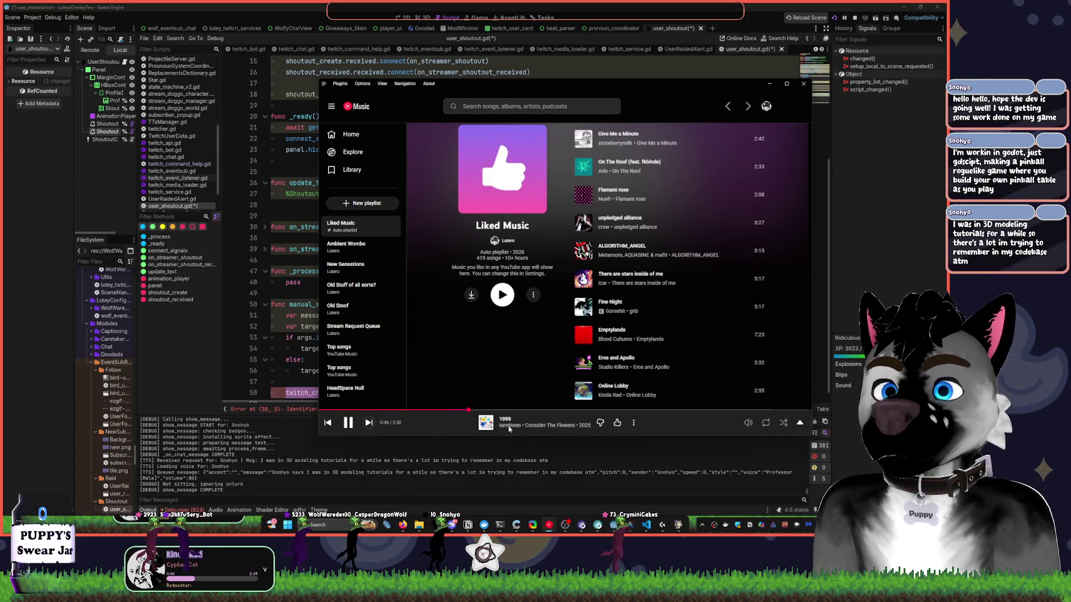
click(452, 443)
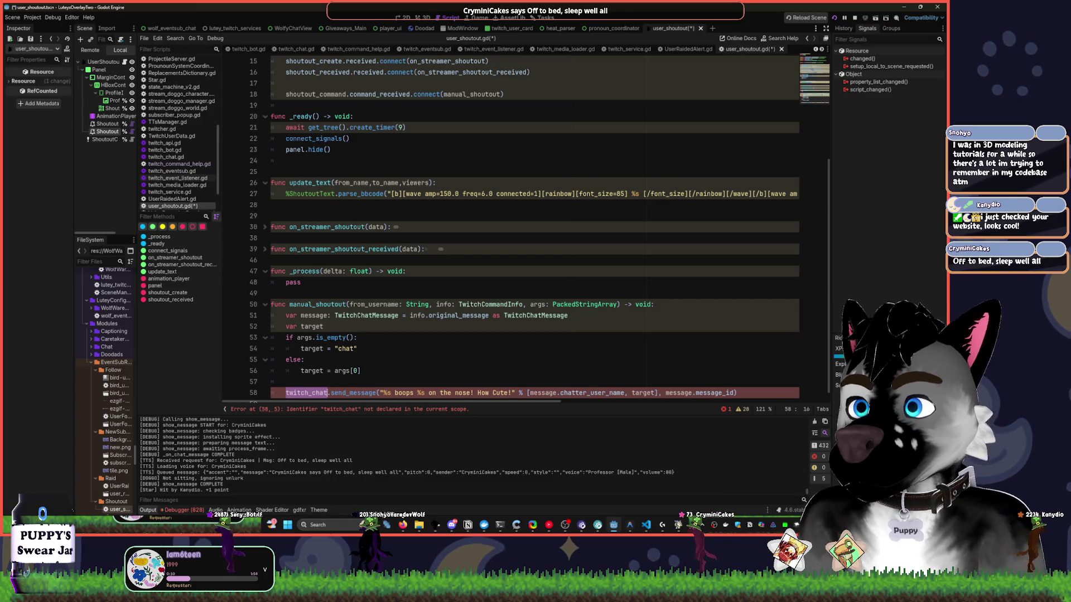
Open WolfWareGlobal.gd through the quick script search using 'glob'.
click(452, 525)
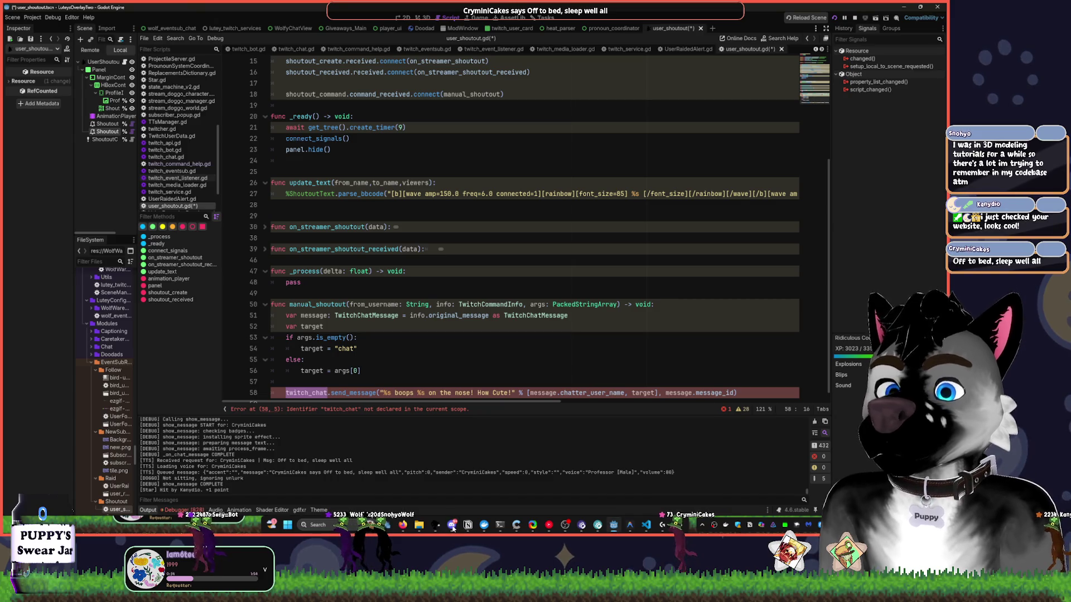
scroll(435, 346, down, 1)
click(390, 328)
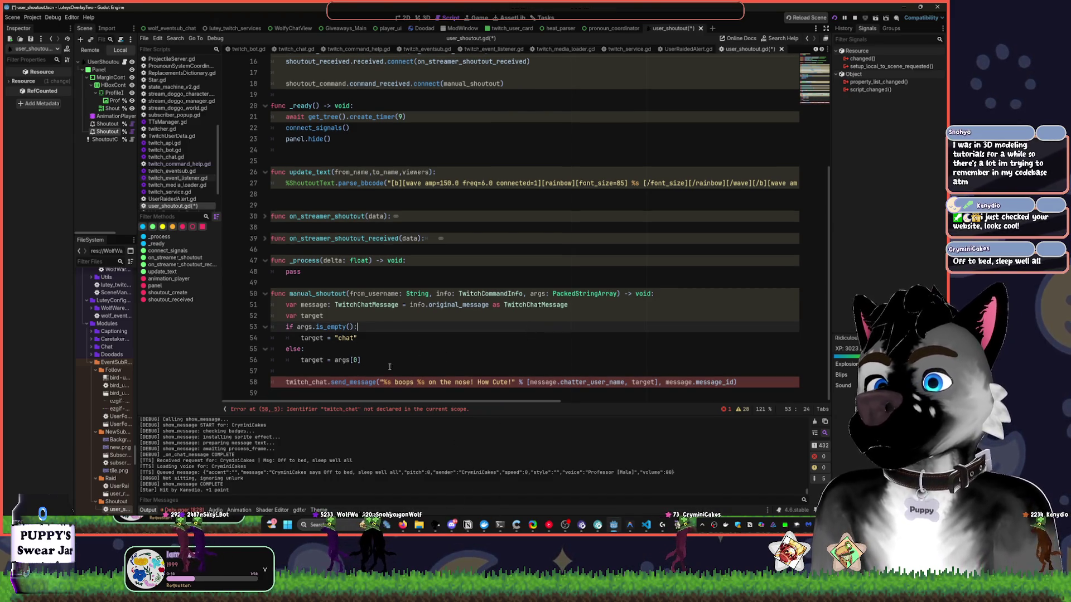
mouse_move(312, 364)
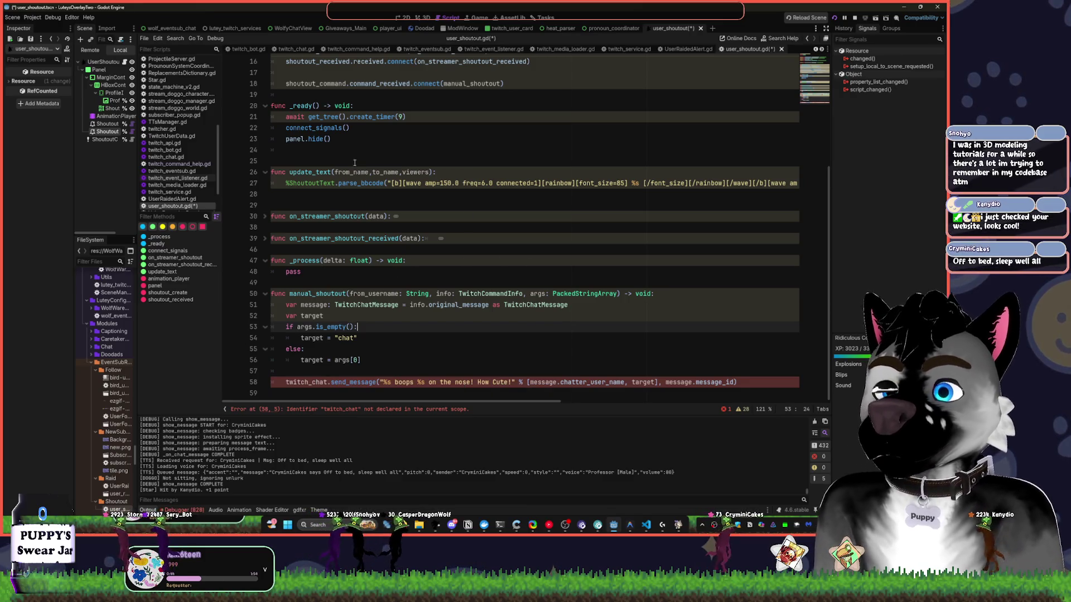
key(ctrl+backslash)
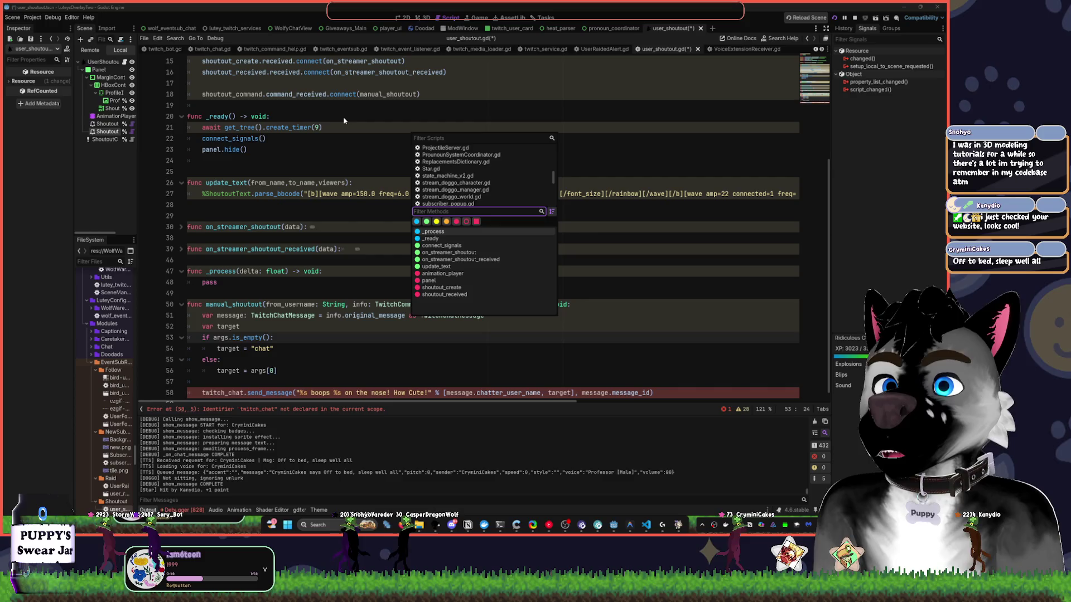
text(glob)
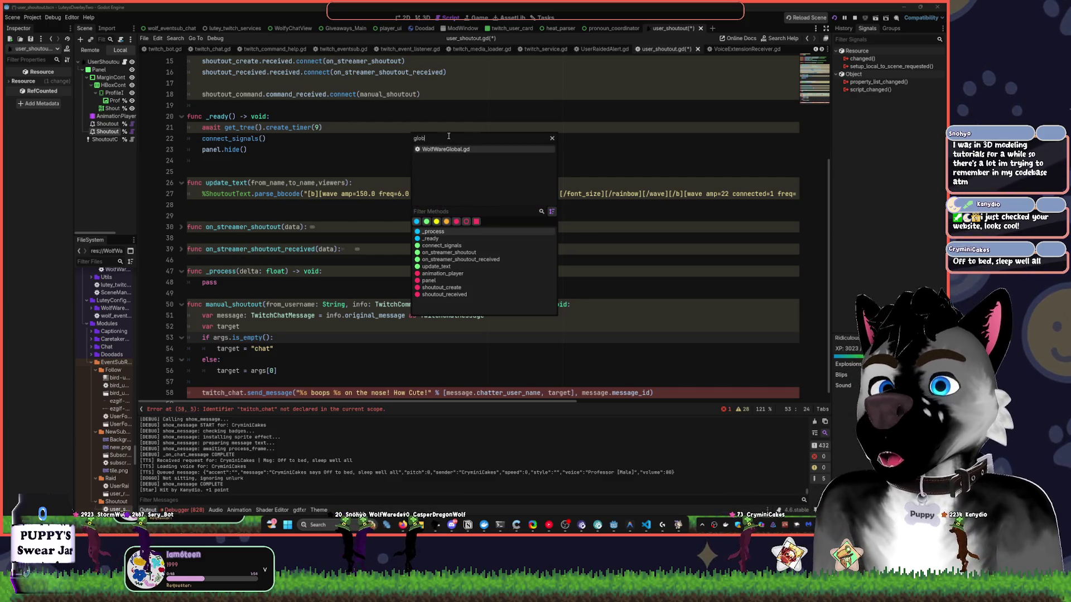
click(455, 149)
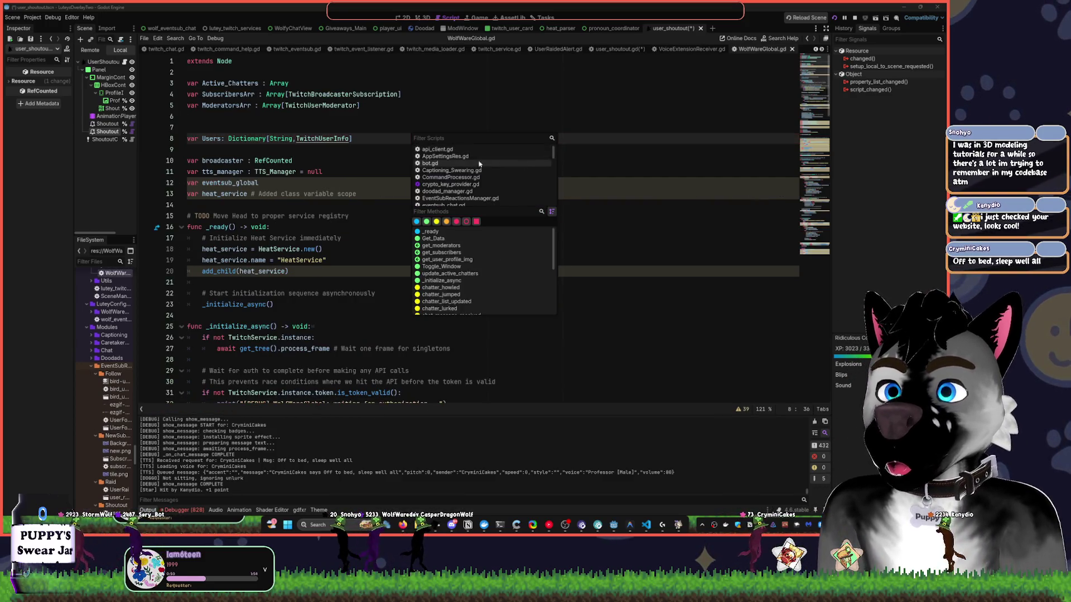
key(ctrl+backslash)
Show the Project Settings Autoload list: SceneManager, WolfWareGlobal, StarPointsManager, VoiceRegistry, PlayerManager.
click(32, 18)
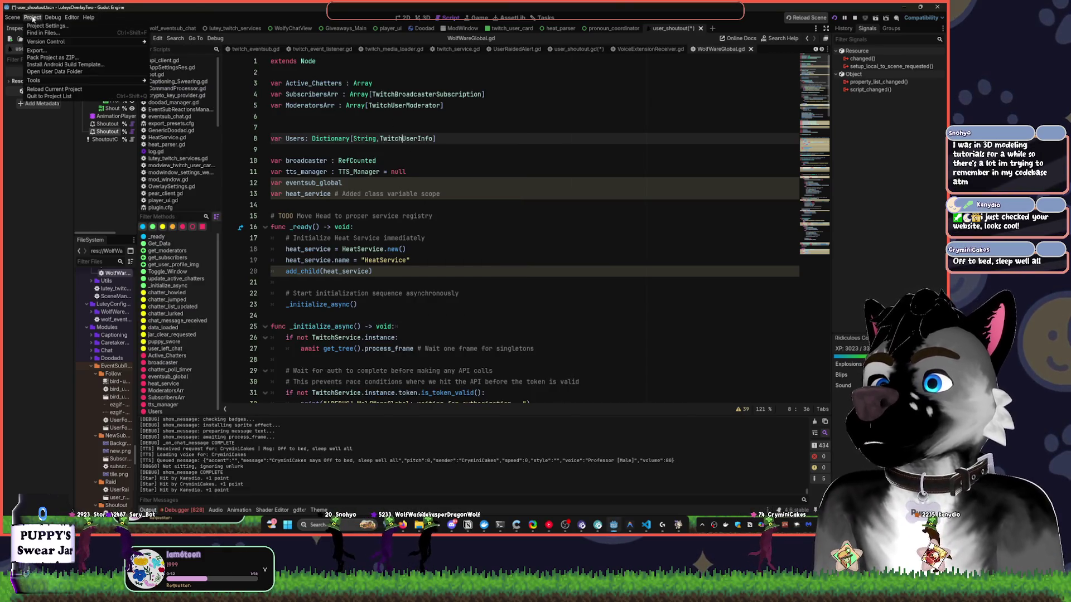
click(53, 25)
click(389, 80)
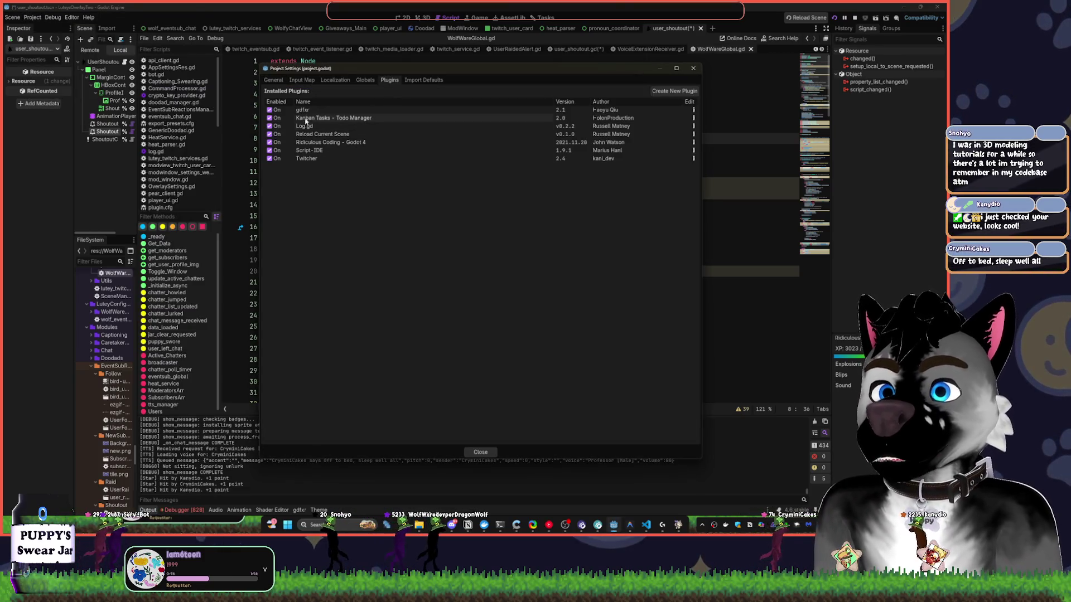
click(365, 80)
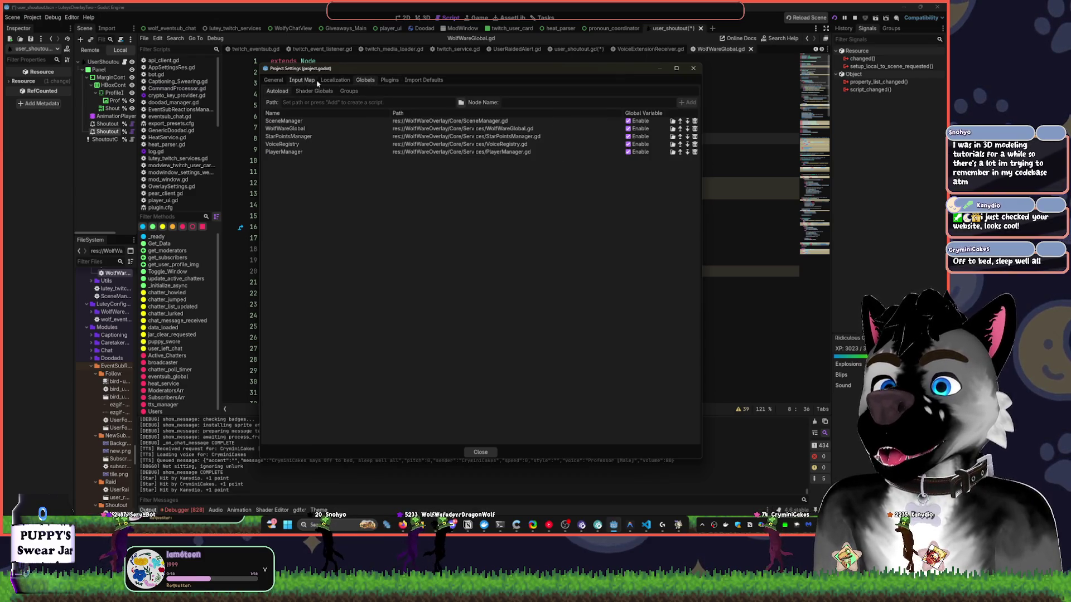
click(273, 80)
key(Escape)
click(33, 17)
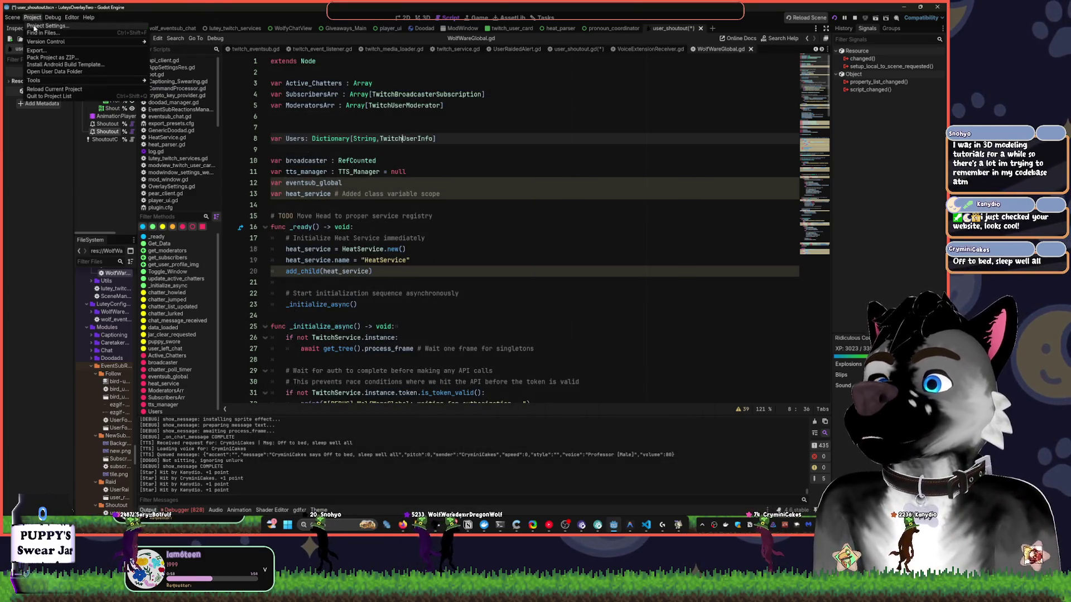
click(48, 26)
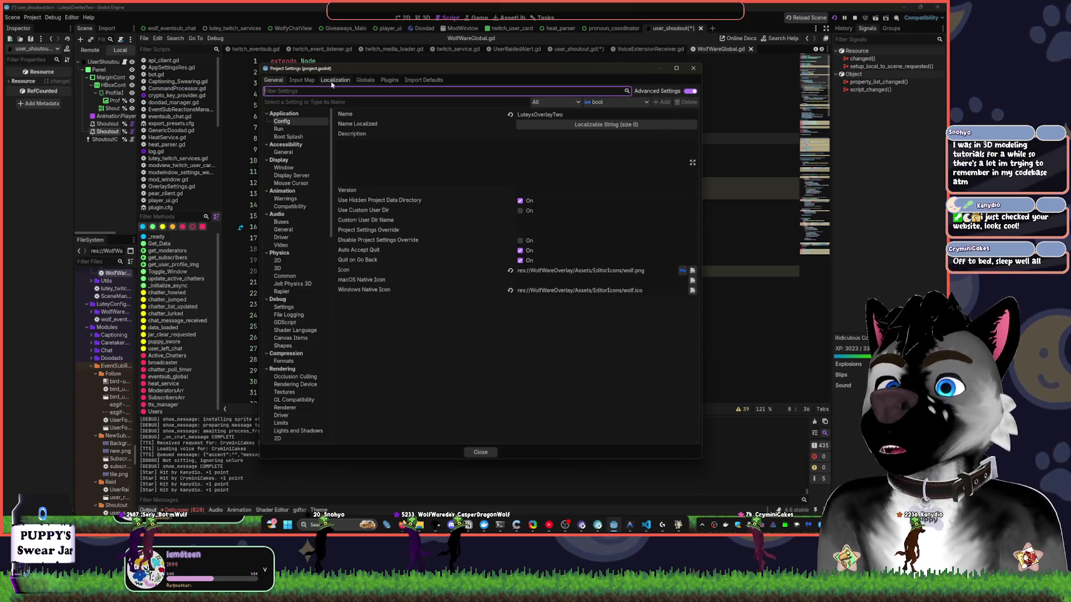
click(366, 79)
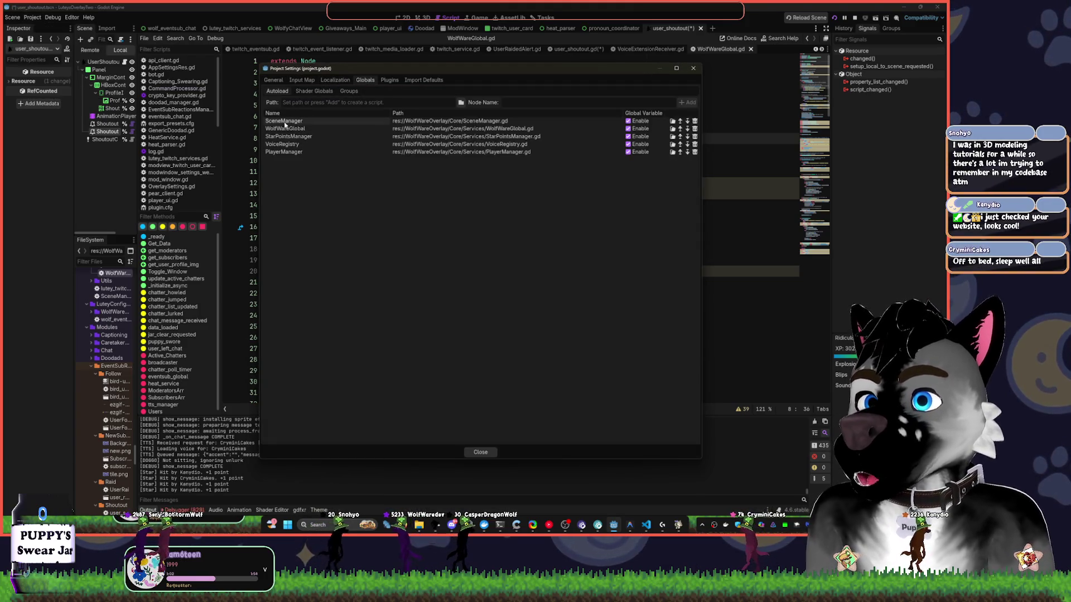